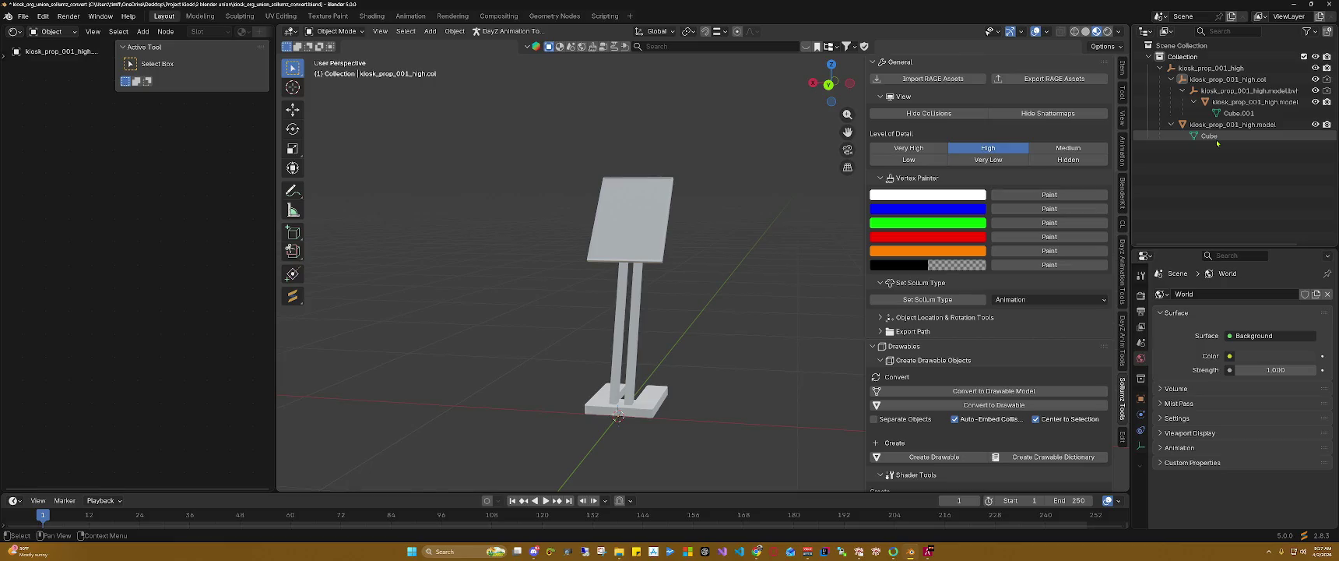
Step: Select kiosk_prop_001_high.model and paint all its vertices red with the Vertex Painter
left_click(1209, 136)
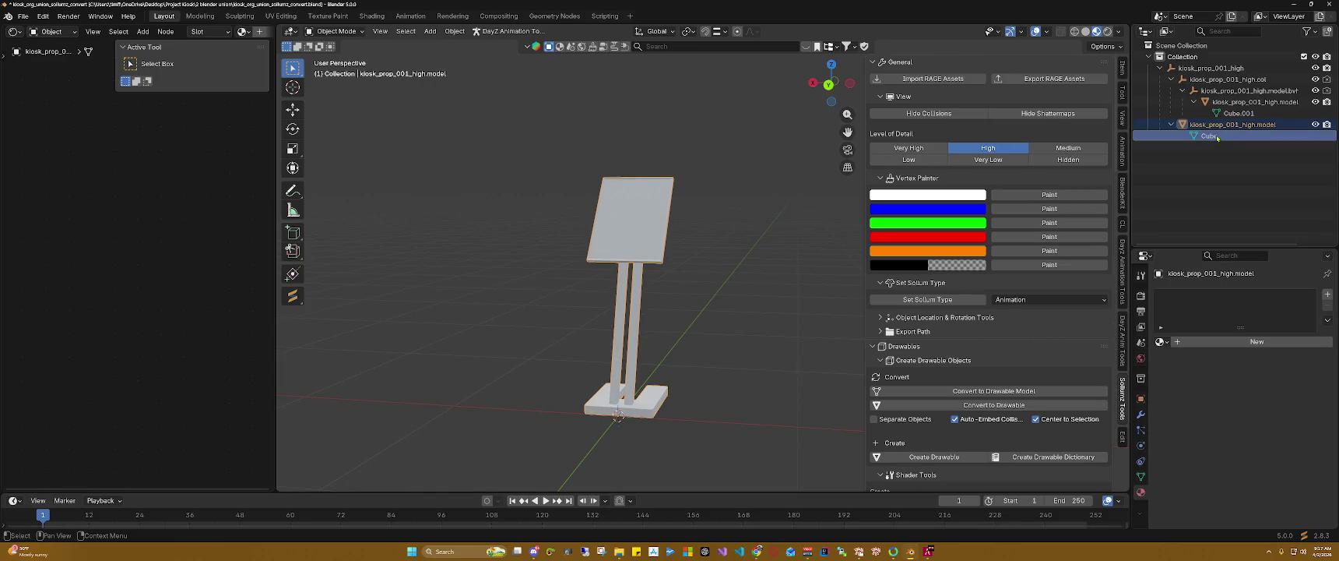
left_click(1216, 127)
left_click(1210, 136)
left_click(1214, 124)
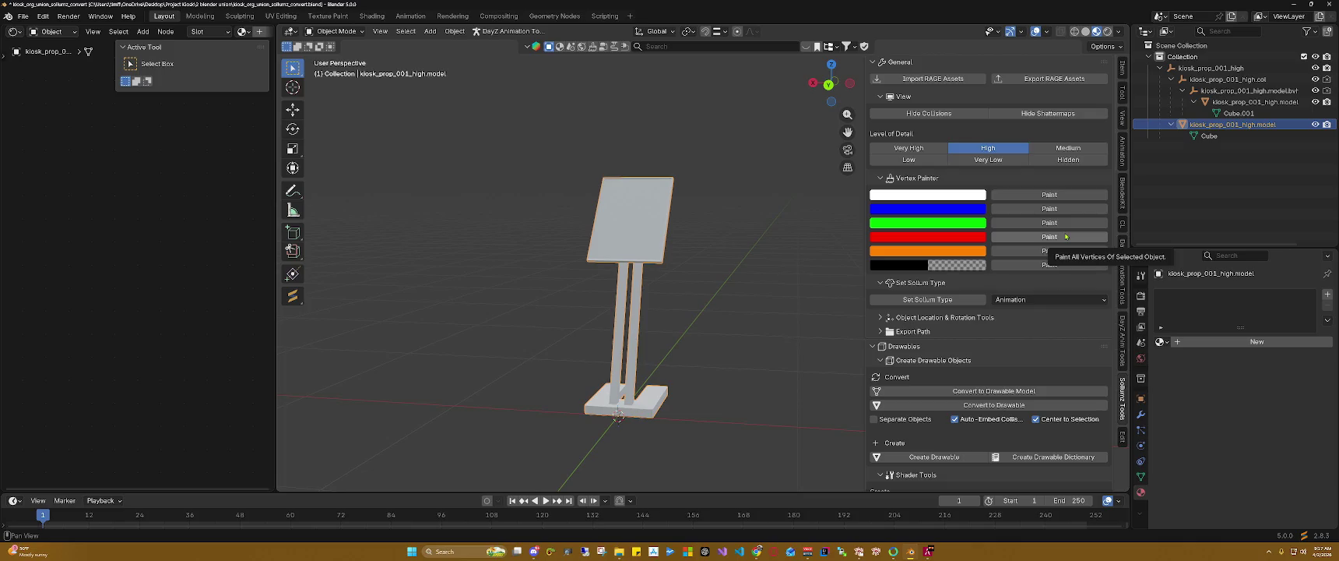
left_click(1066, 236)
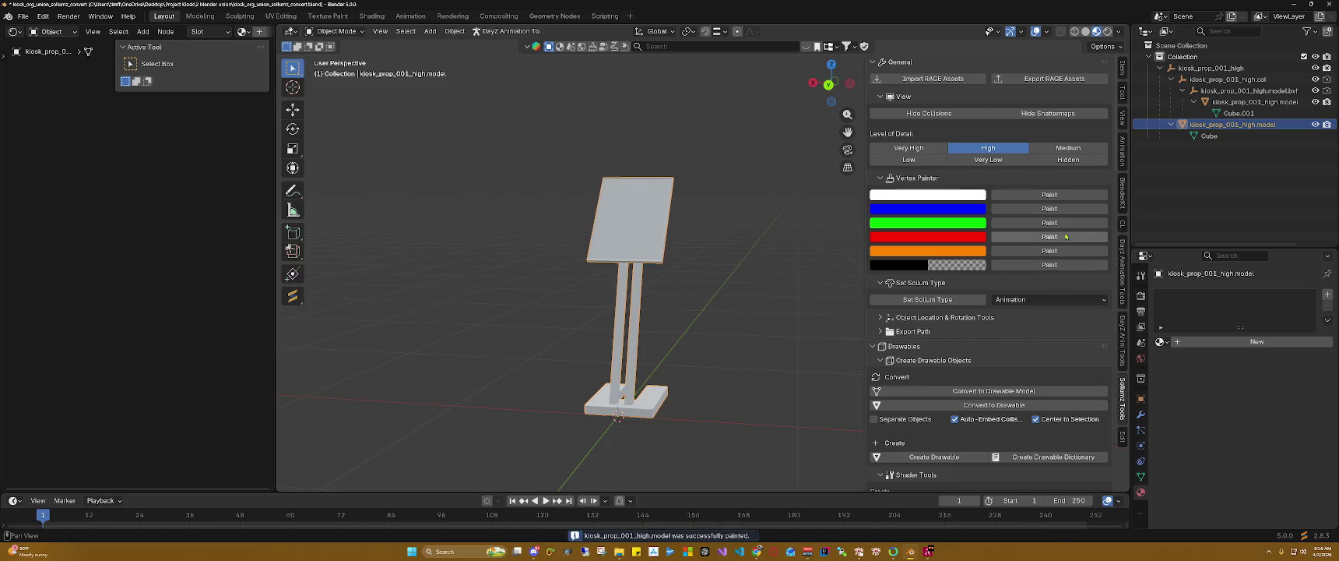
Step: In Shader Tools, pick GTA DEFAULT and create two shader materials, gta_default and gta_default.001
scroll(1054, 245, "down", 2)
scroll(1043, 253, "down", 2)
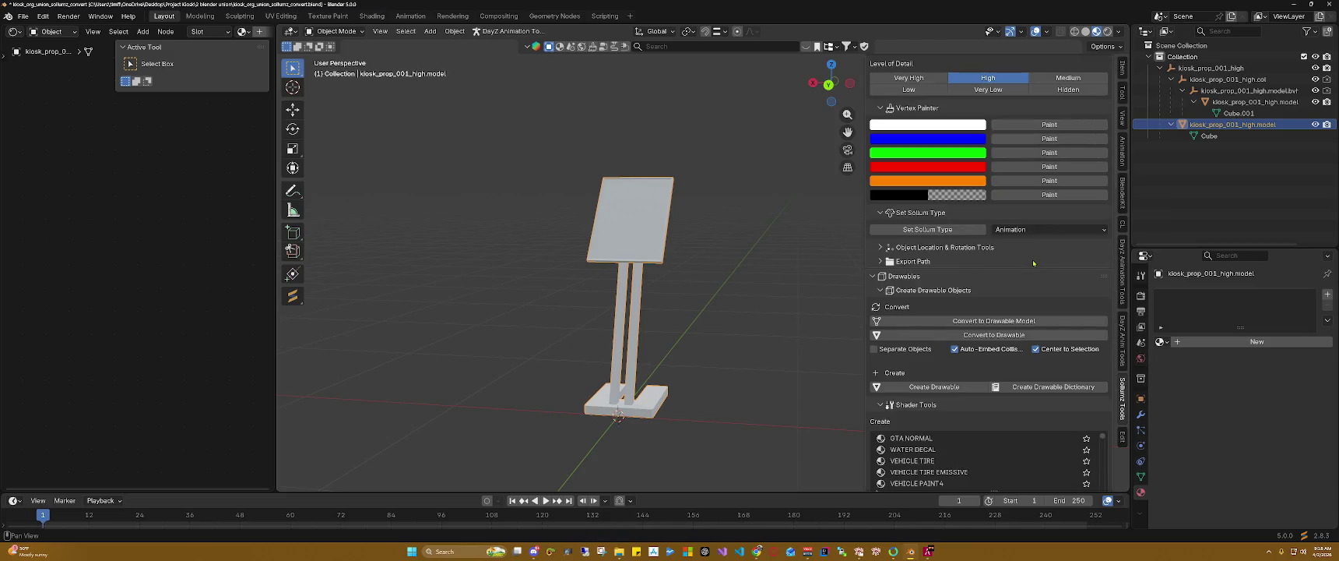
scroll(1036, 261, "down", 1)
scroll(1033, 261, "down", 1)
scroll(1030, 262, "down", 2)
scroll(1026, 263, "down", 1)
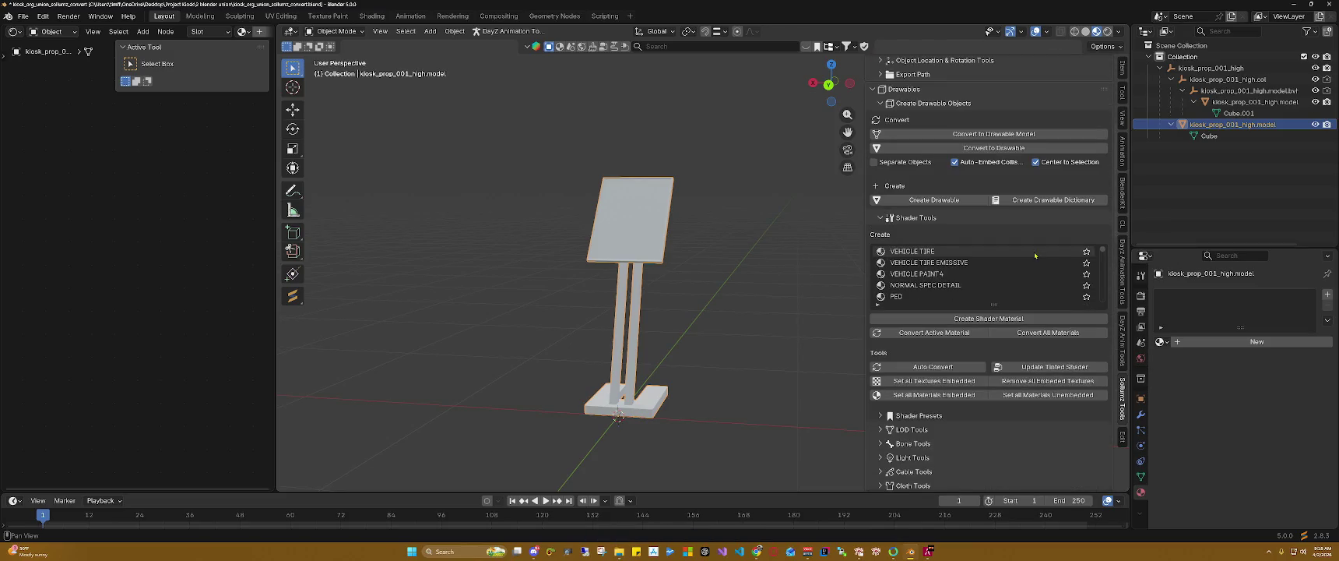
scroll(1022, 264, "down", 2)
scroll(1012, 267, "down", 1)
scroll(1005, 269, "down", 1)
scroll(997, 273, "down", 2)
scroll(994, 273, "up", 2)
scroll(993, 272, "up", 2)
scroll(990, 273, "up", 1)
scroll(988, 271, "up", 1)
left_click(975, 285)
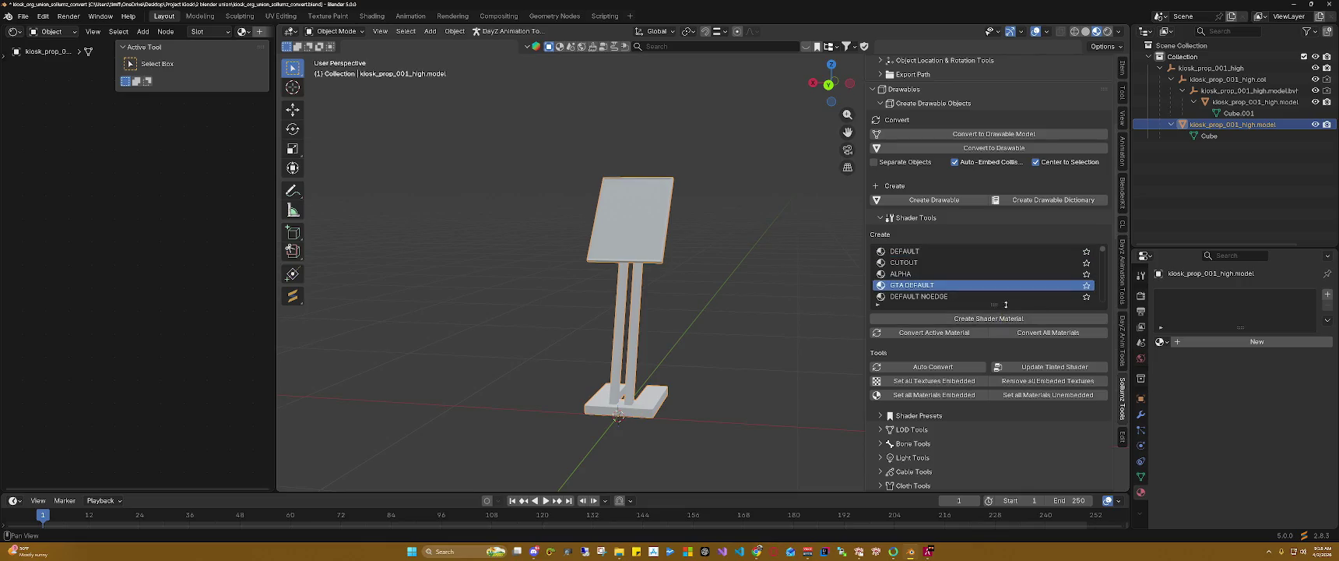
left_click(989, 321)
left_click(988, 321)
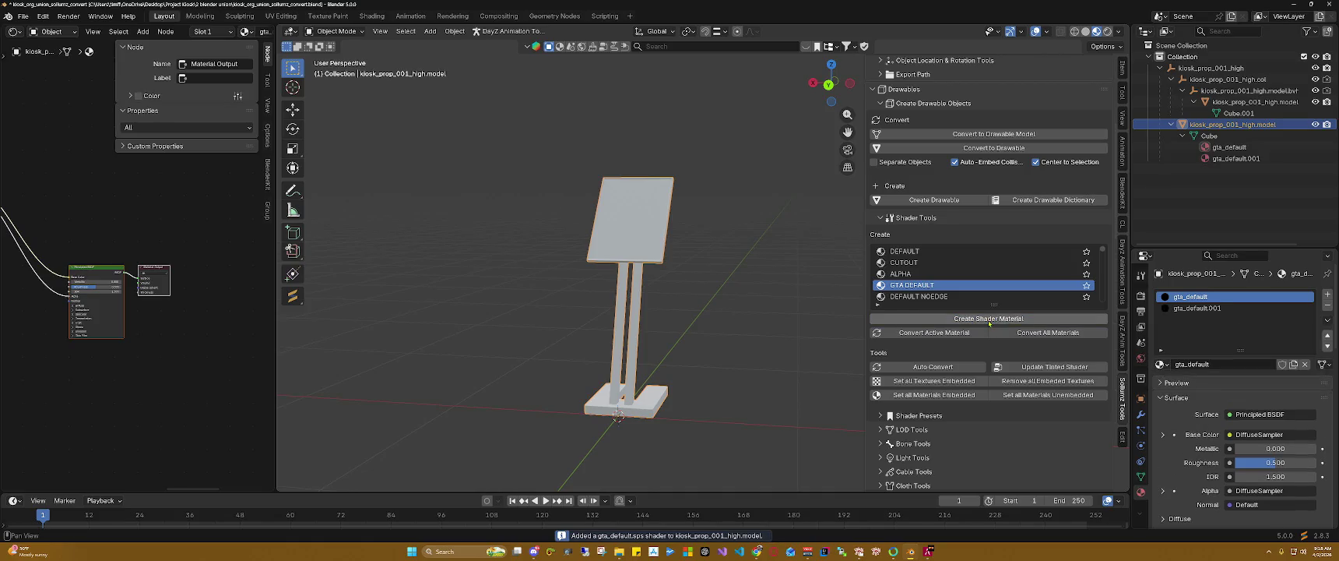
Step: Rename the gta_default material to kiosk_screen
double_click(1206, 297)
key("ctrl+a")
type("kiosk_")
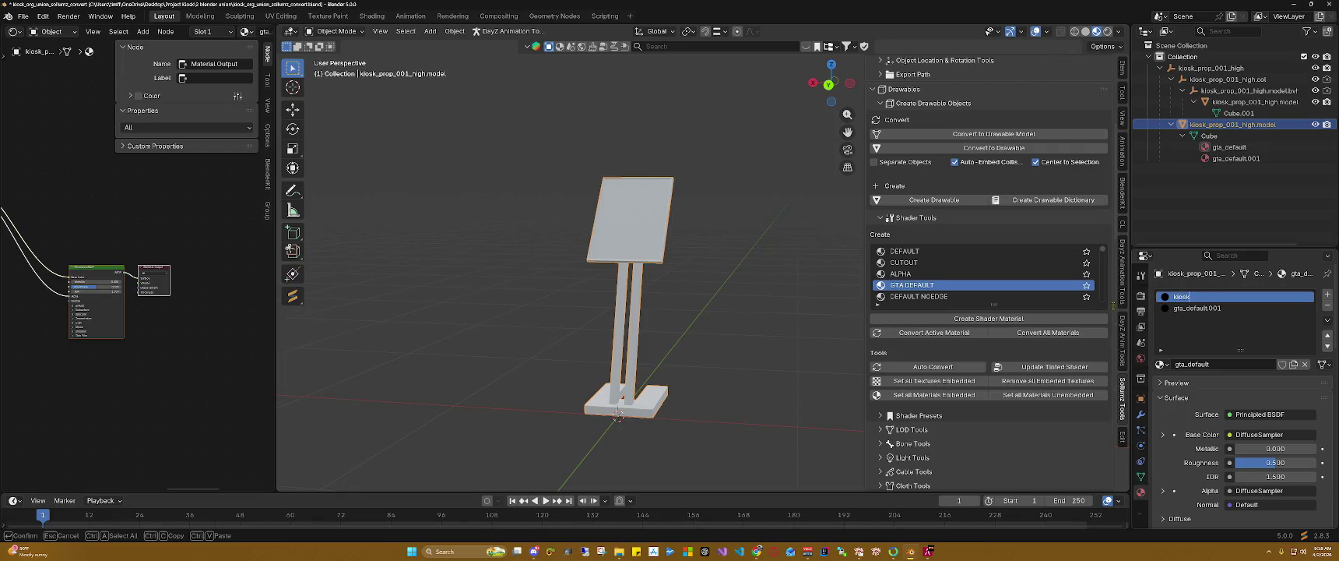
type("sc")
key("Return")
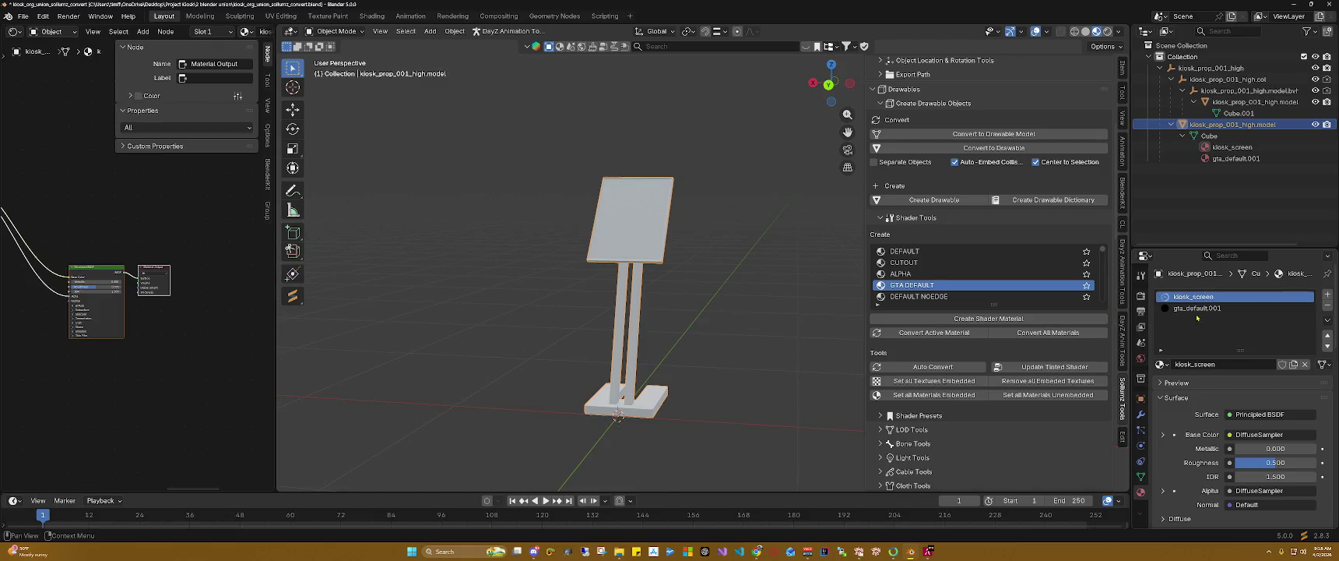
Step: Rename the gta_default.001 material to kiosk_base
left_click(1199, 308)
right_click(1199, 309)
left_click(1199, 307)
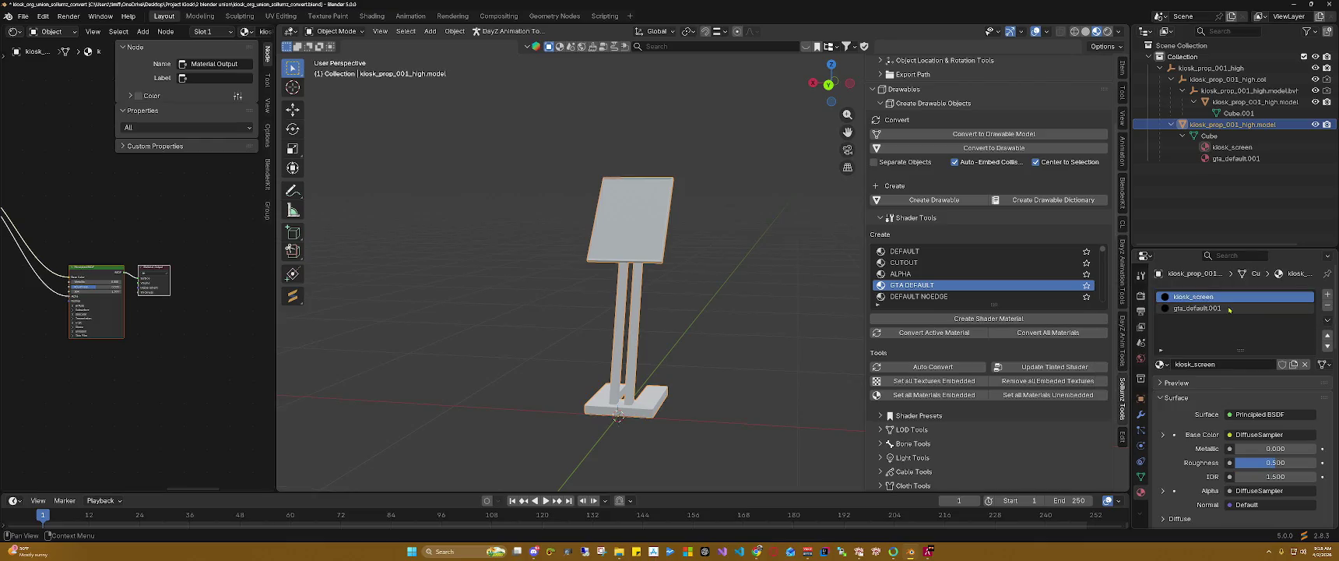
double_click(1226, 308)
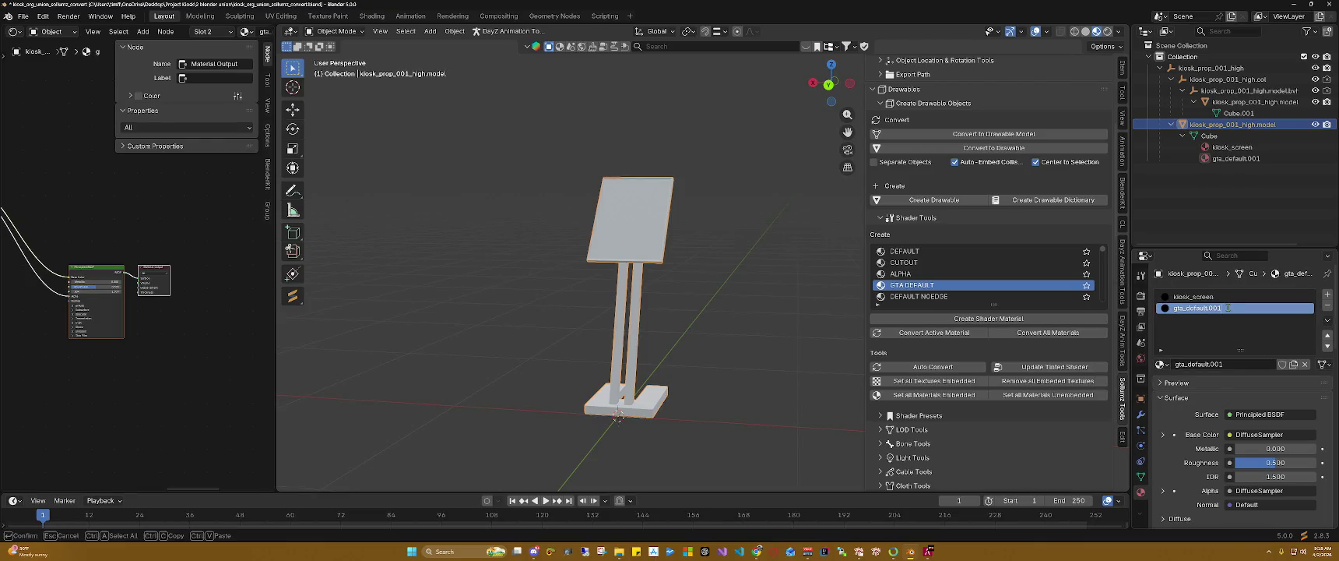
type("kiosk_base")
key("Return")
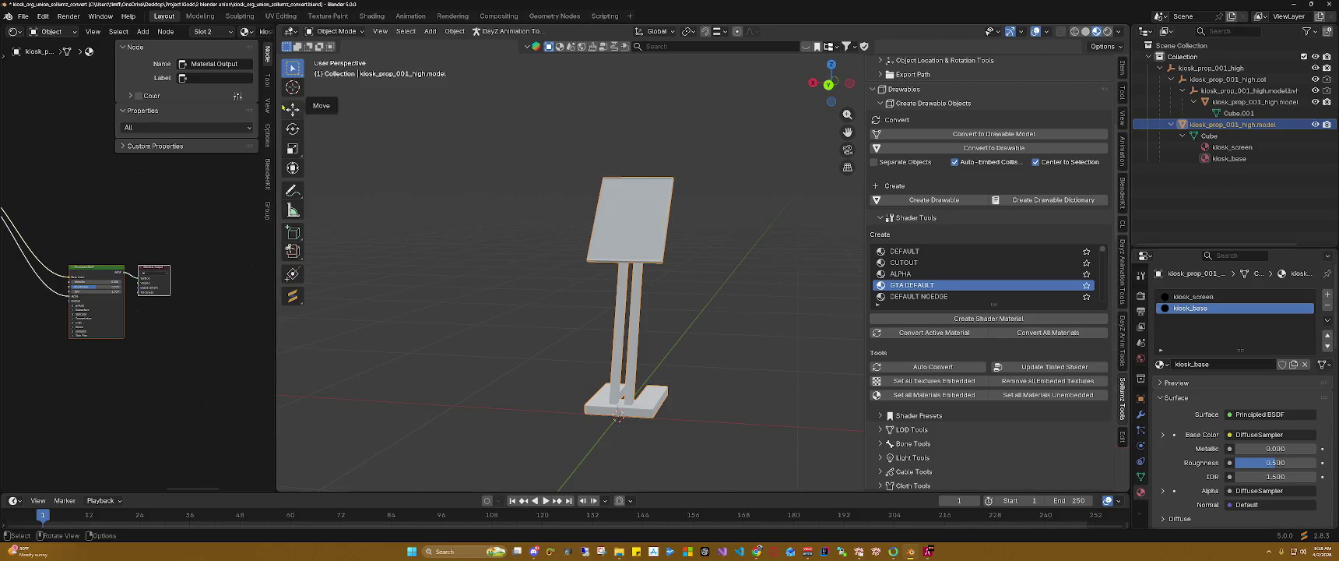
left_click_drag(277, 107, 718, 105)
Step: Load kiosk_base.dds from the textures folder into the kiosk_base material's texture node
mouse_move(235, 167)
middle_mouse_down()
mouse_move(364, 143)
mouse_move(527, 184)
middle_mouse_up()
scroll(503, 209, "up", 1)
scroll(502, 208, "up", 1)
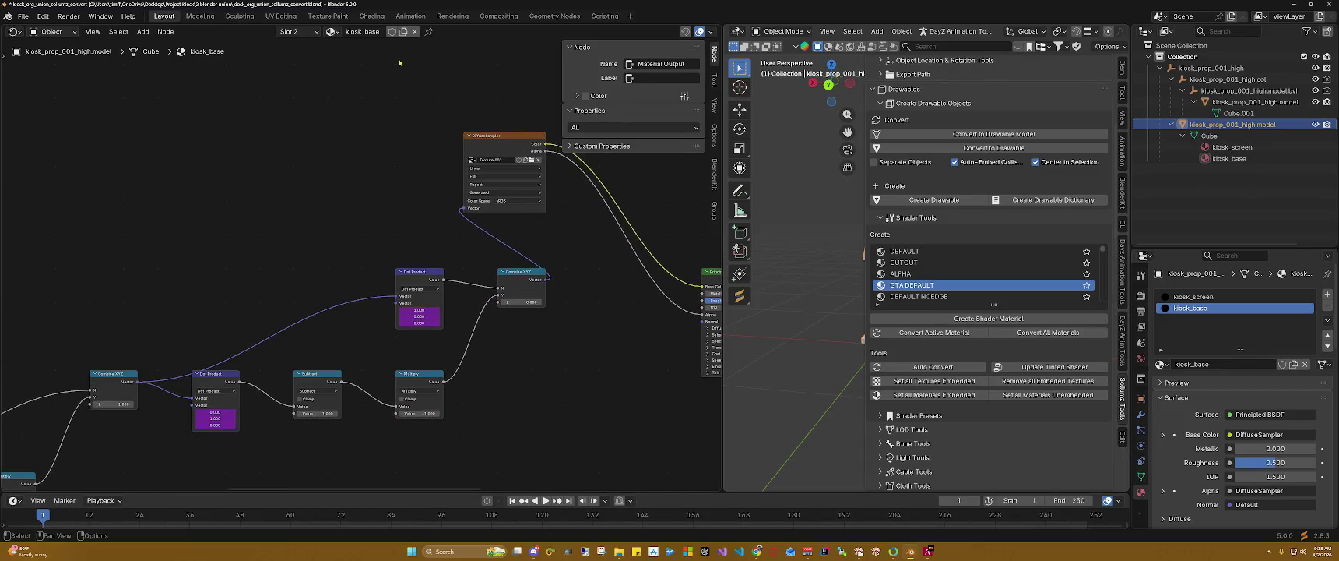
left_click(532, 159)
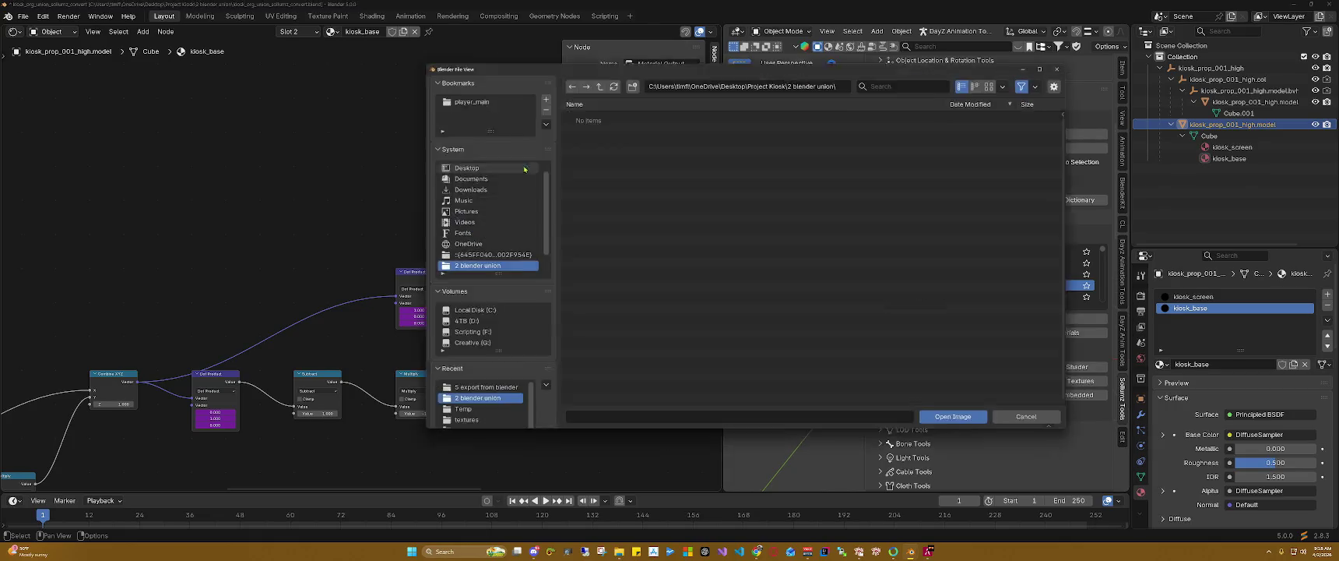
left_click(595, 80)
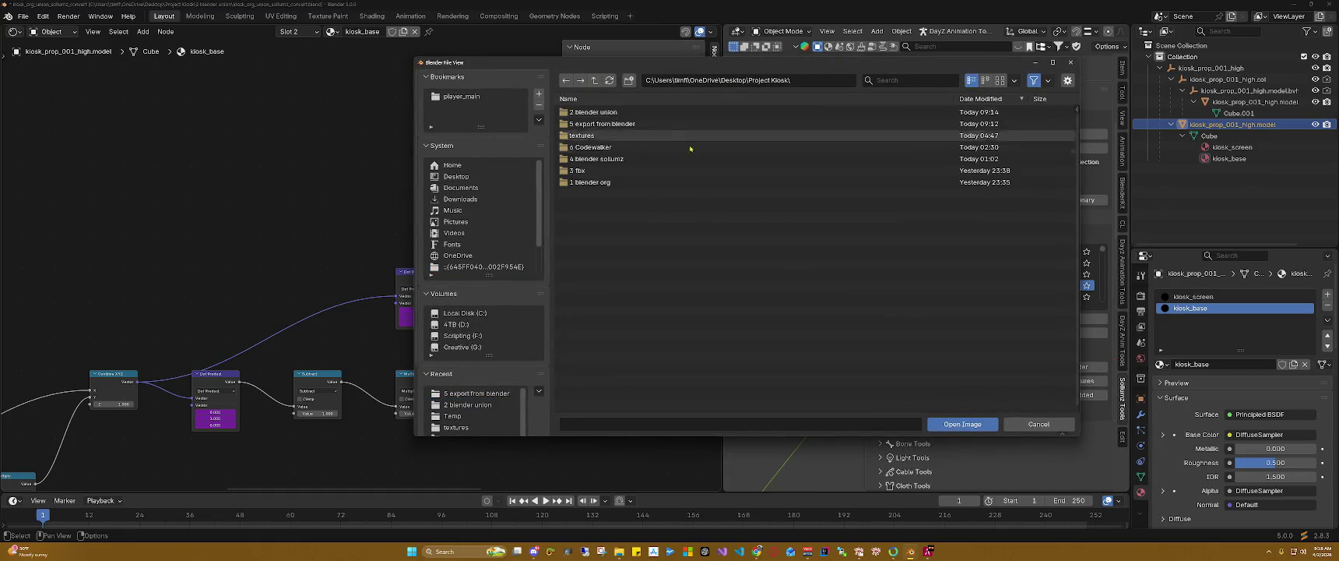
double_click(600, 135)
left_click(615, 147)
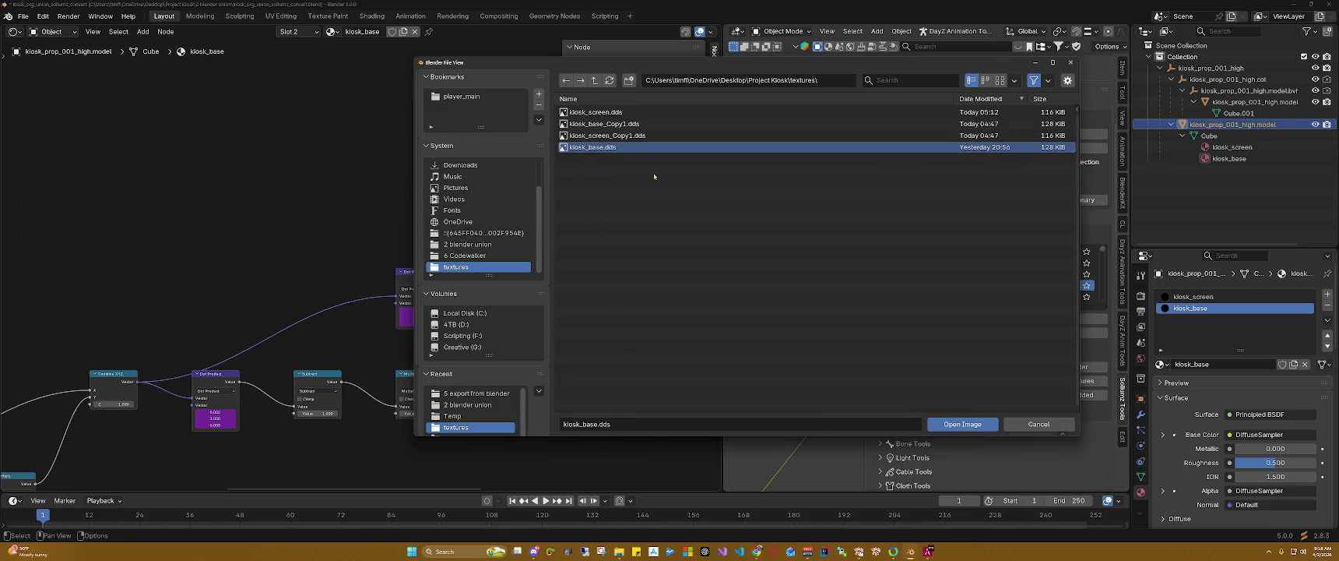
left_click(958, 423)
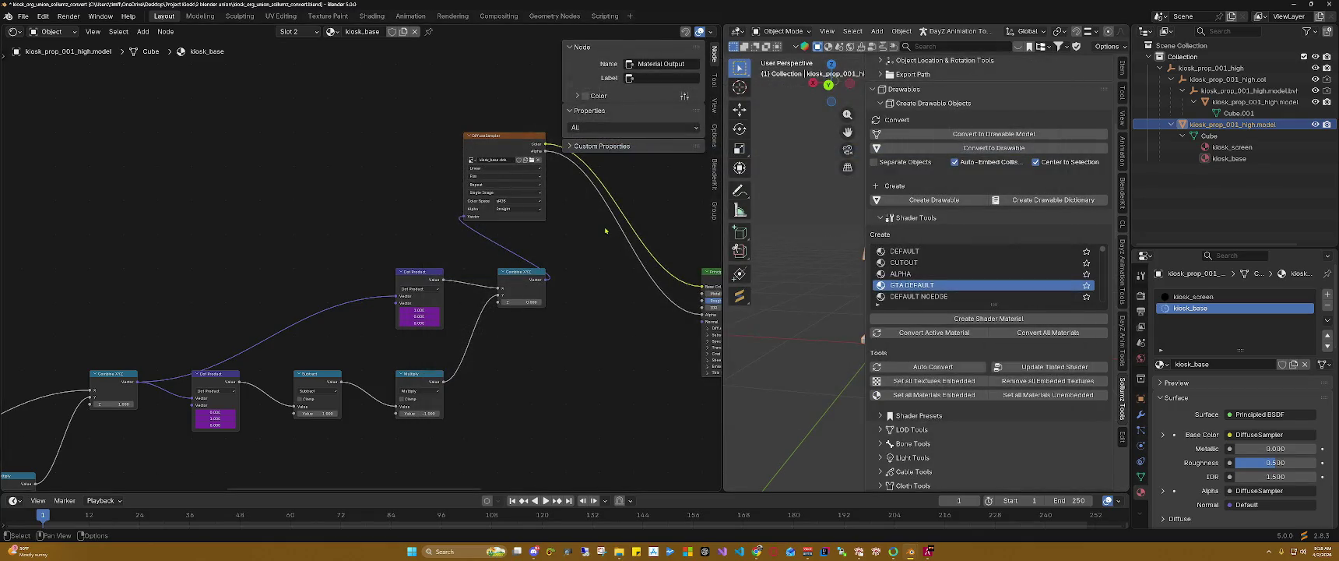
Step: Load kiosk_screen.dds from the textures folder into the kiosk_screen material's texture node
left_click(352, 31)
left_click(330, 31)
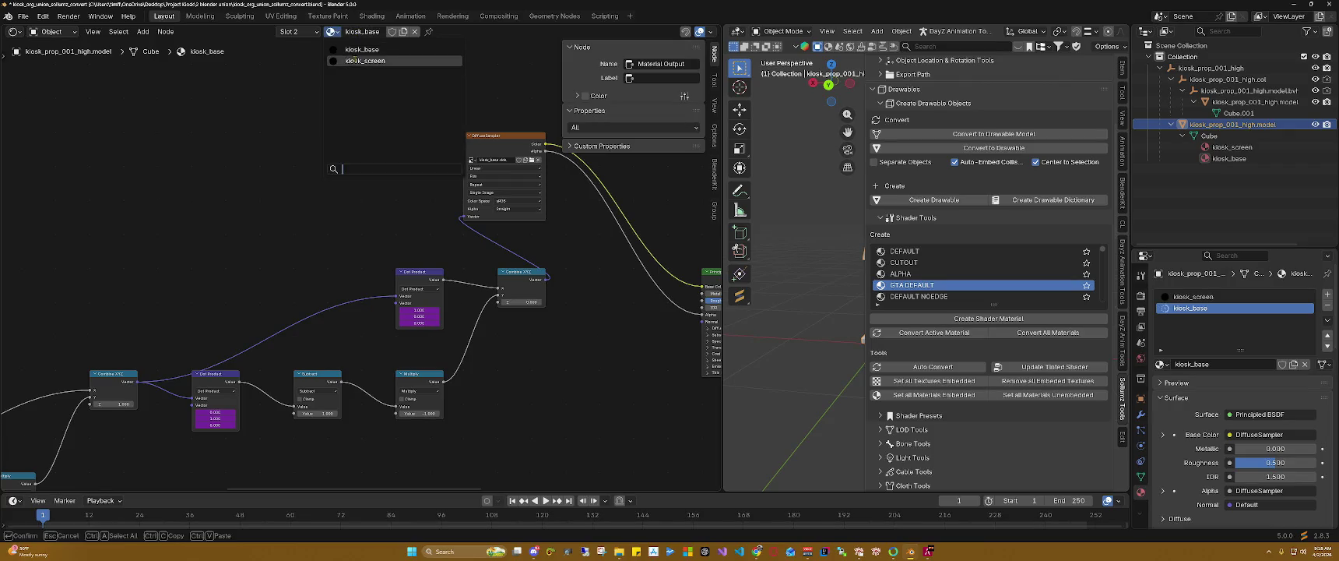
left_click(358, 61)
middle_click_drag(197, 154, 325, 156)
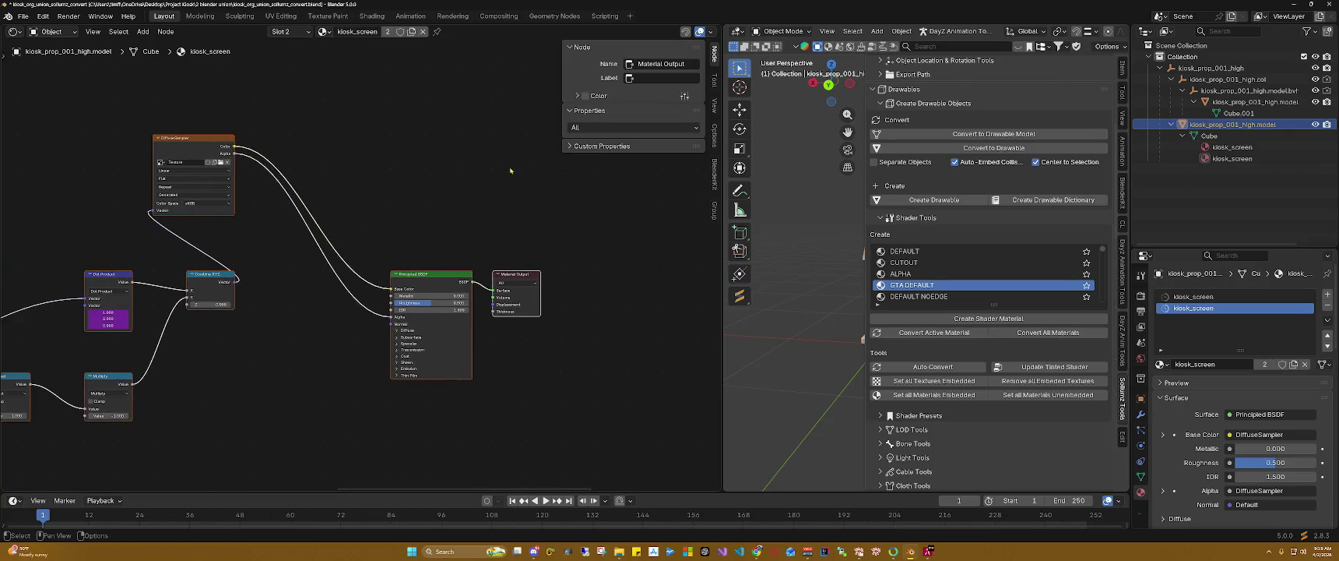
middle_click_drag(218, 161, 361, 168)
left_click(360, 165)
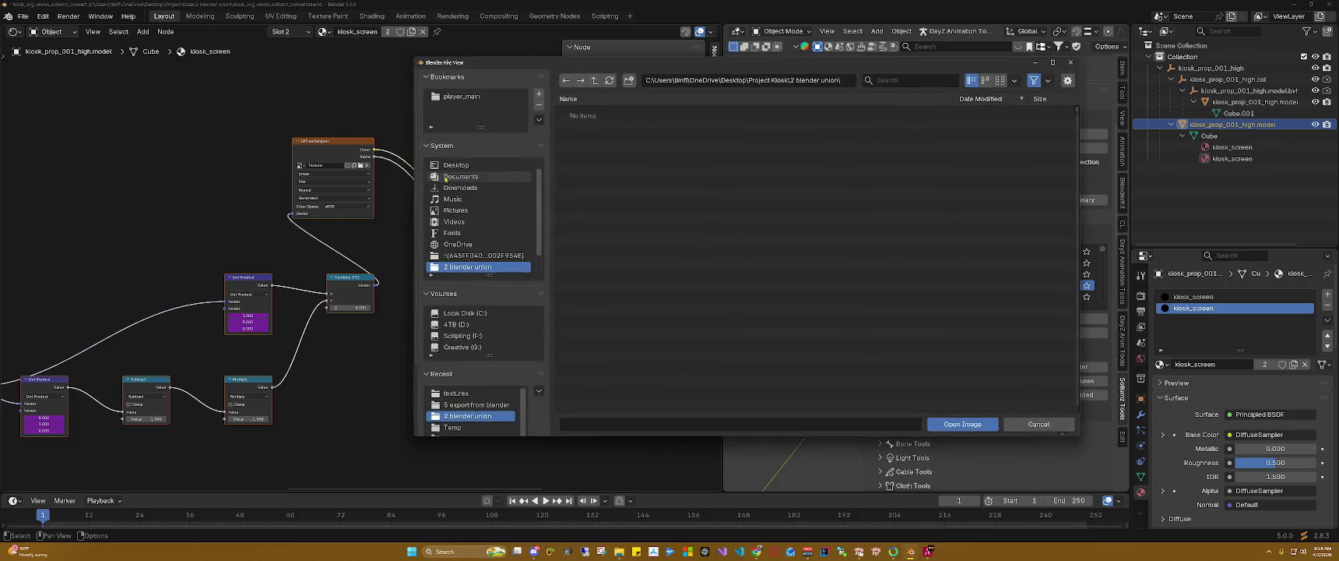
left_click(594, 80)
left_click(605, 135)
double_click(605, 135)
mouse_move(596, 112)
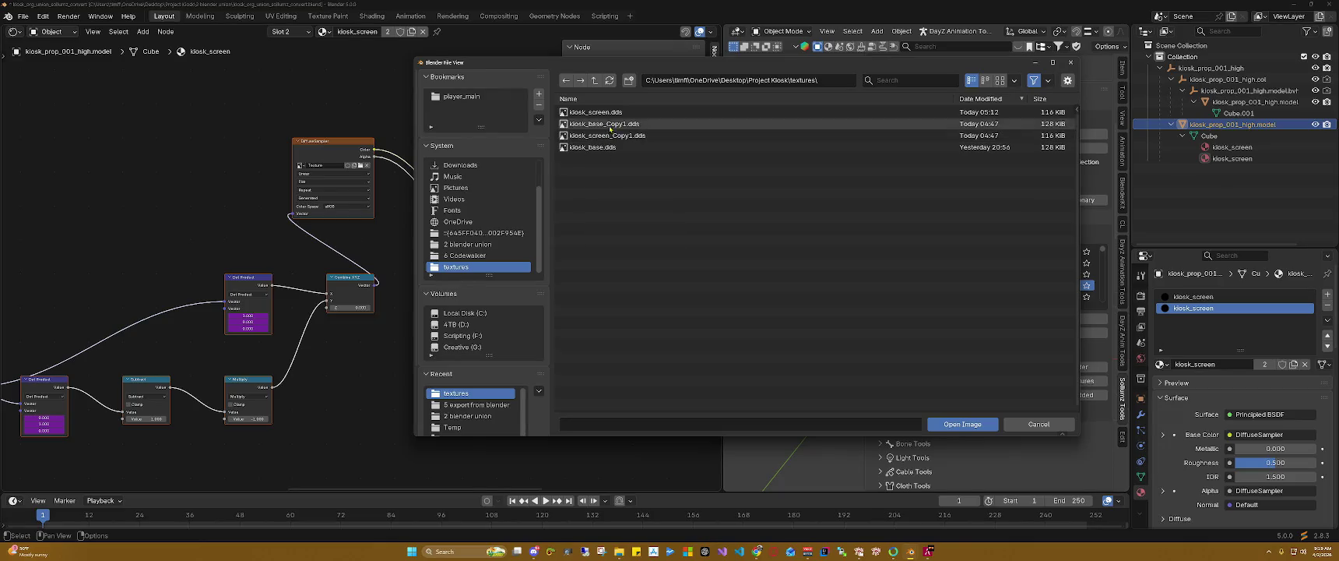
left_click(614, 114)
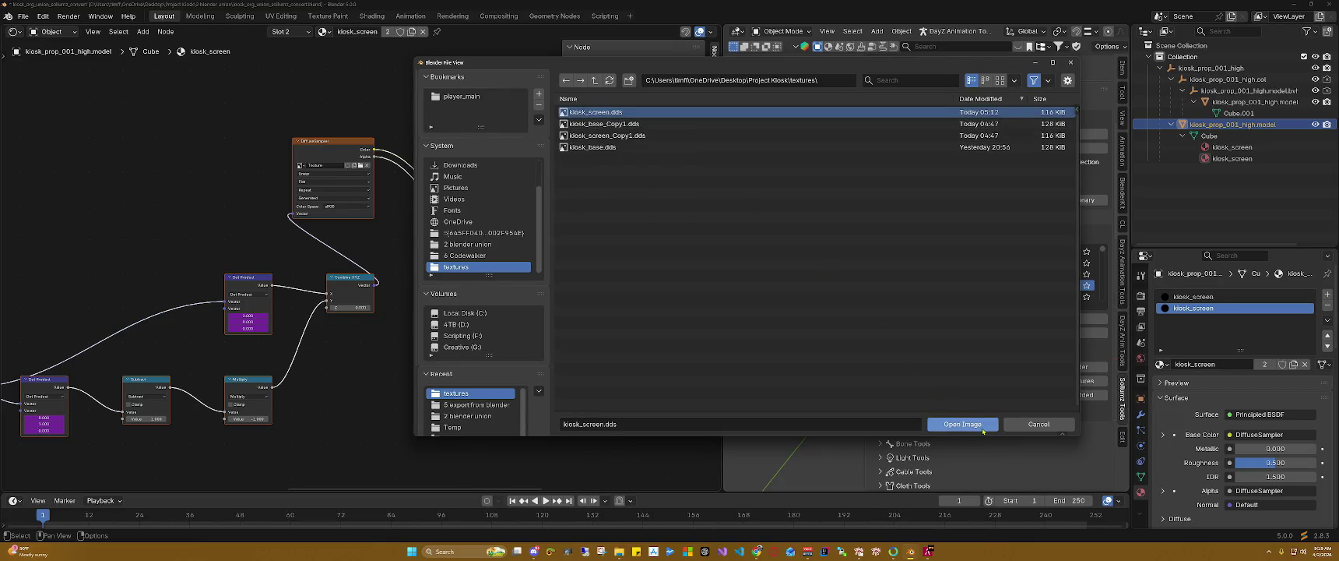
left_click(962, 423)
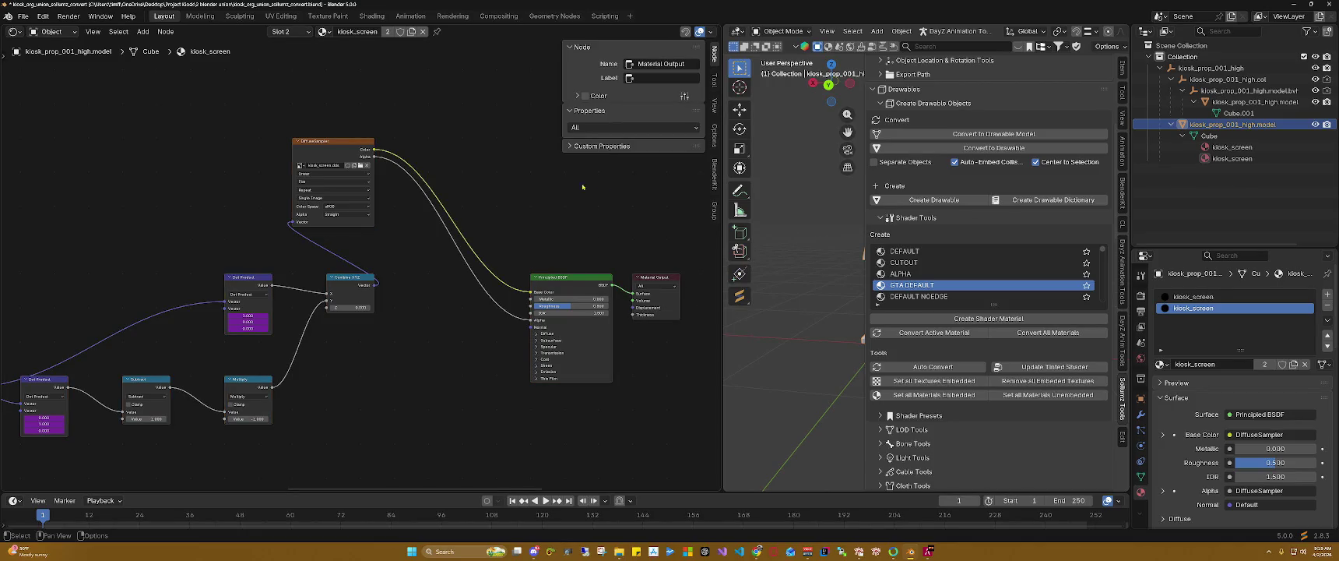
left_click_drag(724, 168, 266, 174)
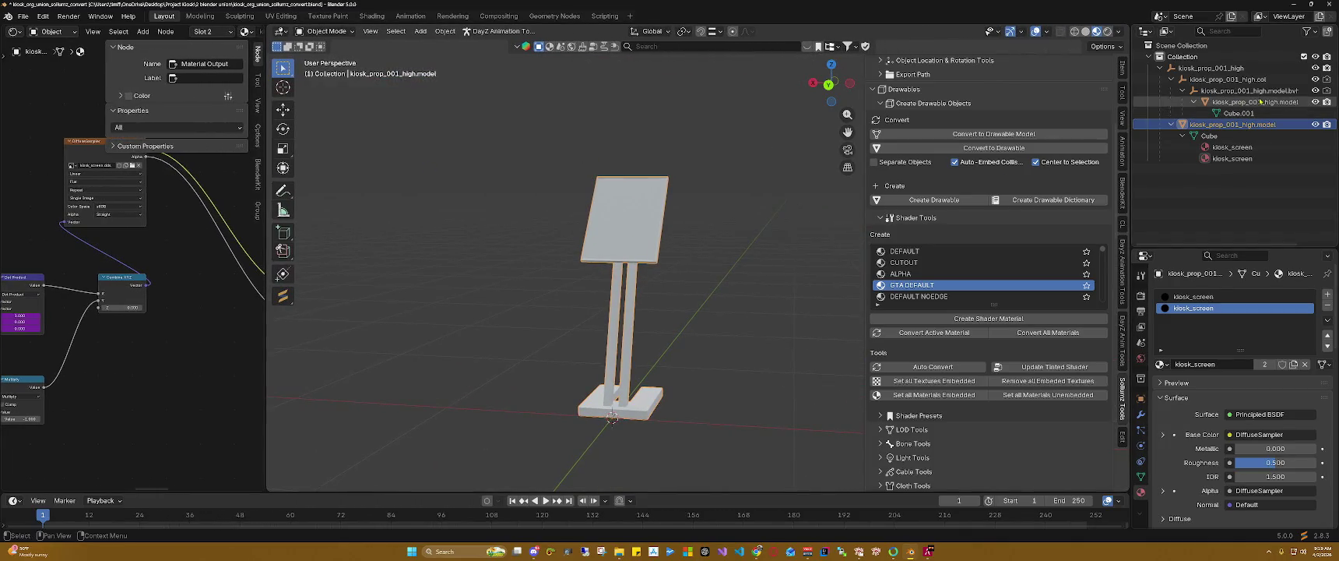
Step: Hide the collision and other objects, then put the kiosk model into Edit Mode
left_click(1315, 79)
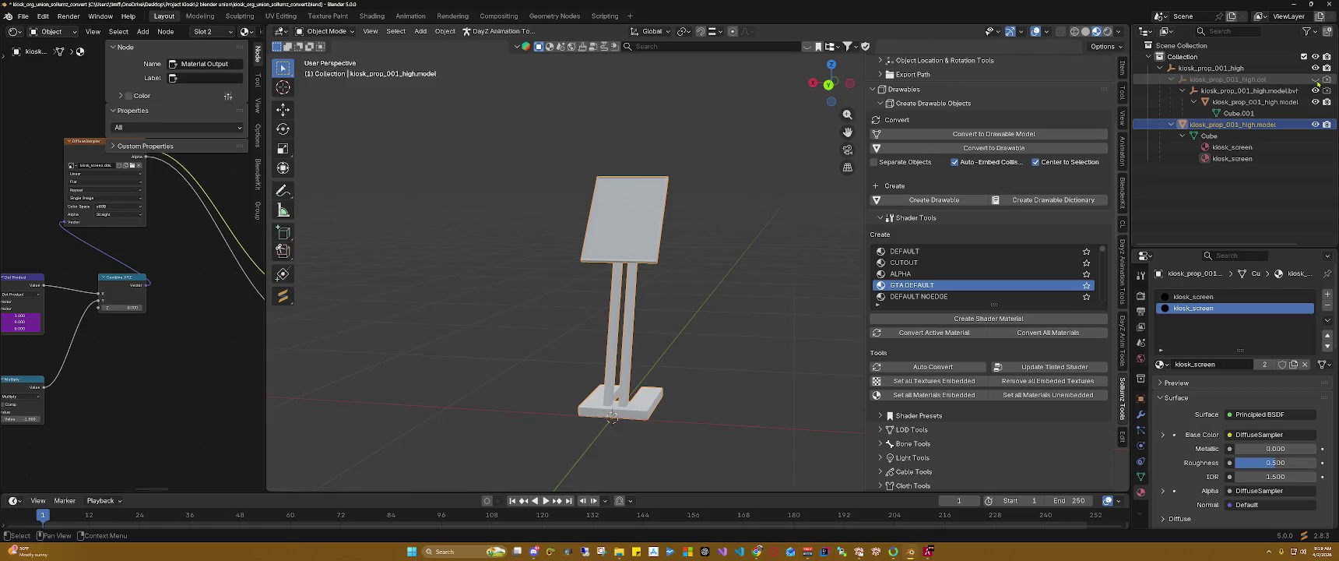
left_click_drag(1315, 90, 1314, 59)
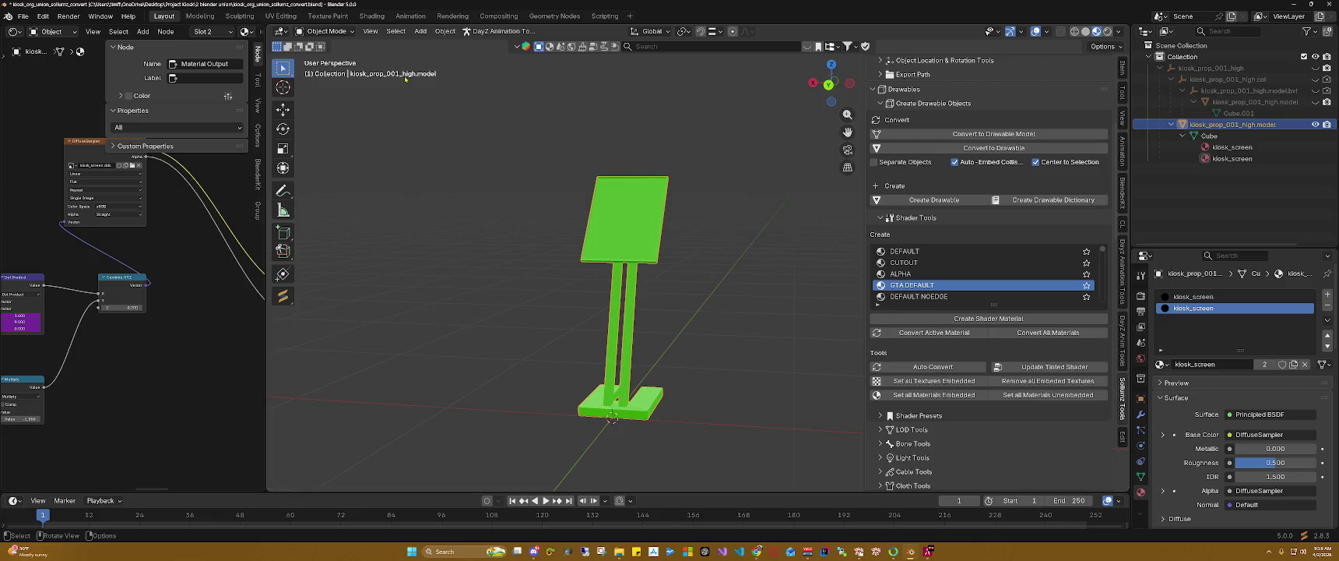
left_click(323, 31)
left_click(327, 57)
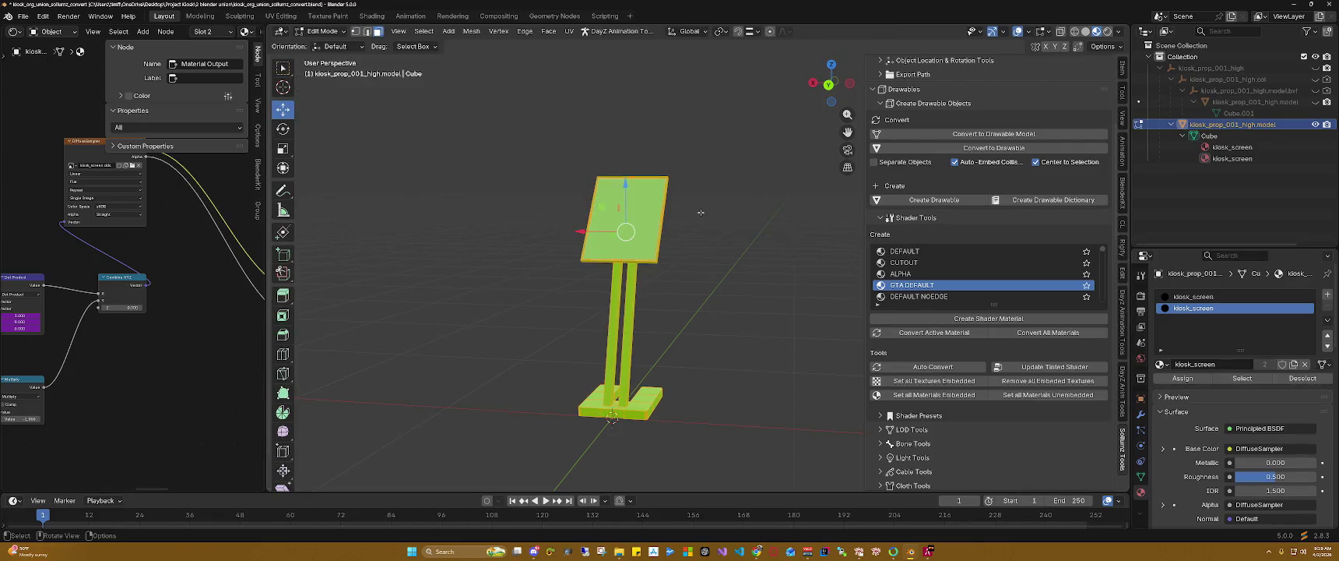
Step: Rename the second kiosk_screen material slot to kiosk_base.001
left_click(1194, 296)
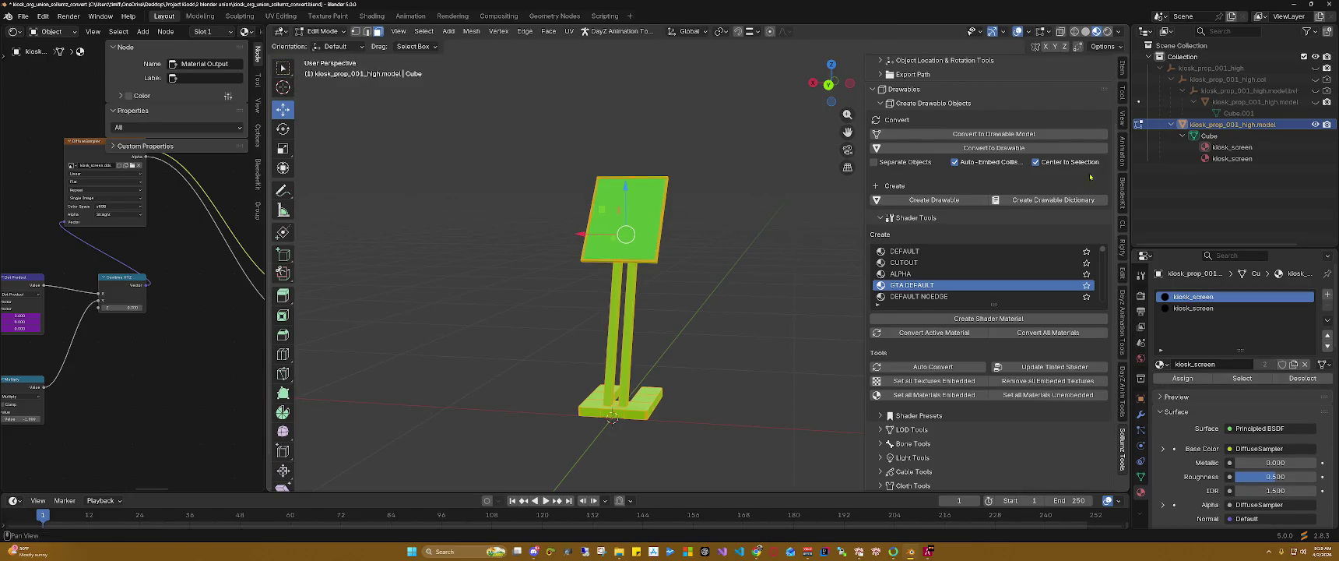
left_click(1223, 161)
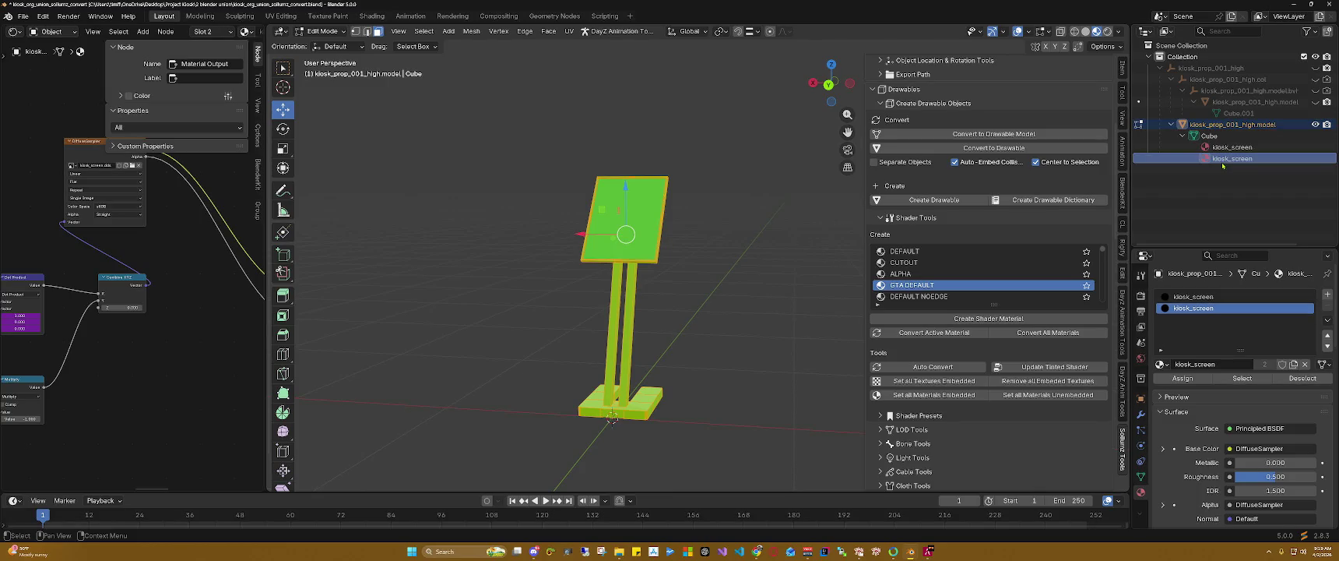
right_click(1196, 308)
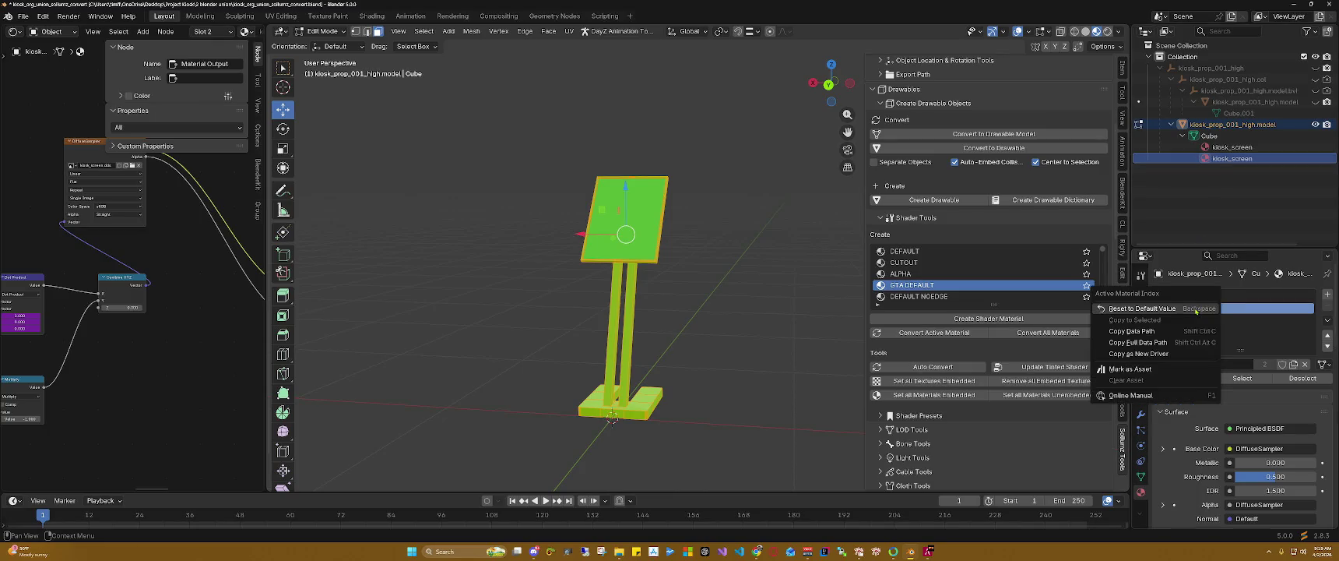
left_click(1239, 309)
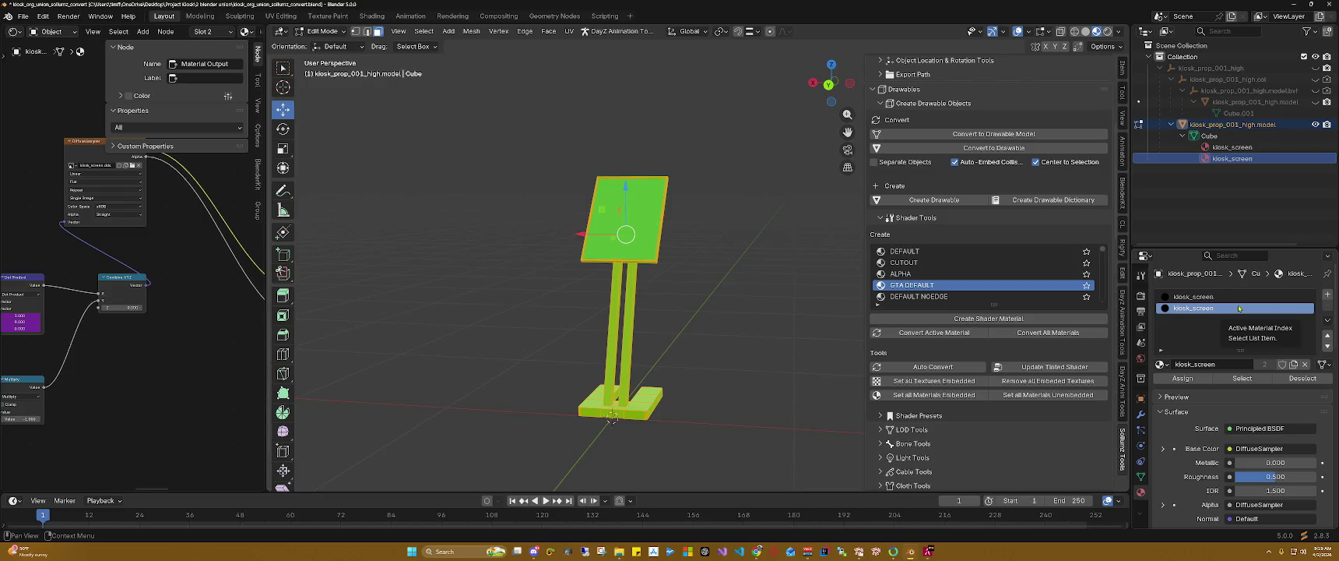
right_click(1214, 309)
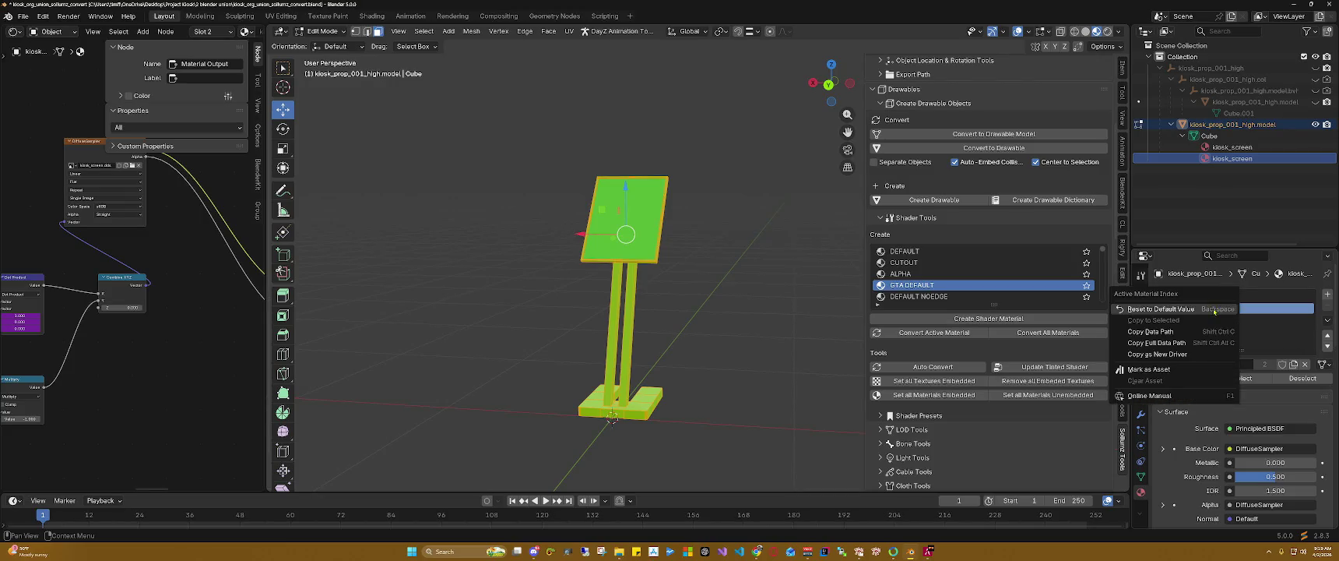
left_click(1246, 303)
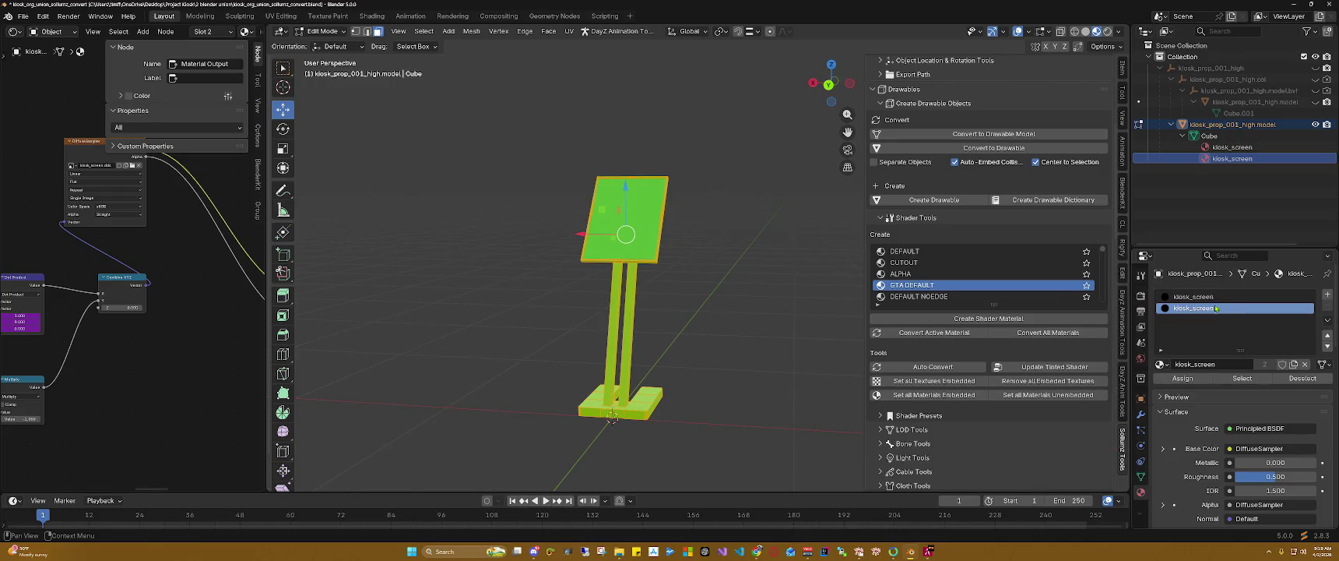
right_click(1211, 309)
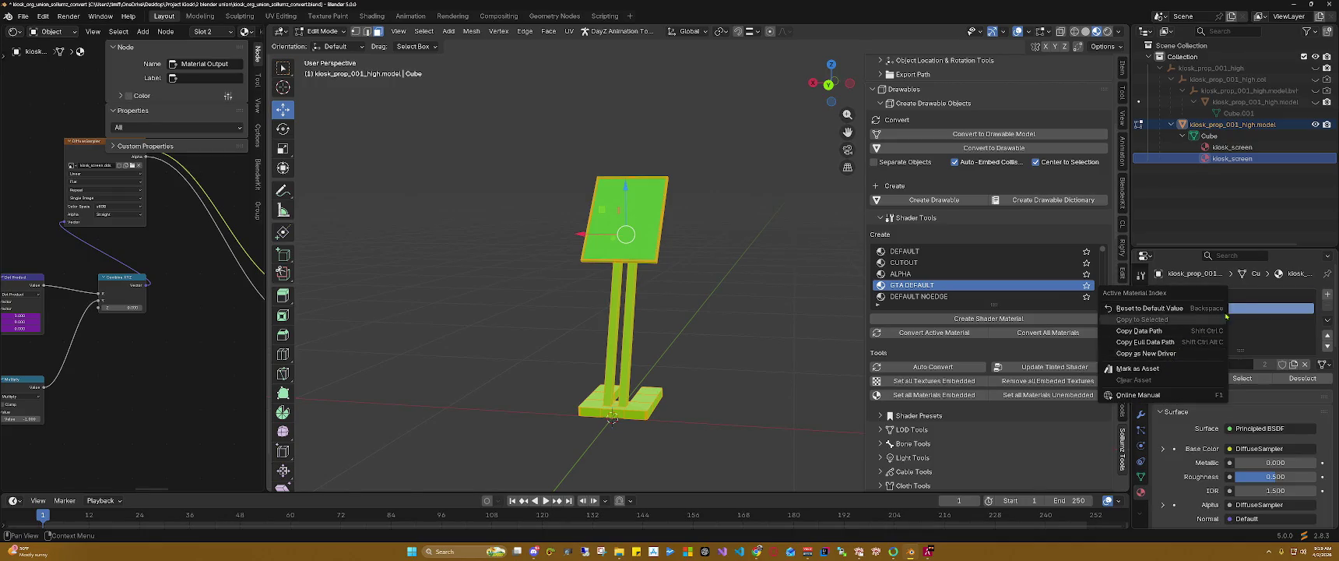
double_click(1215, 308)
left_click_drag(1217, 308, 1192, 309)
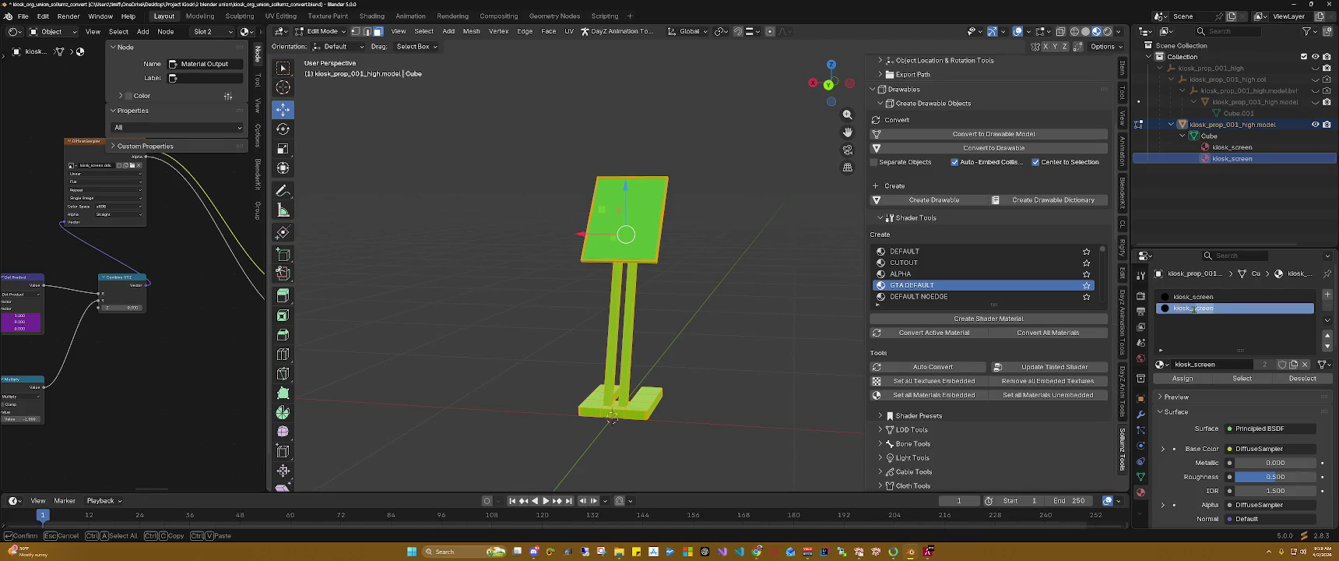
type("s")
key("Return")
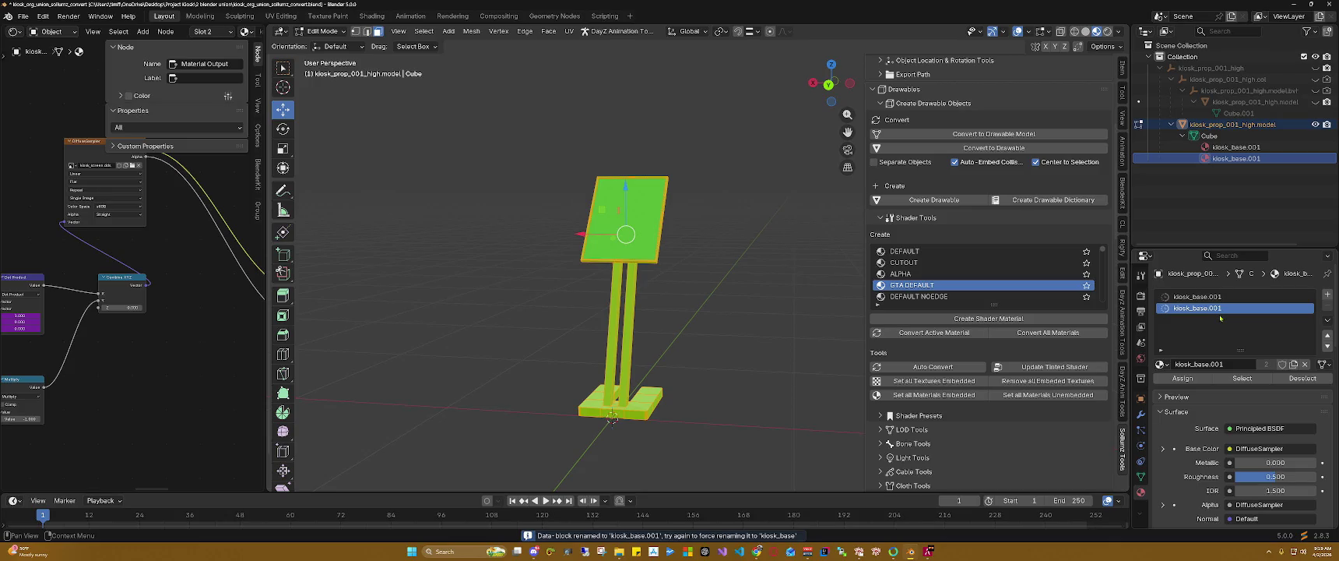
Step: Quit Blender and search for 'blender' in the Windows Start menu
left_click(1329, 3)
left_click(684, 293)
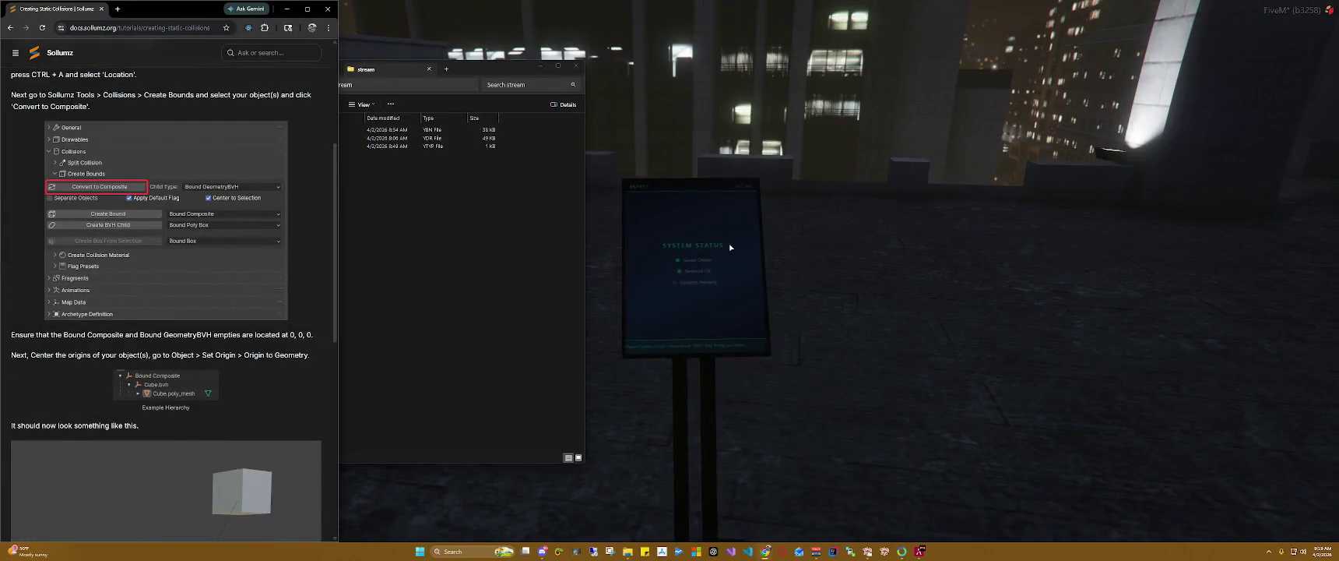
left_click(826, 289)
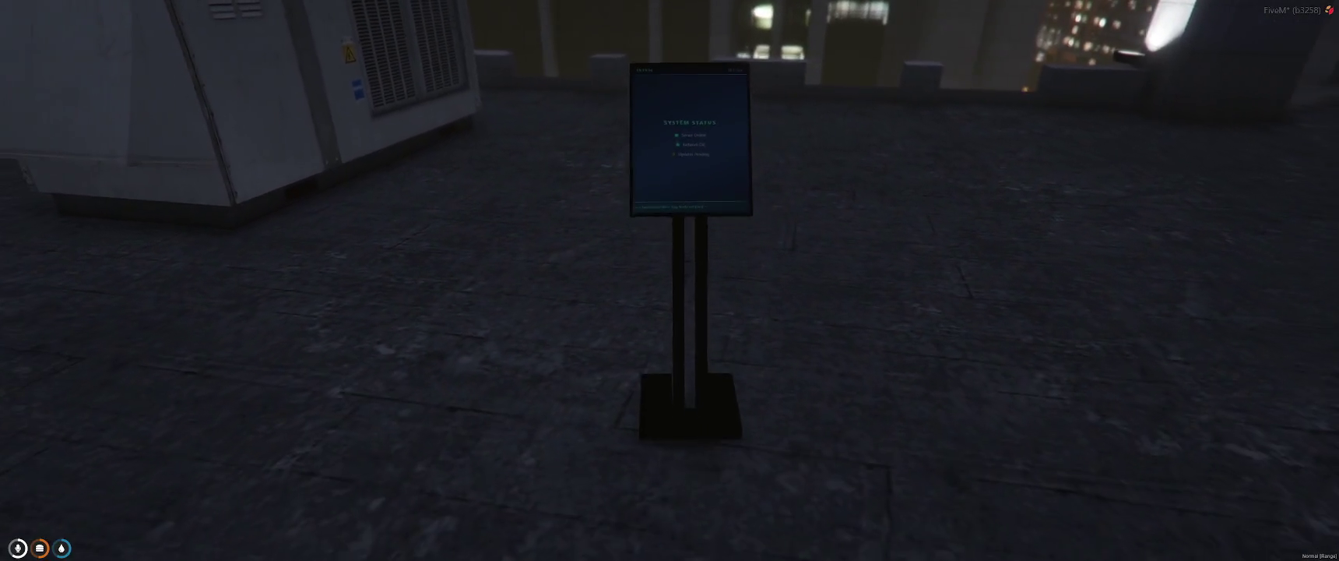
key("super")
type("blender")
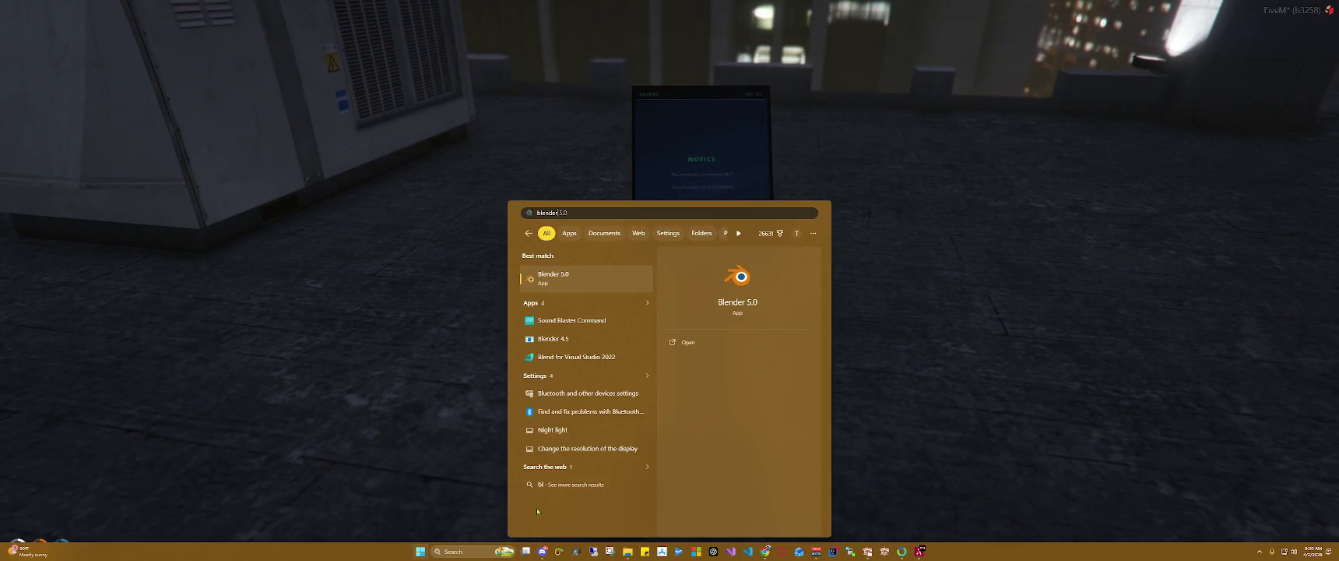
Step: Launch Blender 5.0 and reopen kiosk_org_union_sollumz_convert.blend from recent files
key("Return")
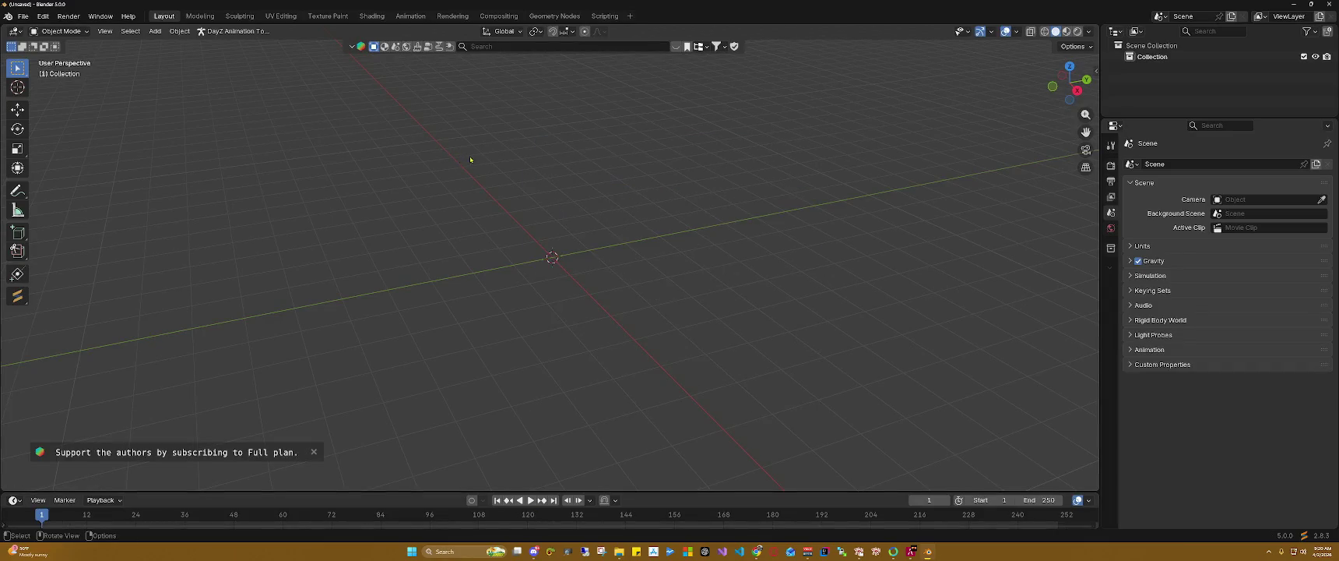
left_click(22, 16)
mouse_move(53, 51)
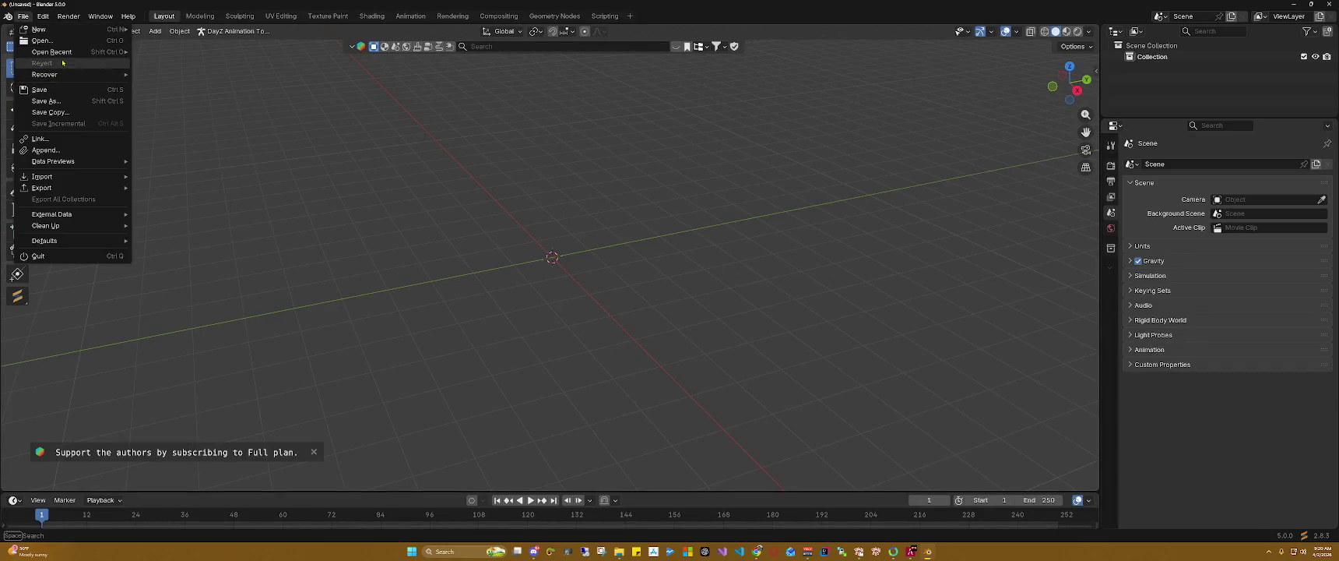
left_click(167, 53)
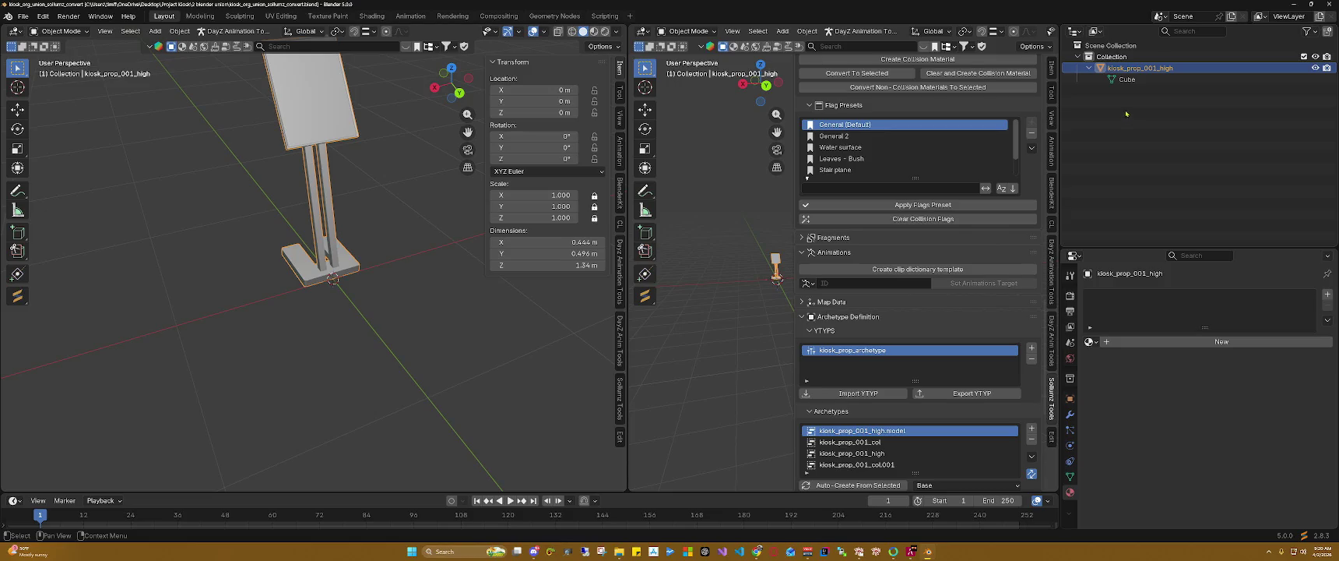
Step: Recover the 31340 auto-save version of the kiosk project
left_click(23, 16)
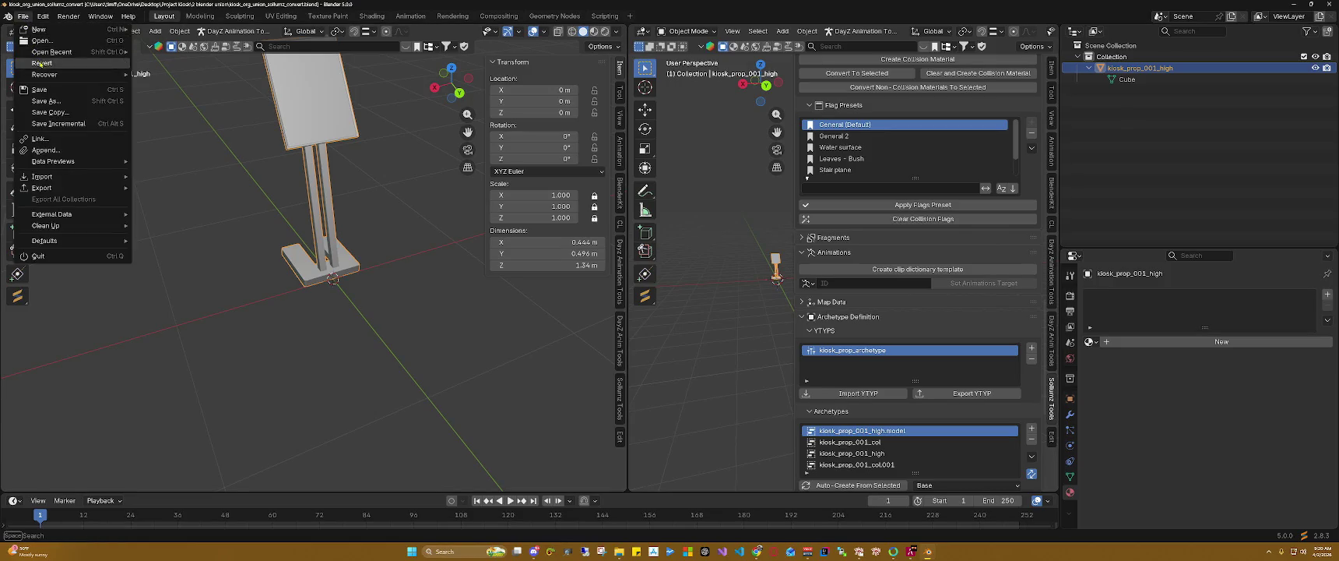
mouse_move(44, 74)
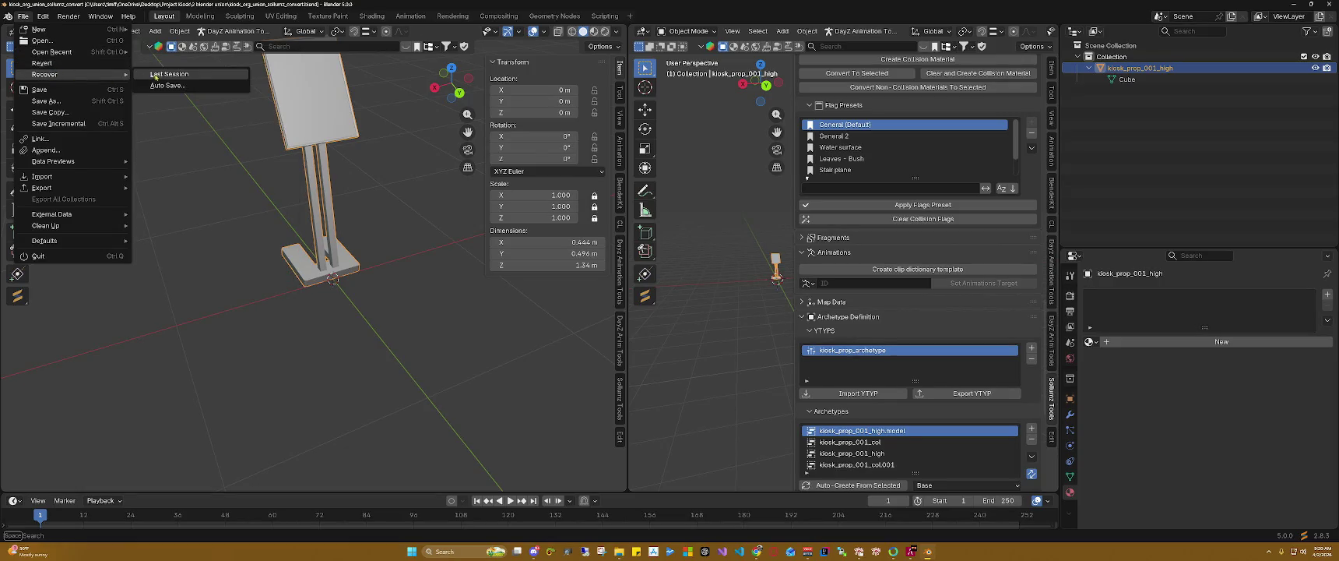
left_click(168, 85)
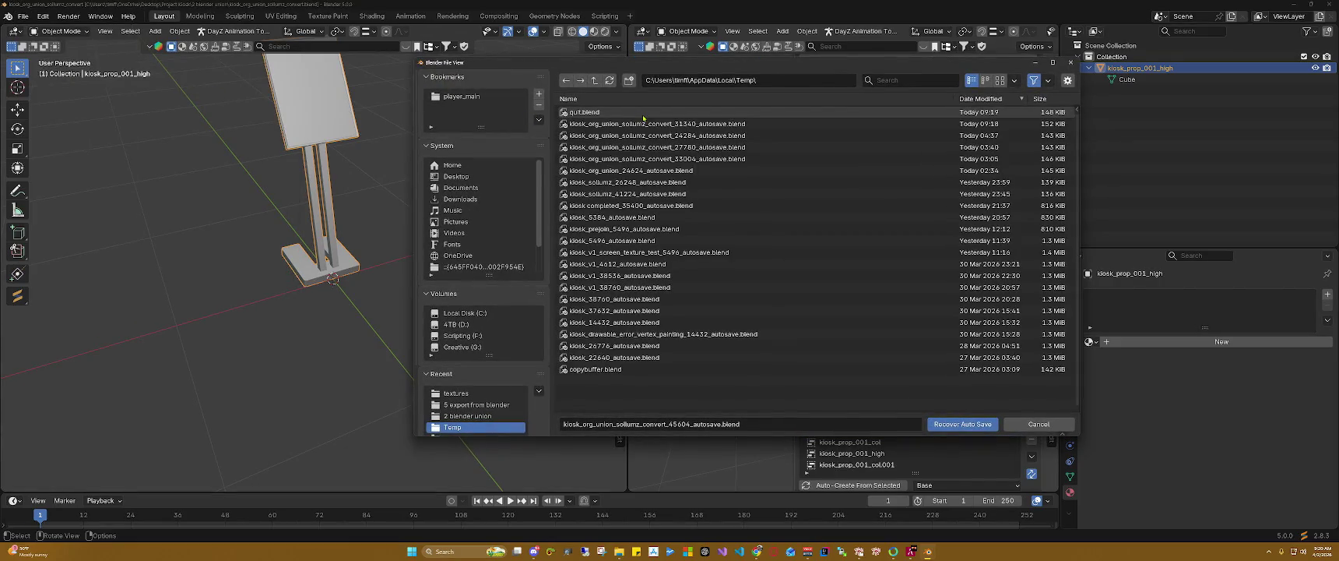
left_click(654, 123)
left_click(658, 135)
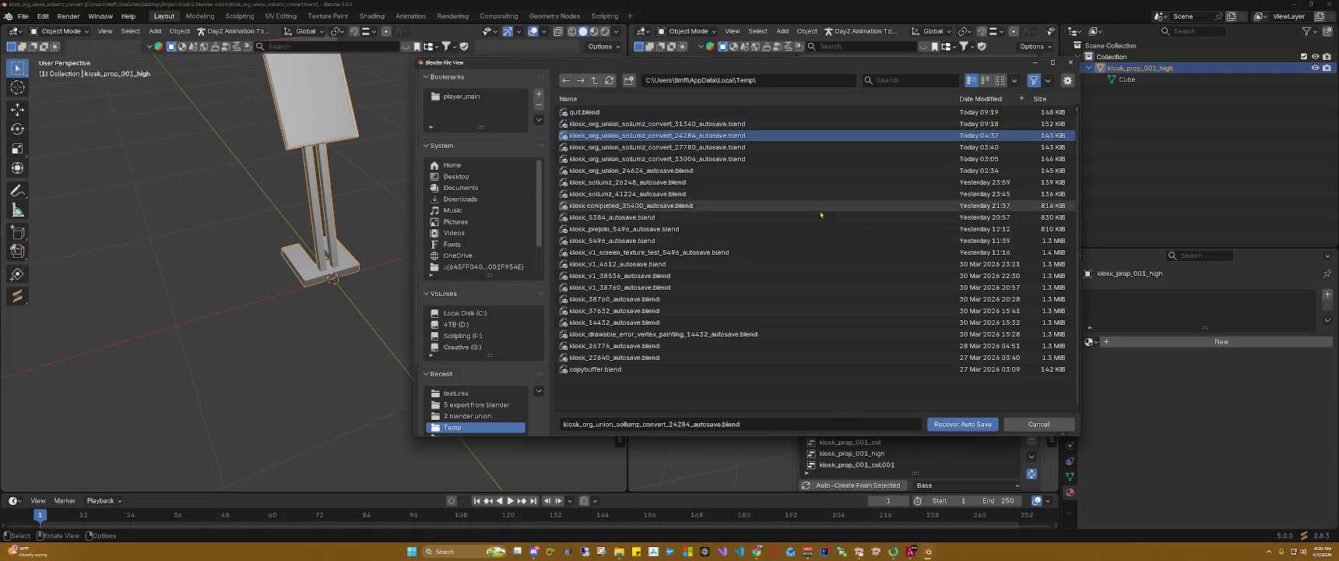
left_click(818, 123)
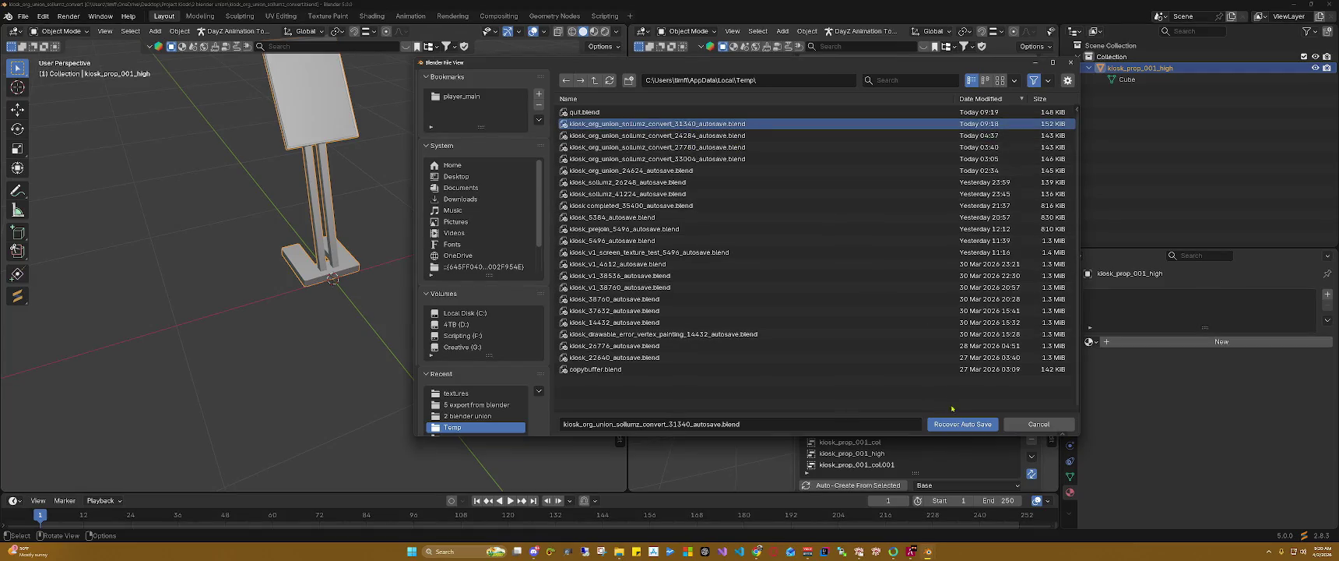
left_click(961, 423)
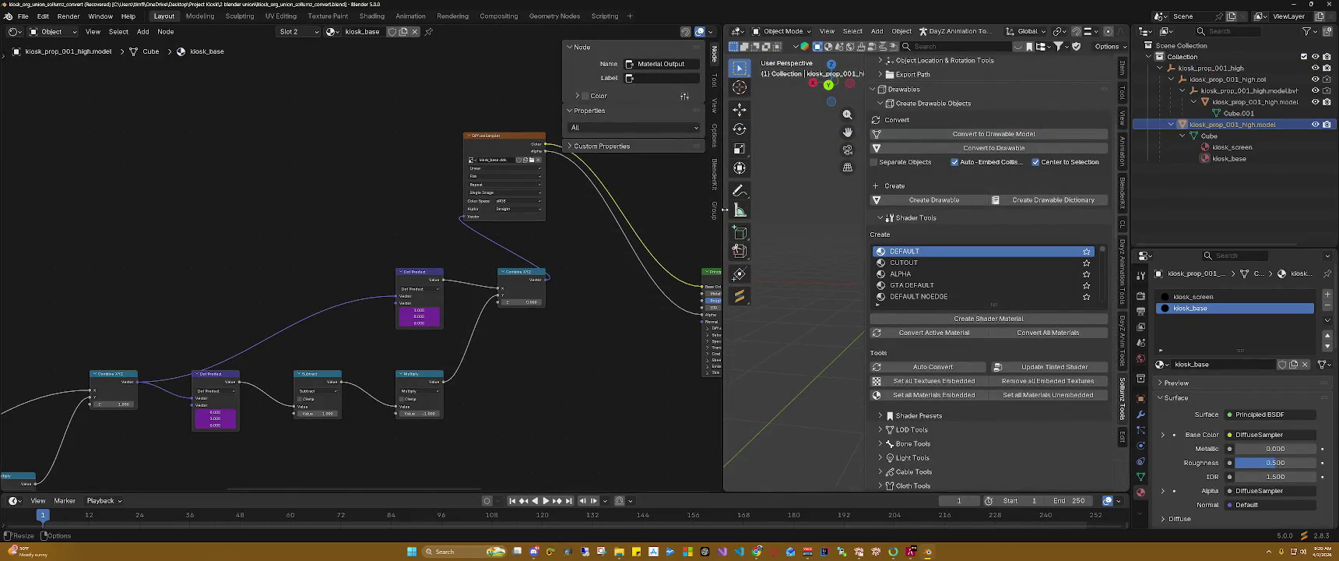
Step: Hide the .bvr, collision, kiosk_prop_001_high and Cube.001 objects in the Outliner
left_click_drag(724, 213, 269, 214)
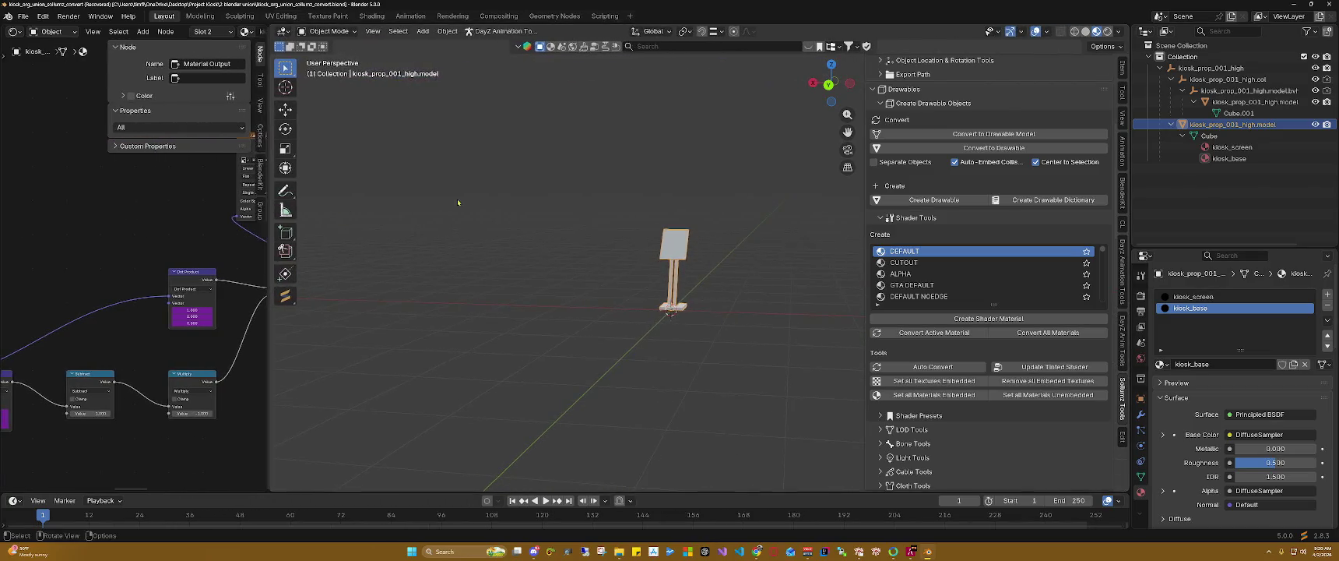
left_click(1314, 90)
left_click(1315, 78)
left_click(1315, 68)
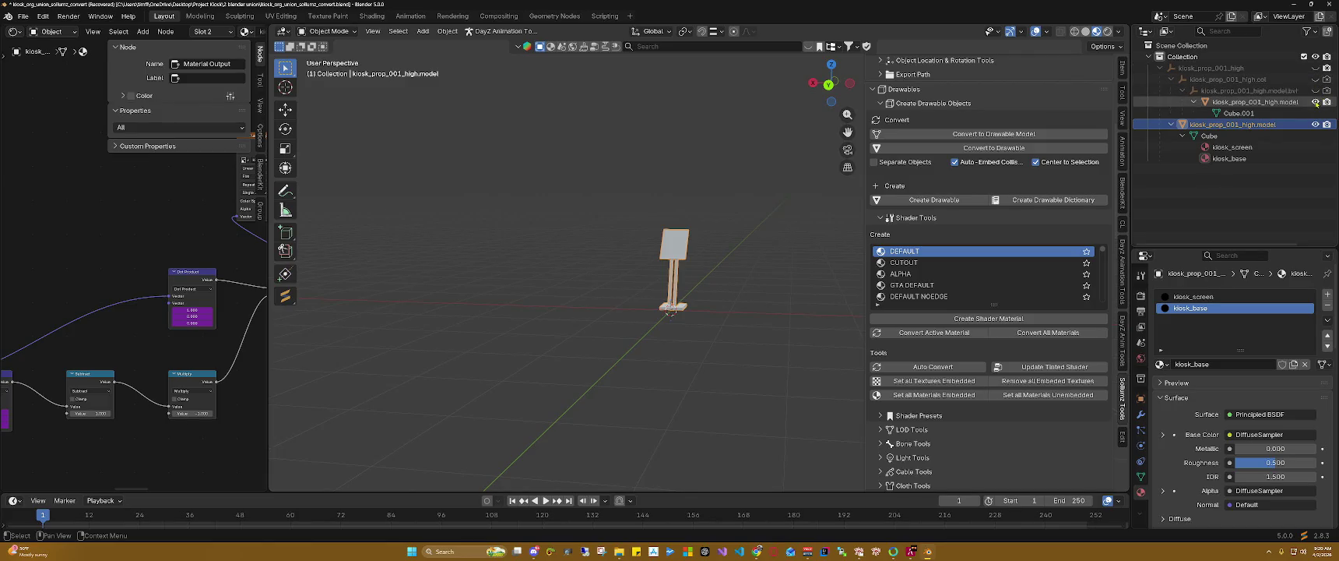
left_click(1314, 101)
Step: Frame and reselect the remaining kiosk model, then switch it to Edit Mode
key("KP_Decimal")
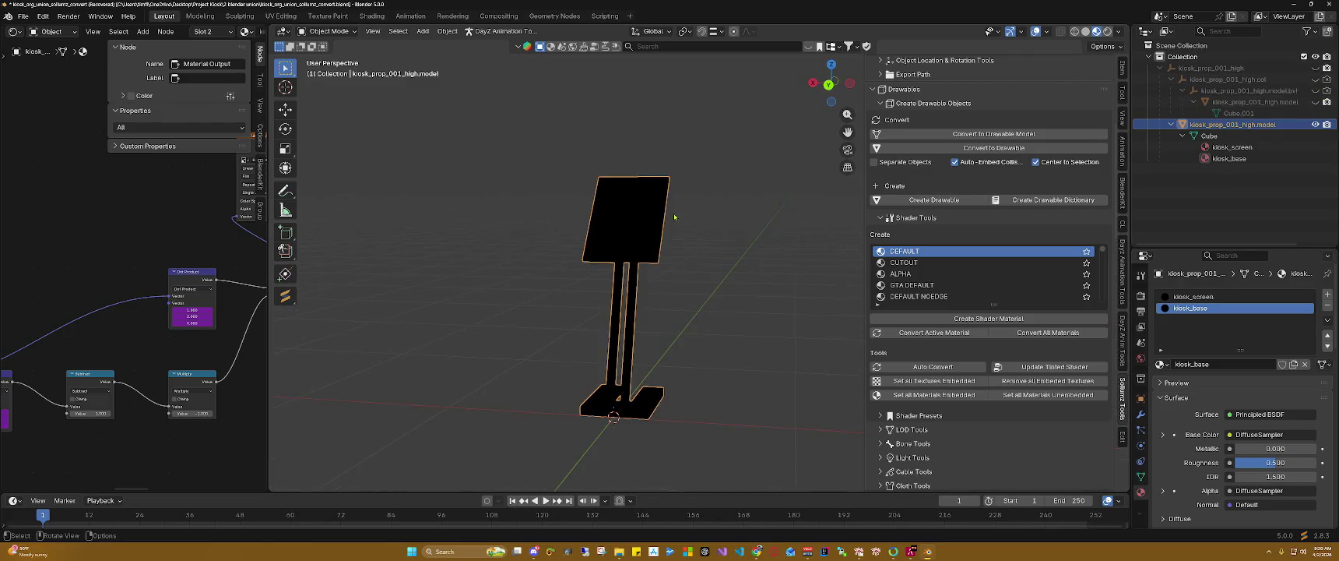
middle_click_drag(713, 188, 706, 198, "shift")
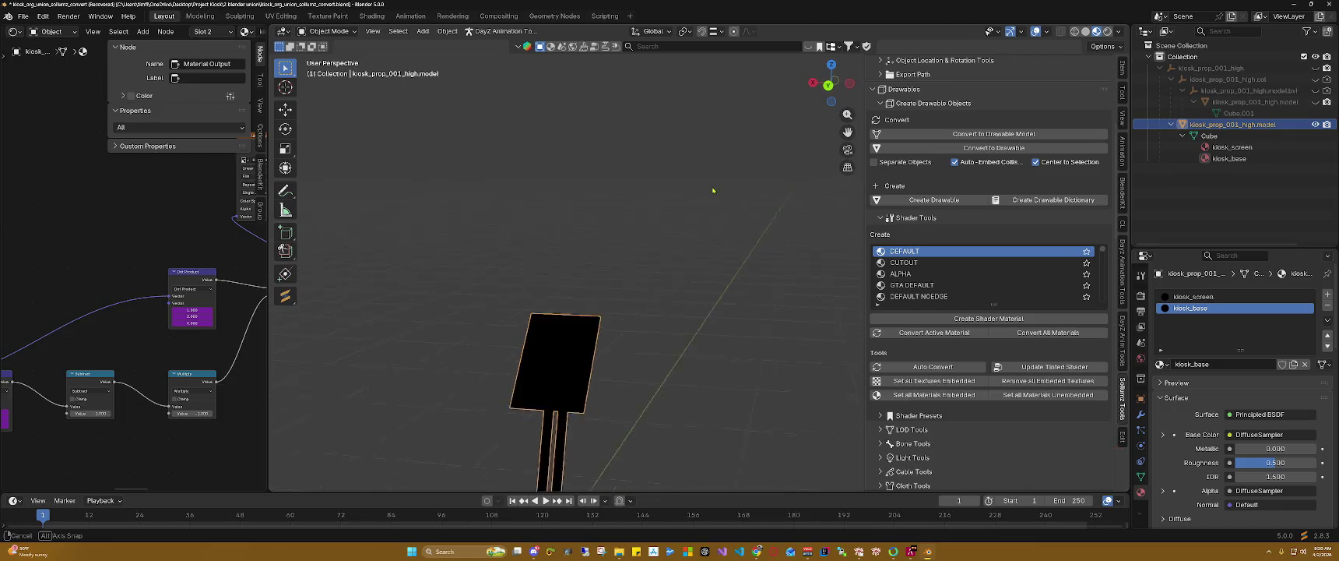
left_click(706, 199)
left_click(561, 272)
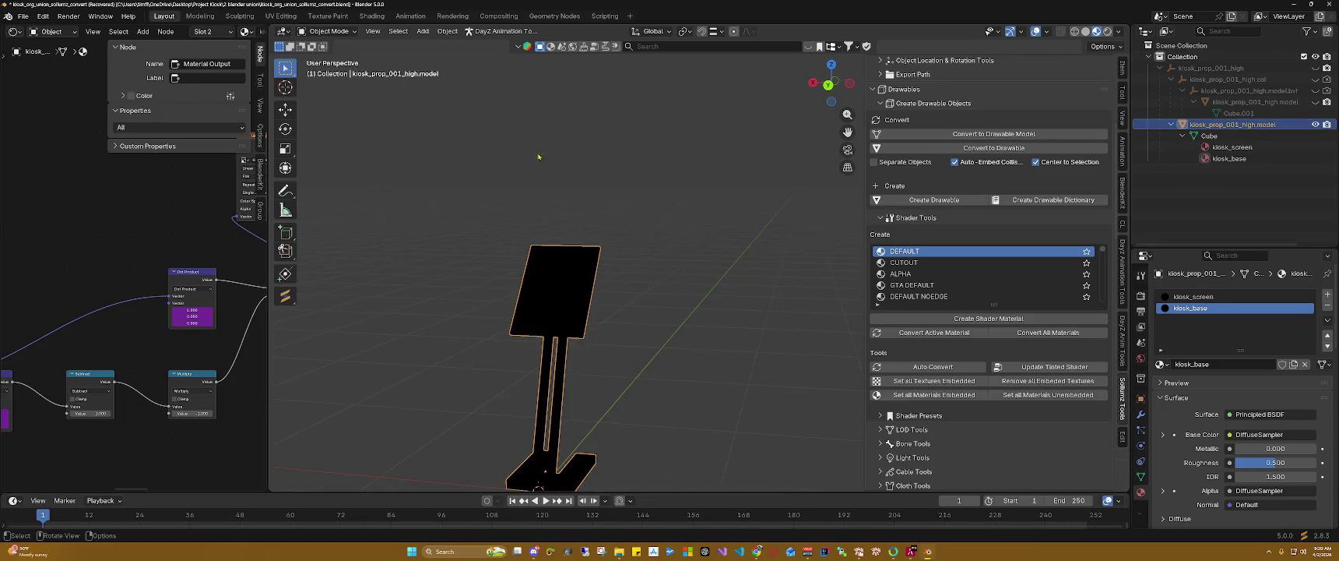
left_click(327, 31)
left_click(327, 56)
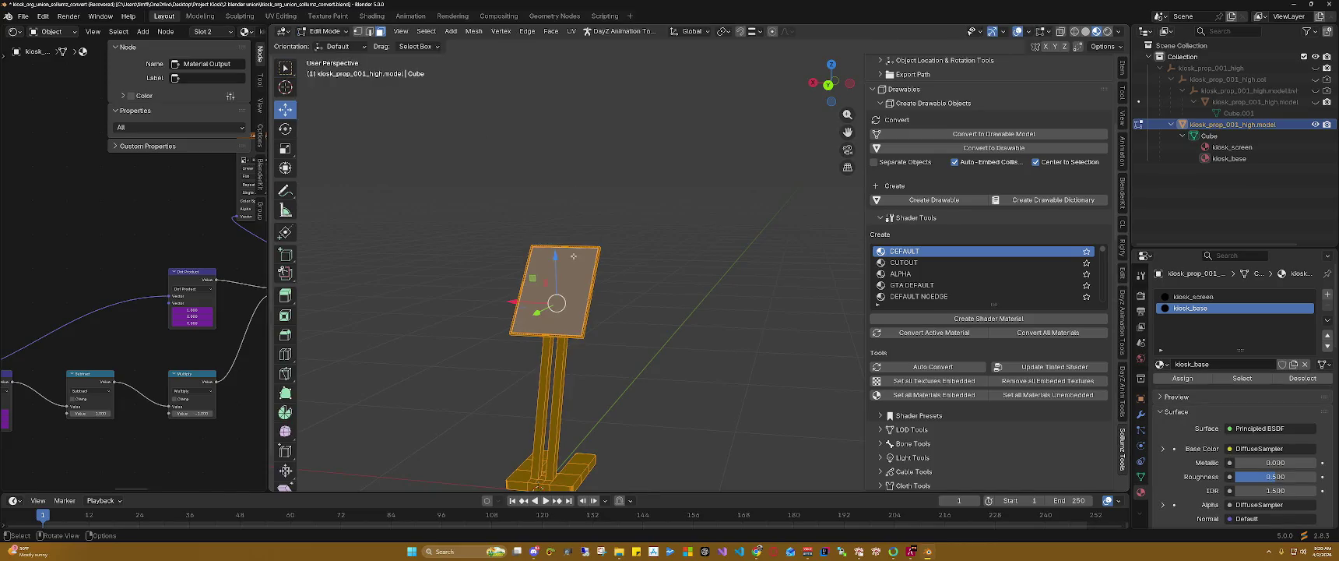
Step: Select the kiosk's screen face and make kiosk_screen the active material
left_click(571, 276)
left_click(684, 236)
key("ctrl+z")
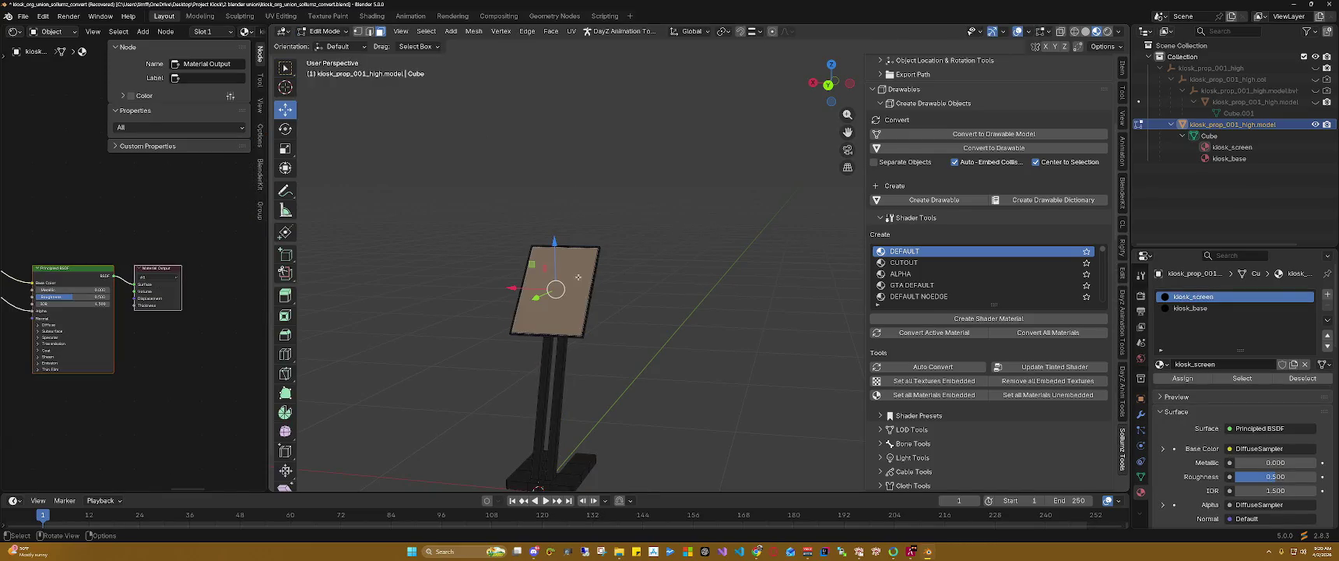
left_click(1231, 148)
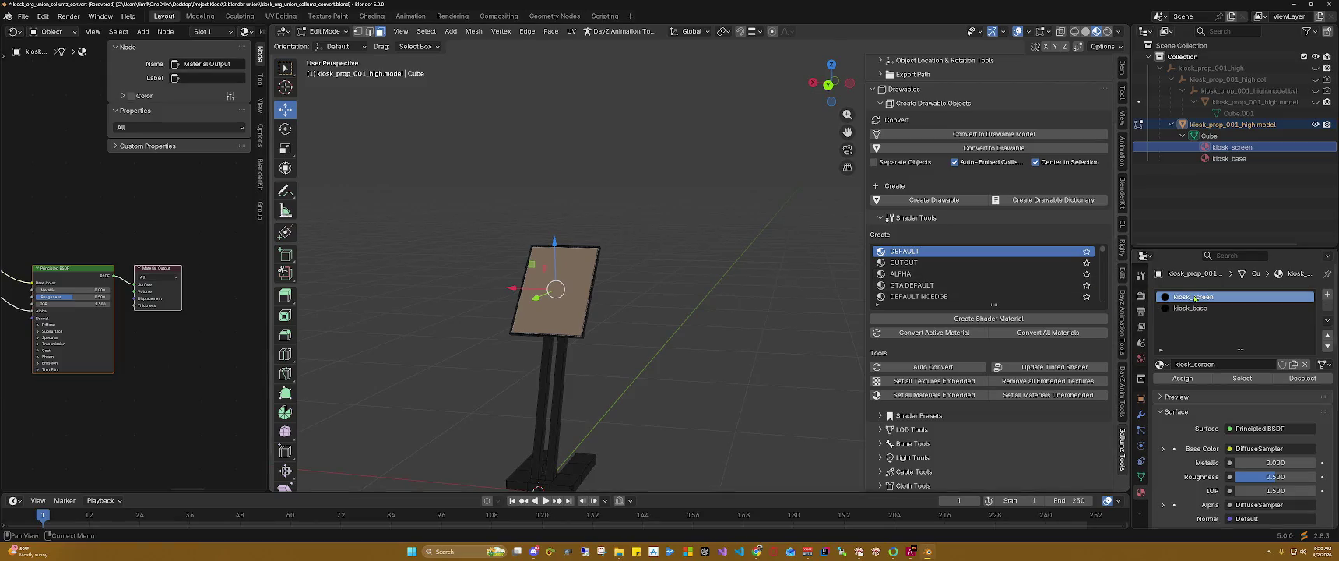
double_click(1193, 297)
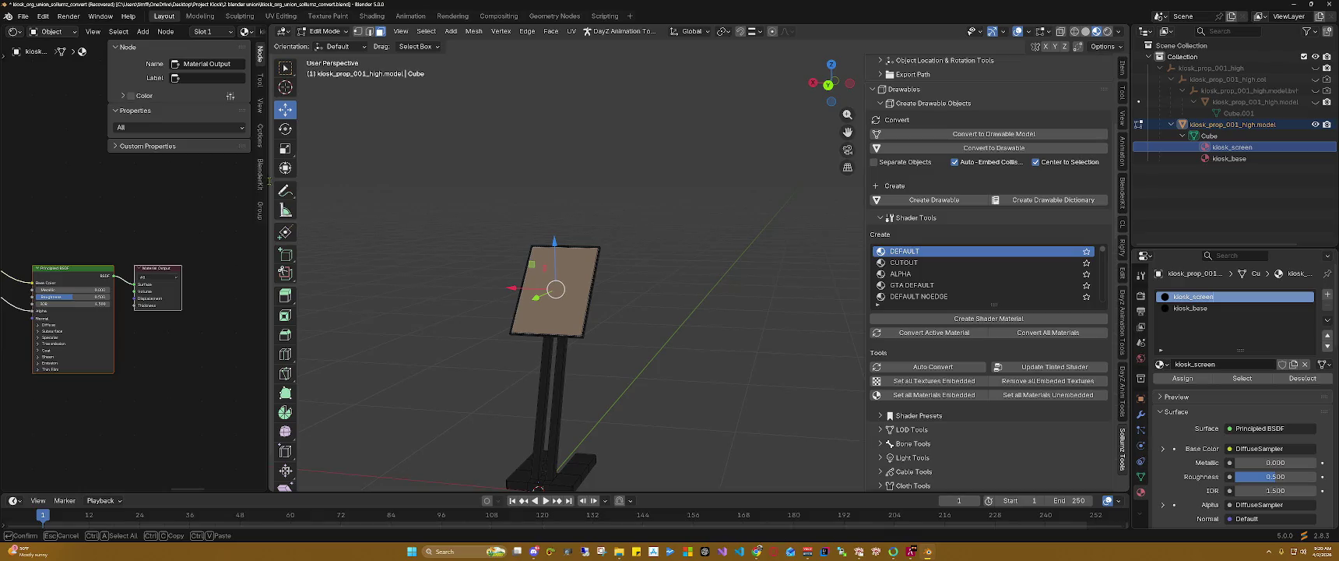
key("Return")
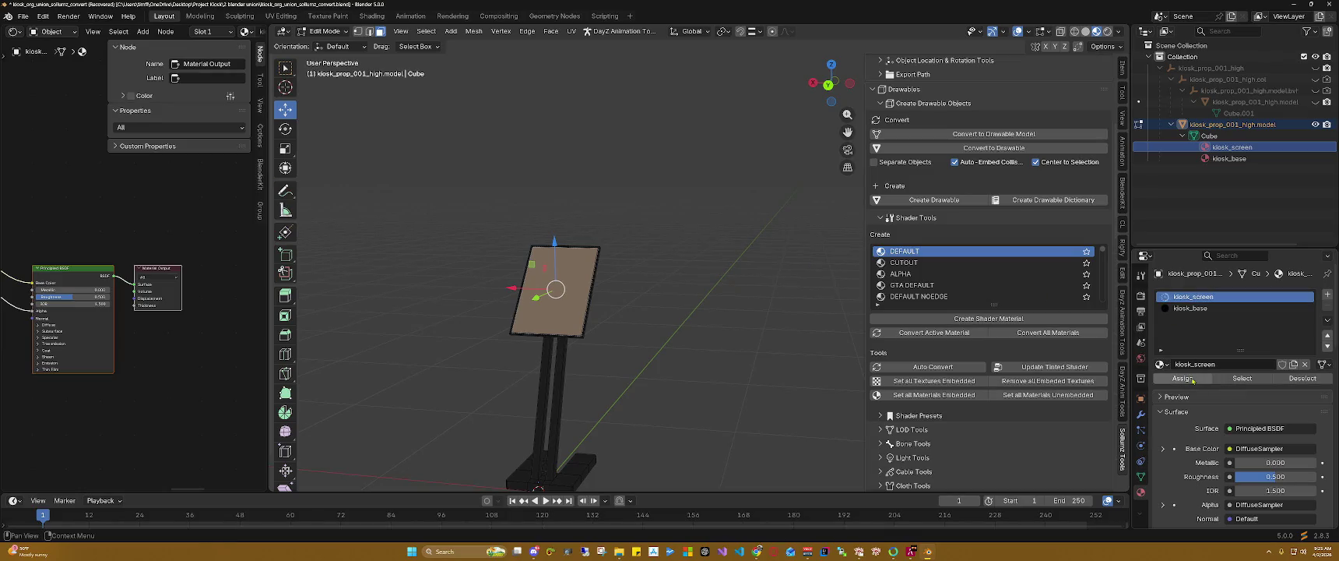
Step: Enlarge the Shader Editor and browse for an image from the DiffuseSampler node
left_click_drag(265, 195, 633, 195)
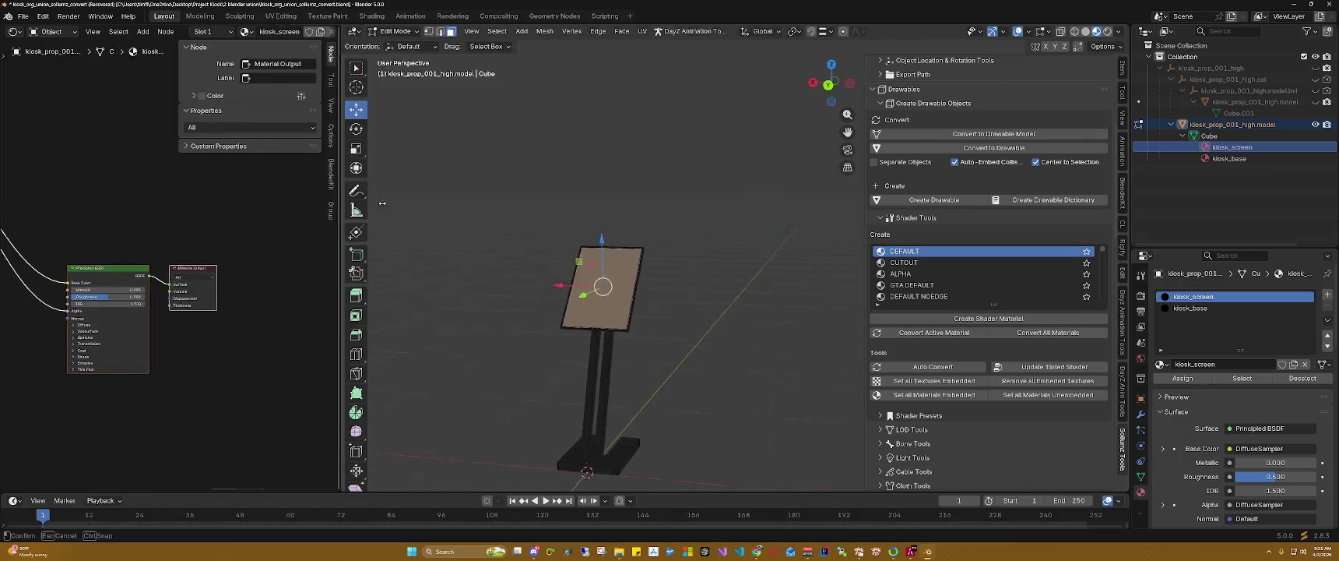
middle_click_drag(31, 136, 247, 175)
left_click(262, 175)
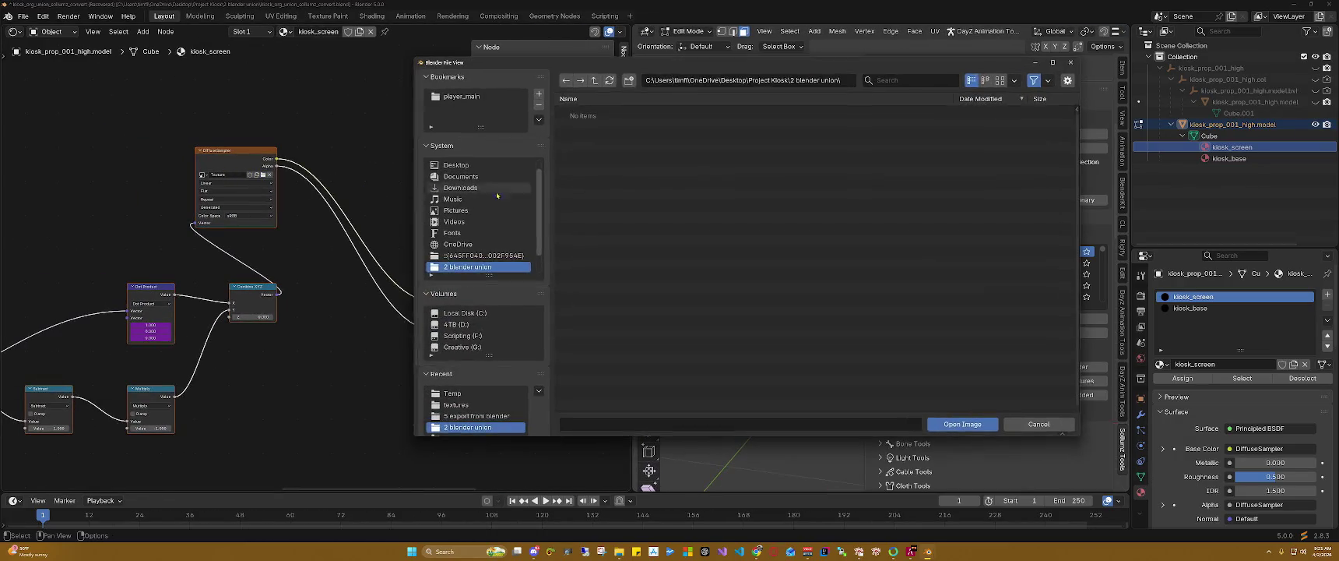
Step: Load kiosk_screen.dds from the textures folder into the screen material
left_click(594, 80)
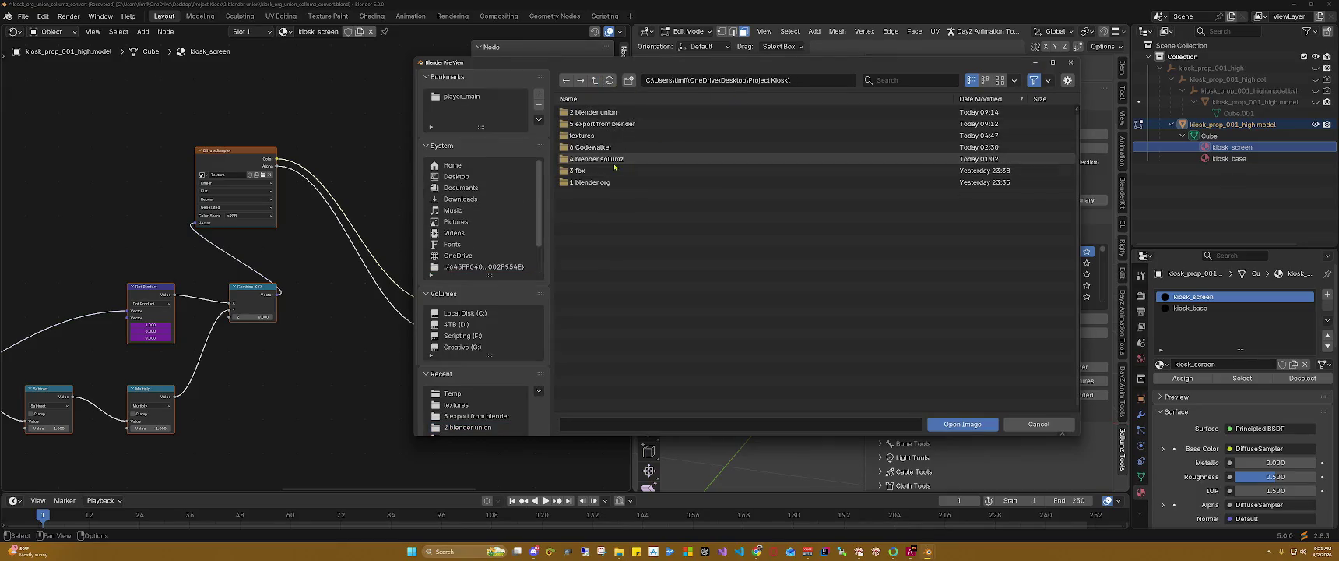
double_click(583, 135)
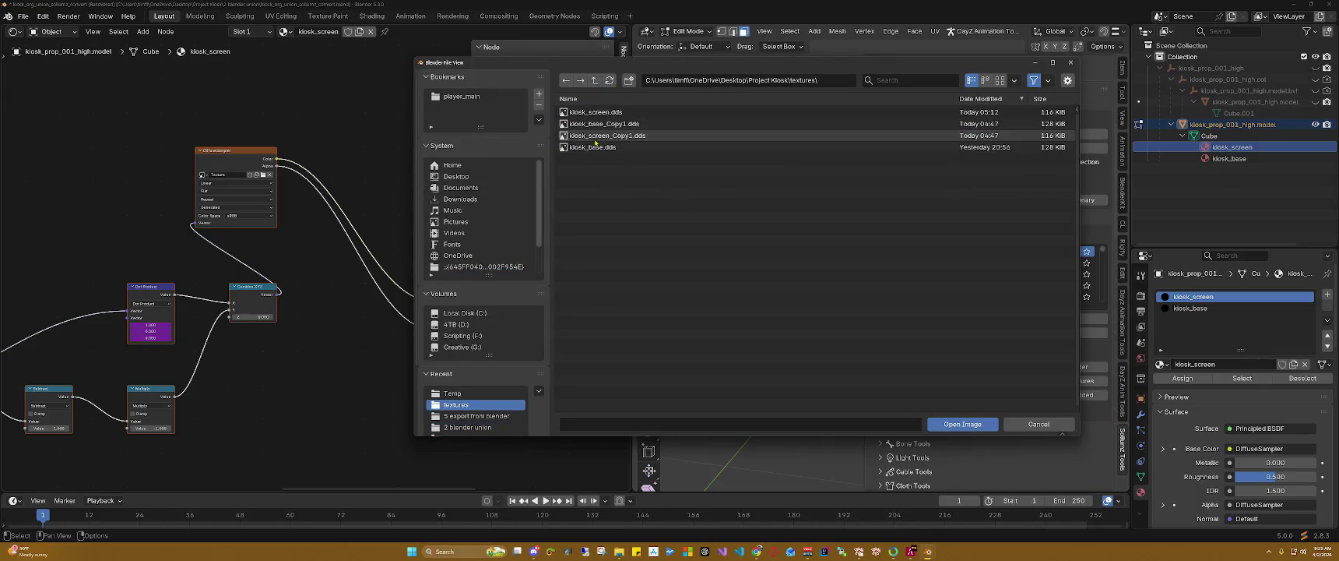
left_click(596, 112)
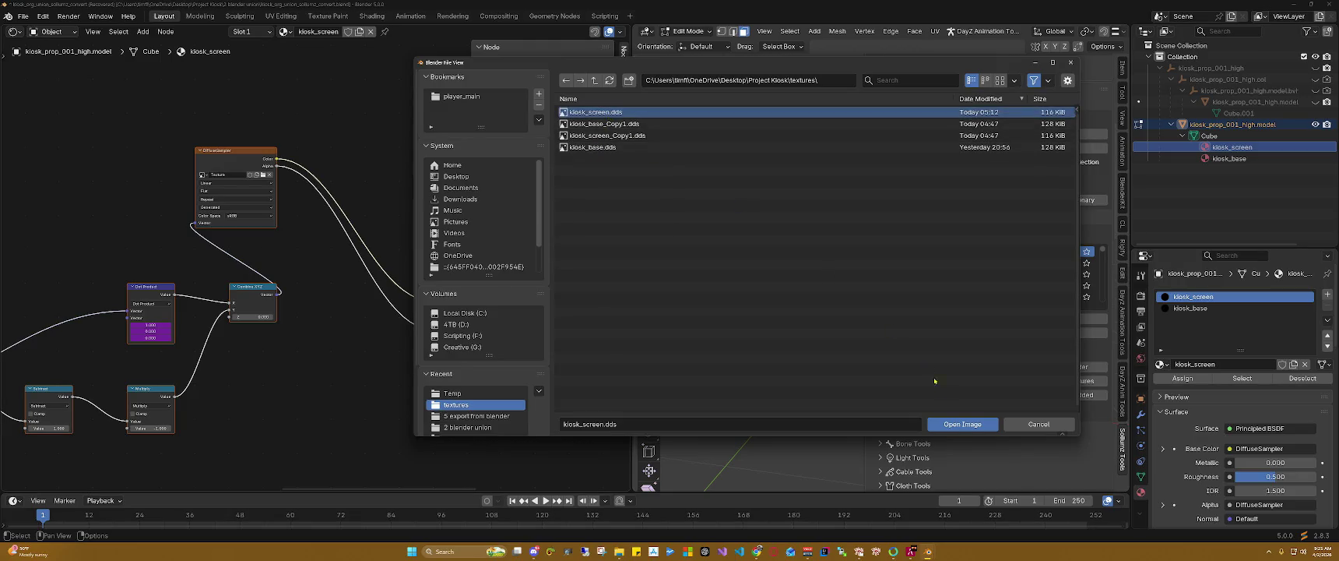
left_click(962, 424)
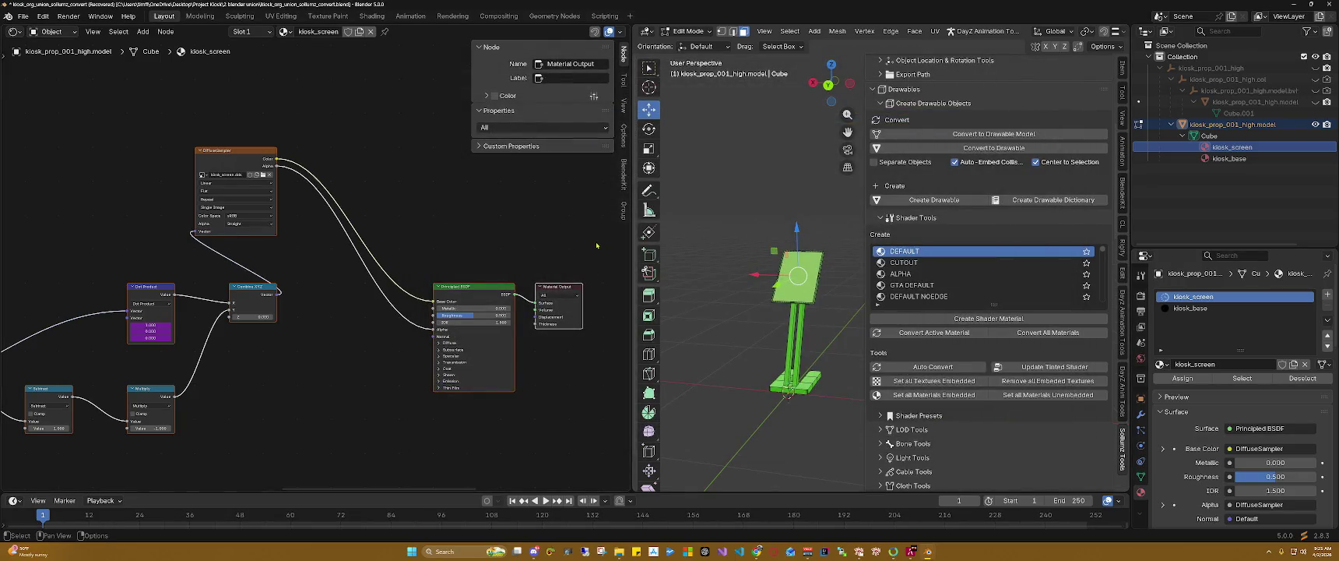
Step: Select the kiosk mesh and assign the kiosk_base material to the stand and base
key("a")
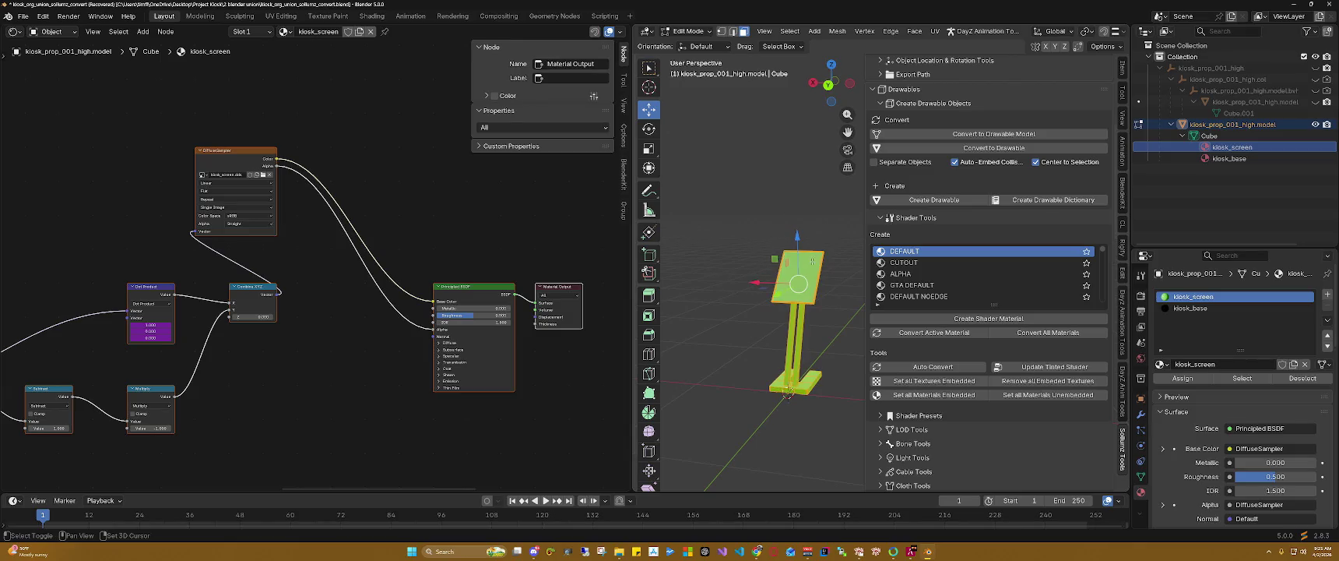
left_click(1220, 159)
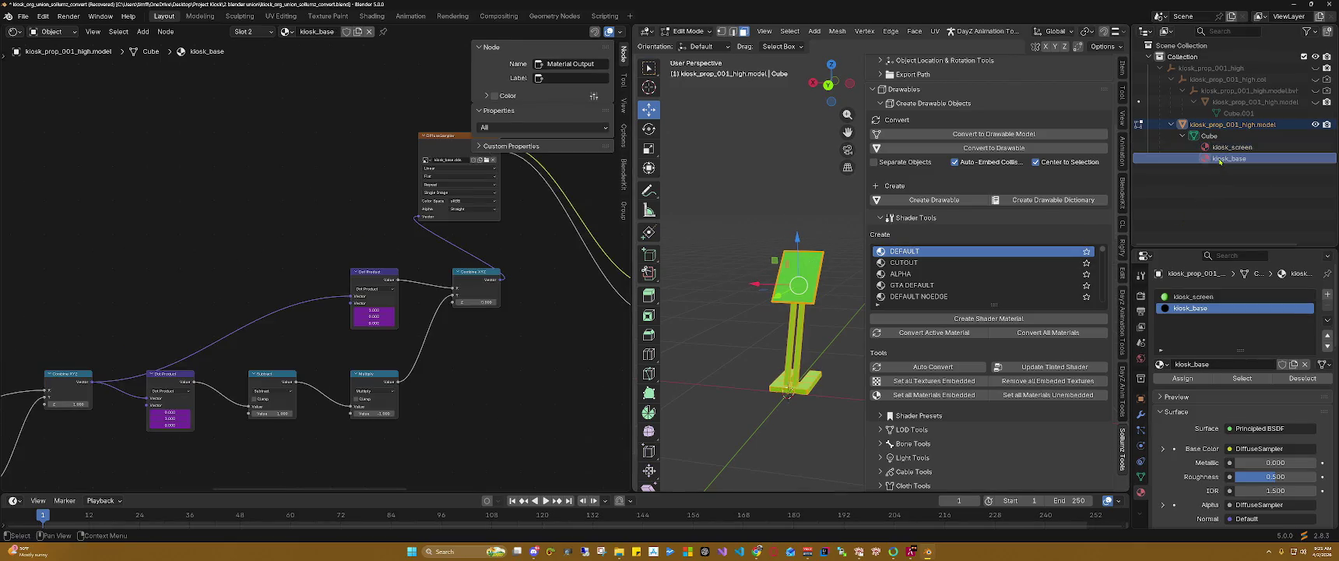
left_click(1182, 378)
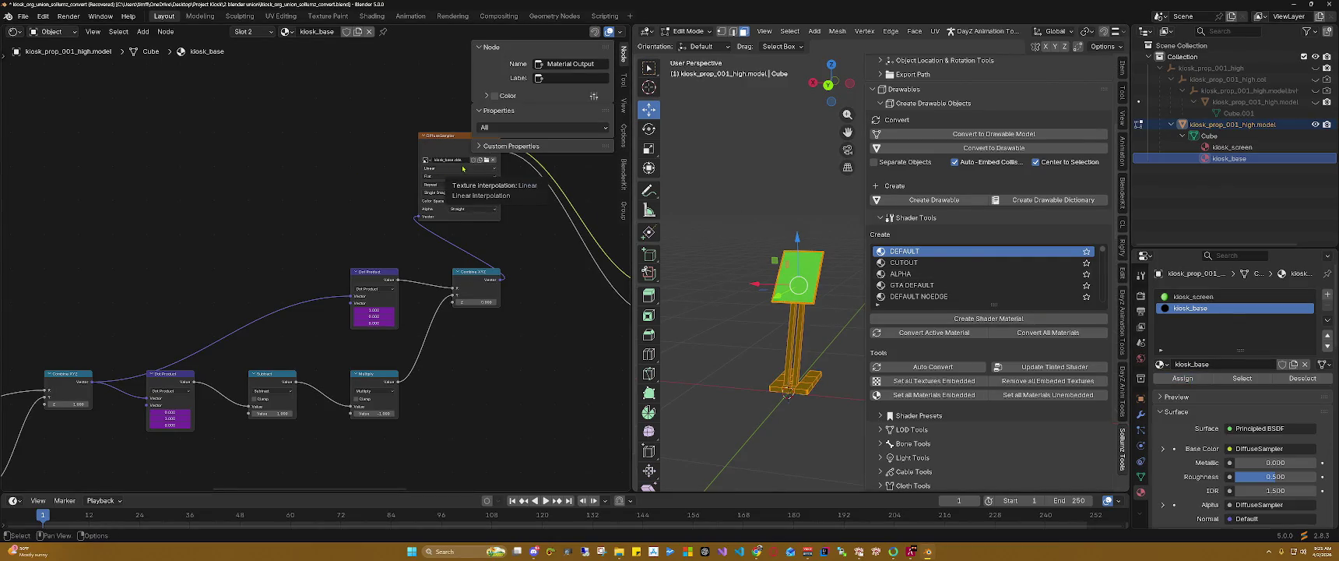
middle_click_drag(747, 234, 773, 206)
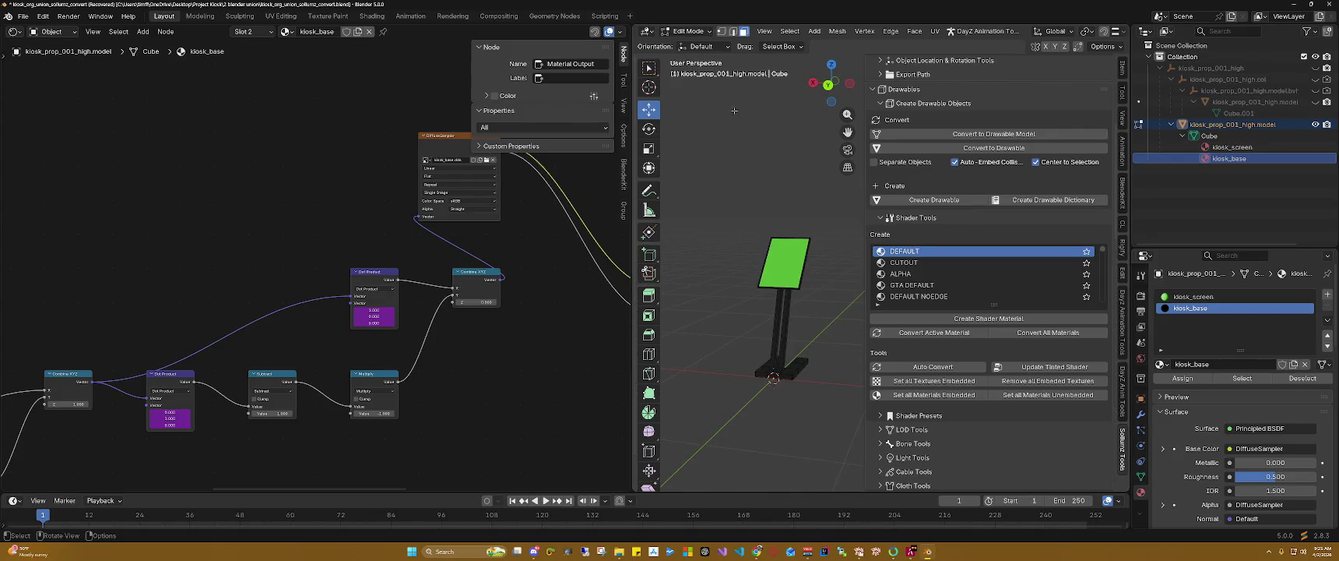
left_click(687, 31)
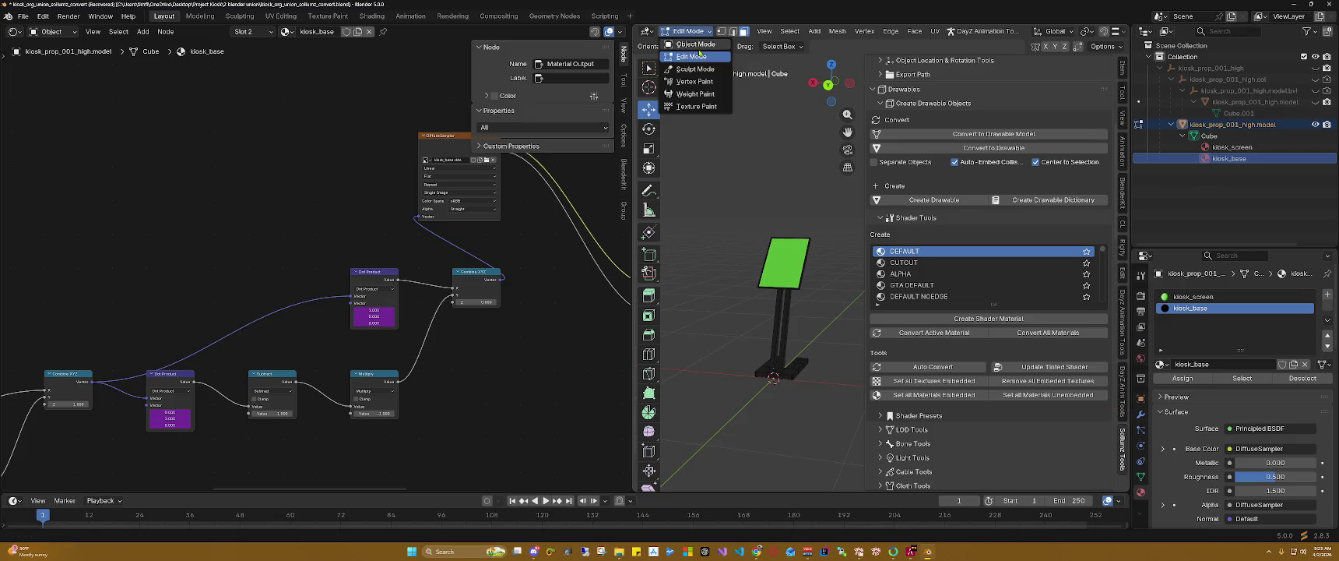
Step: Return the kiosk to Object Mode and reframe the 3D view around it
left_click(696, 43)
left_click_drag(632, 135, 236, 135)
middle_click_drag(664, 202, 671, 199)
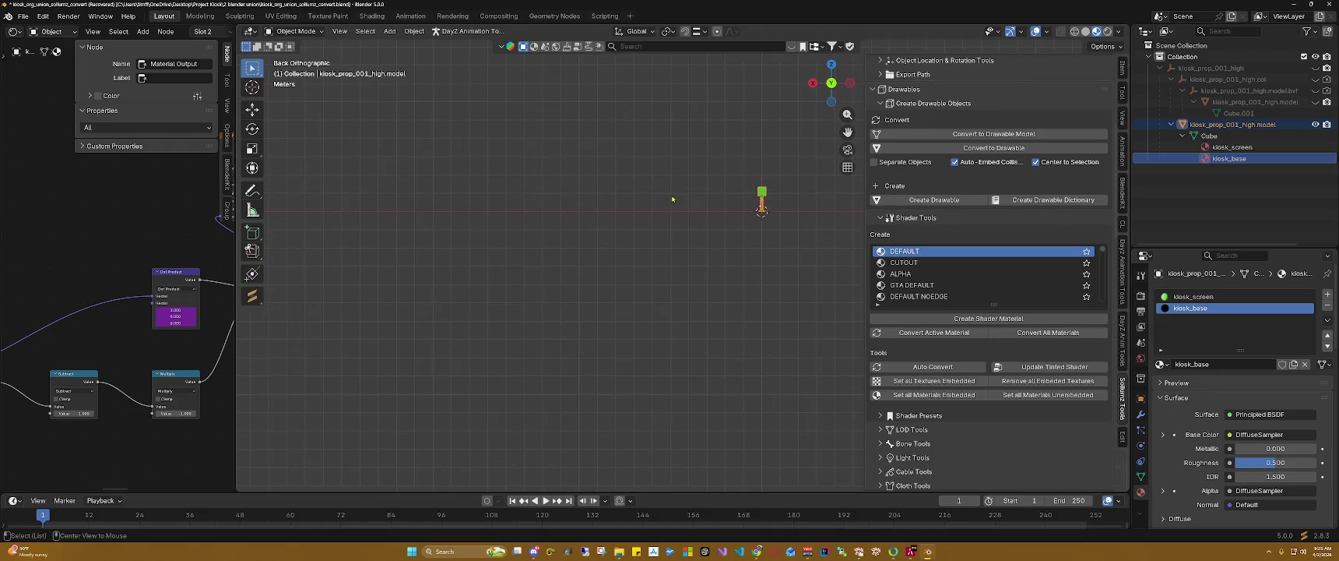
middle_click_drag(756, 178, 767, 178, "alt")
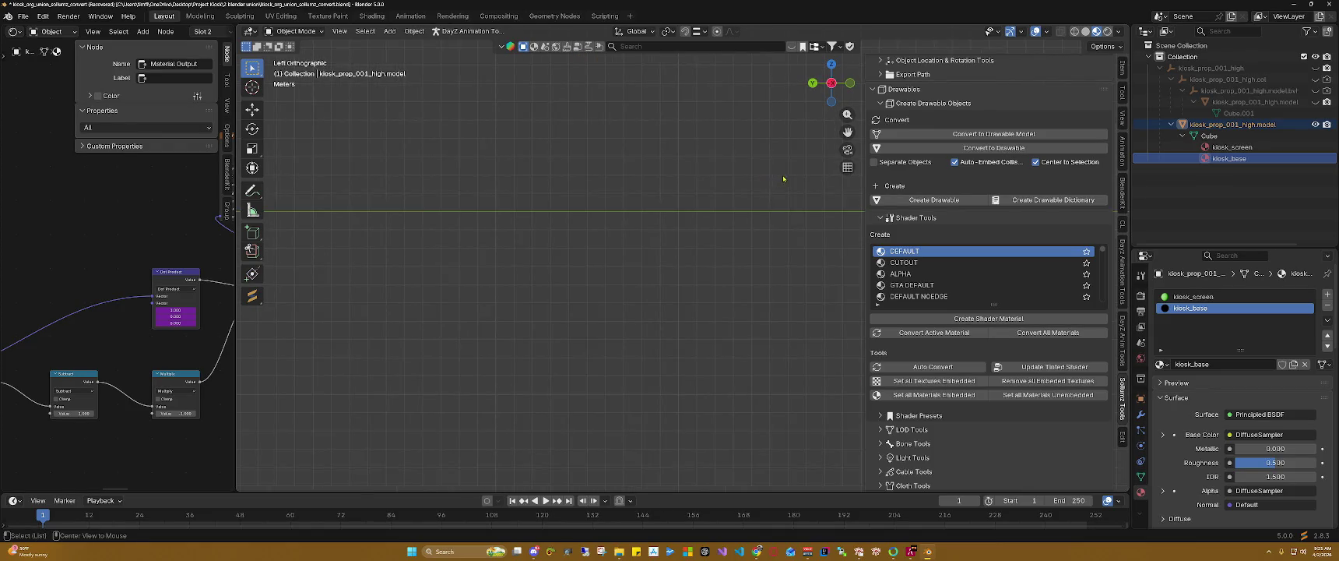
mouse_move(686, 197)
middle_mouse_down("alt")
mouse_move(759, 200)
mouse_move(798, 170)
mouse_move(808, 181)
middle_mouse_up("alt")
left_click_drag(848, 132, 577, 283)
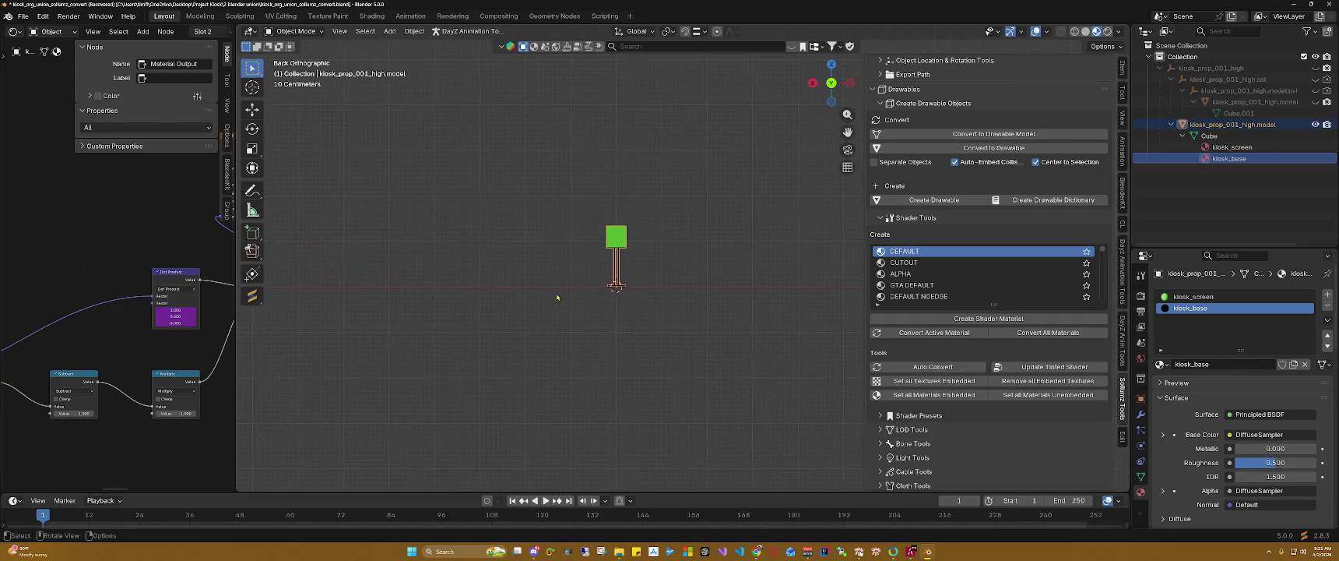
scroll(602, 255, "up", 5)
left_click_drag(847, 132, 906, 123)
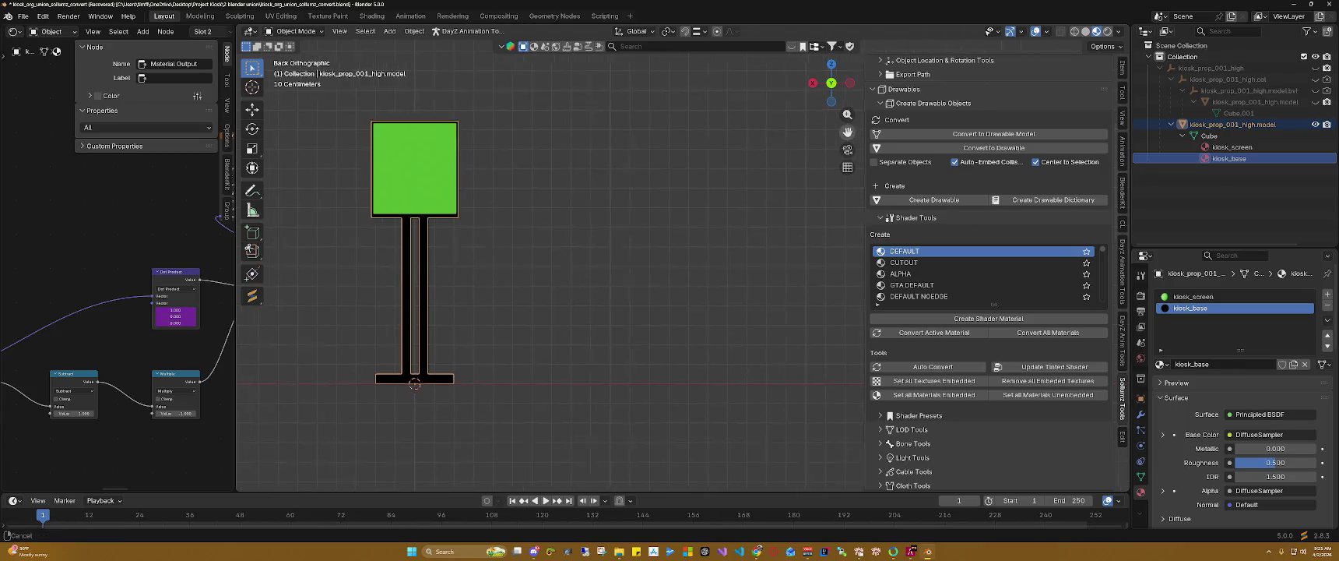
left_click_drag(846, 72, 762, 200)
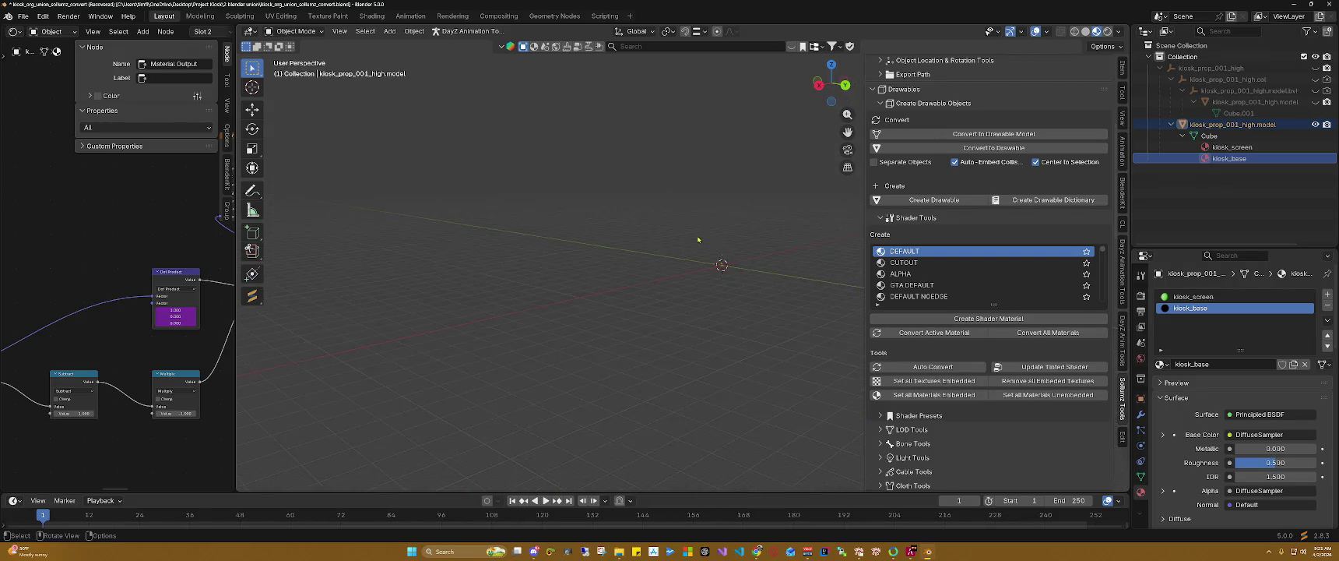
mouse_move(777, 241)
middle_mouse_down("shift")
mouse_move(538, 241)
mouse_move(591, 310)
mouse_move(644, 273)
mouse_move(607, 278)
mouse_move(668, 243)
middle_mouse_up("shift")
scroll(644, 273, "up", 2)
scroll(630, 290, "up", 6)
scroll(650, 278, "up", 3)
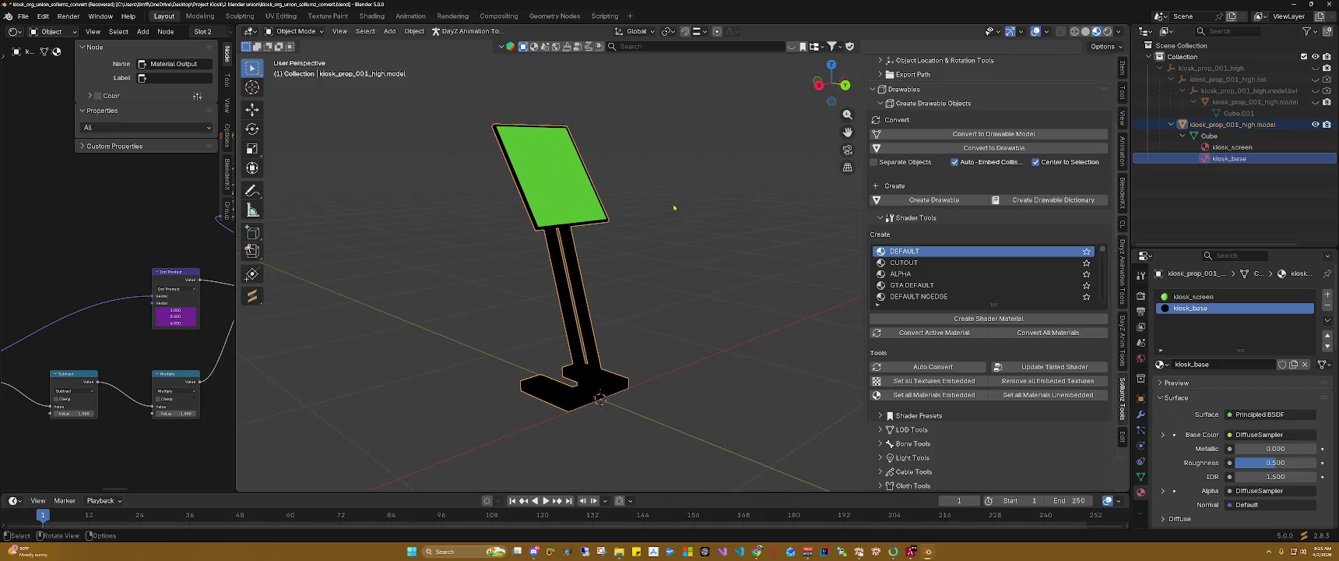
Step: Widen the left area and switch it to the UV Editor showing the kiosk's UVs
left_click_drag(235, 159, 493, 156)
left_click(606, 205)
left_click(723, 199)
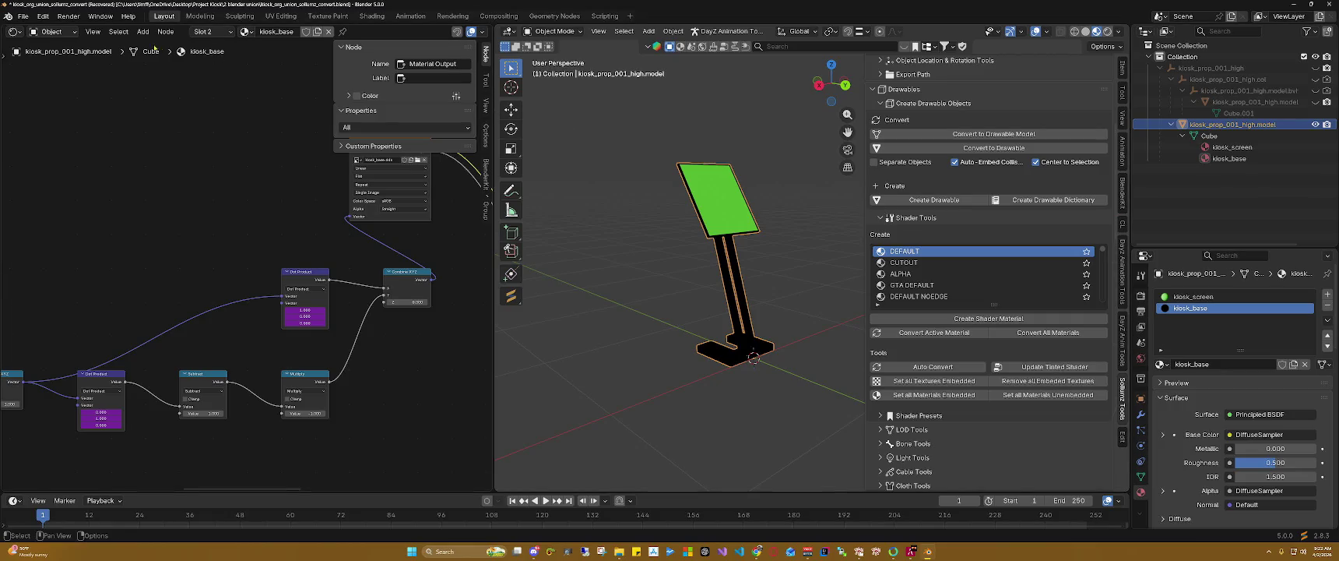
left_click(14, 31)
left_click(36, 87)
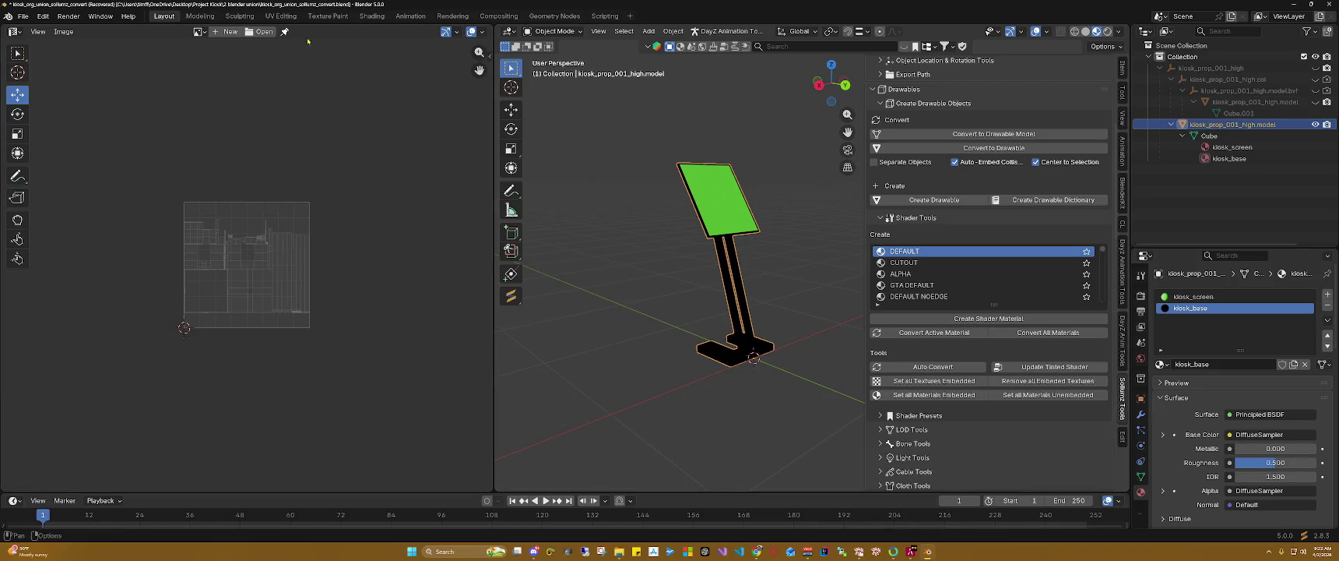
Step: Show kiosk_screen.dds behind the UV layout and unhide the .bvh collision mesh on the kiosk
left_click(198, 31)
left_click(235, 61)
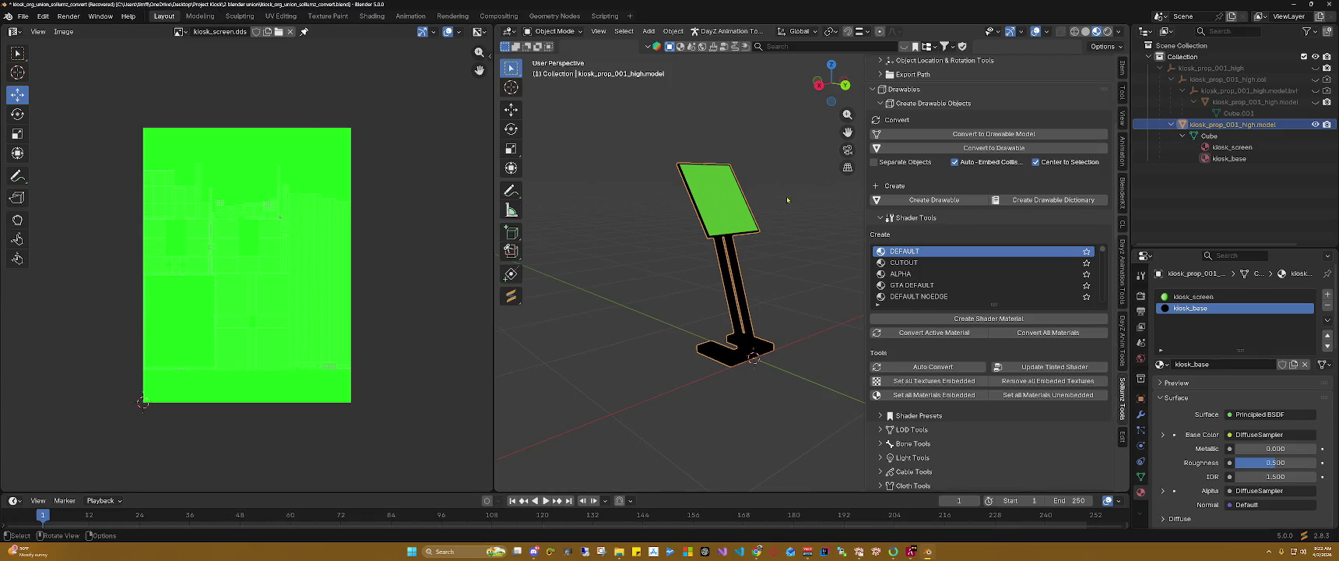
middle_click_drag(787, 200, 760, 187, "shift")
left_click_drag(837, 86, 781, 201)
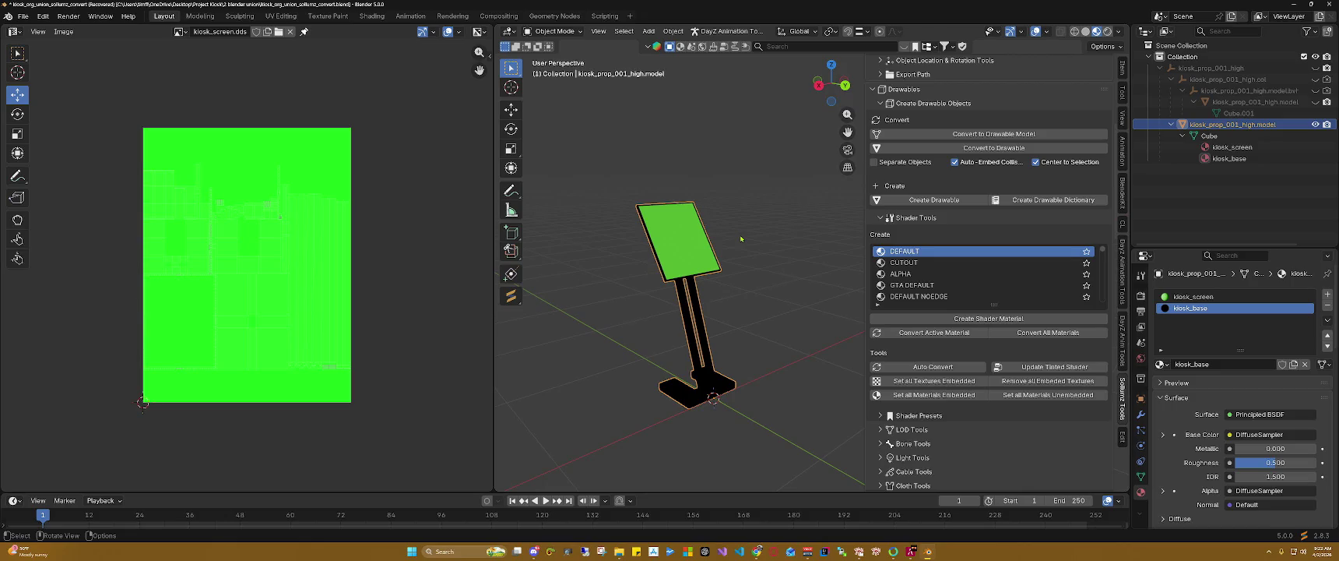
left_click(1315, 90)
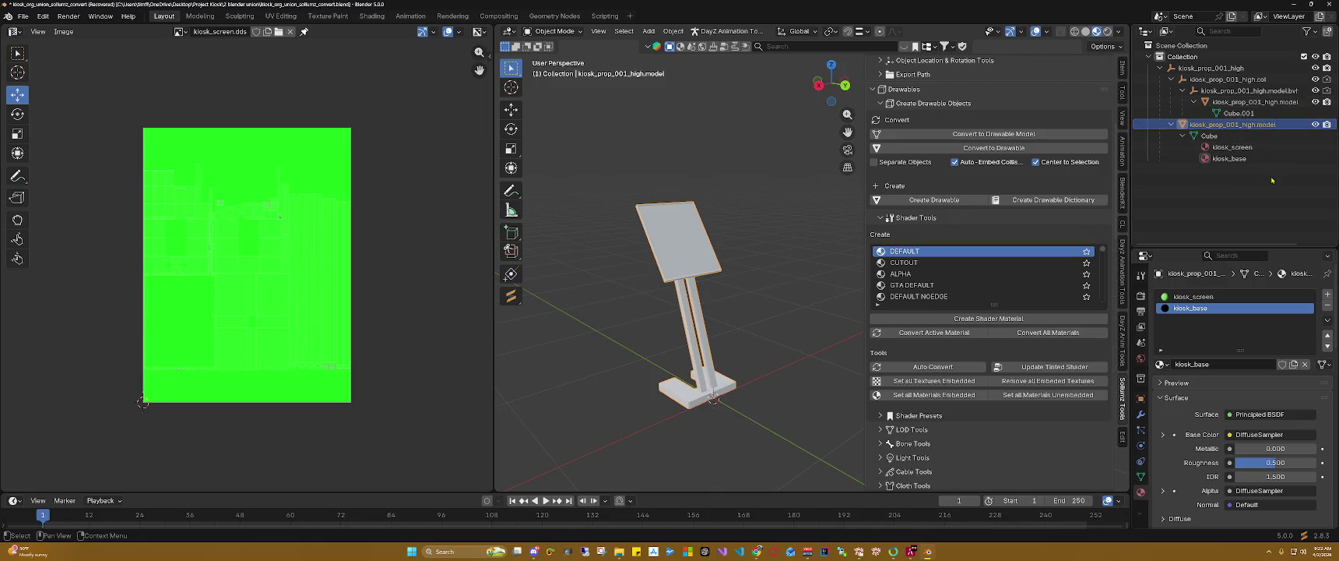
Step: Save the project to kiosk_org_union_sollumz_convert.blend from the File menu
left_click(22, 17)
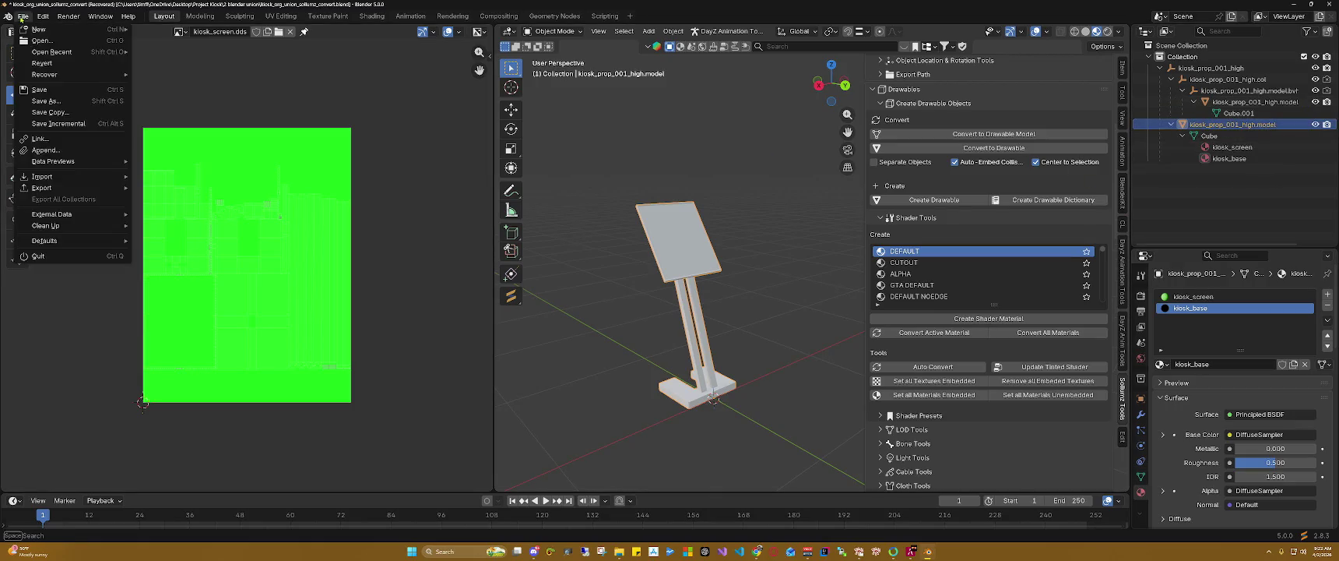
left_click(45, 90)
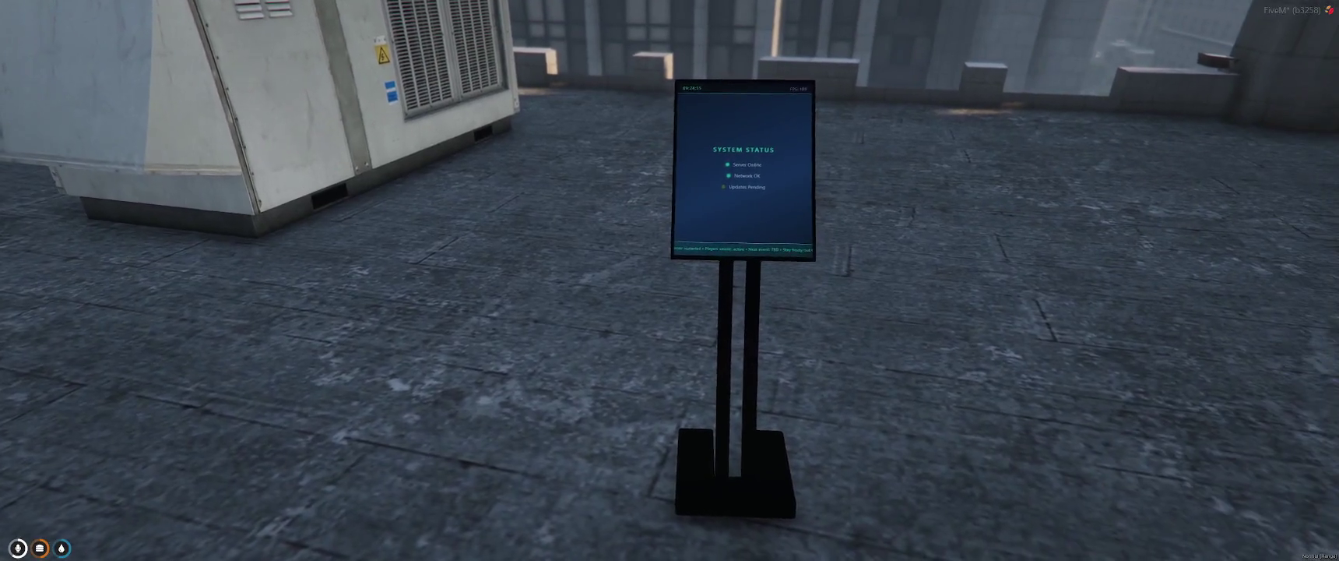
Step: Open the admin actions menu with /admin in FiveM and scroll through its options
type("t/admin")
key("Return")
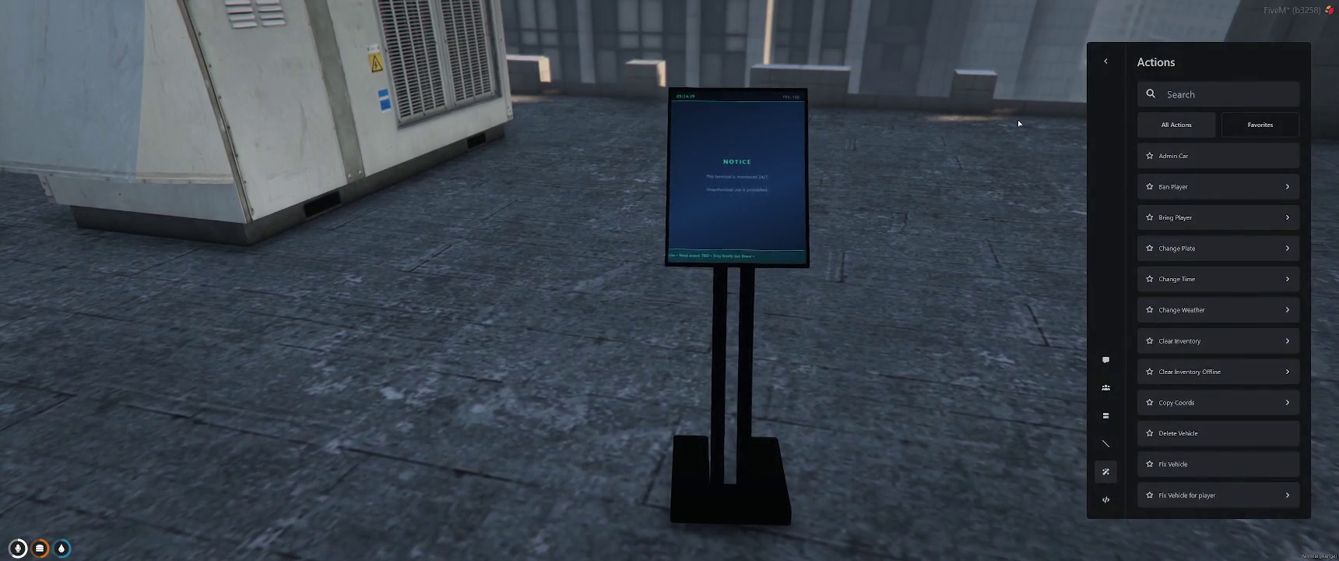
scroll(1181, 298, "down", 5)
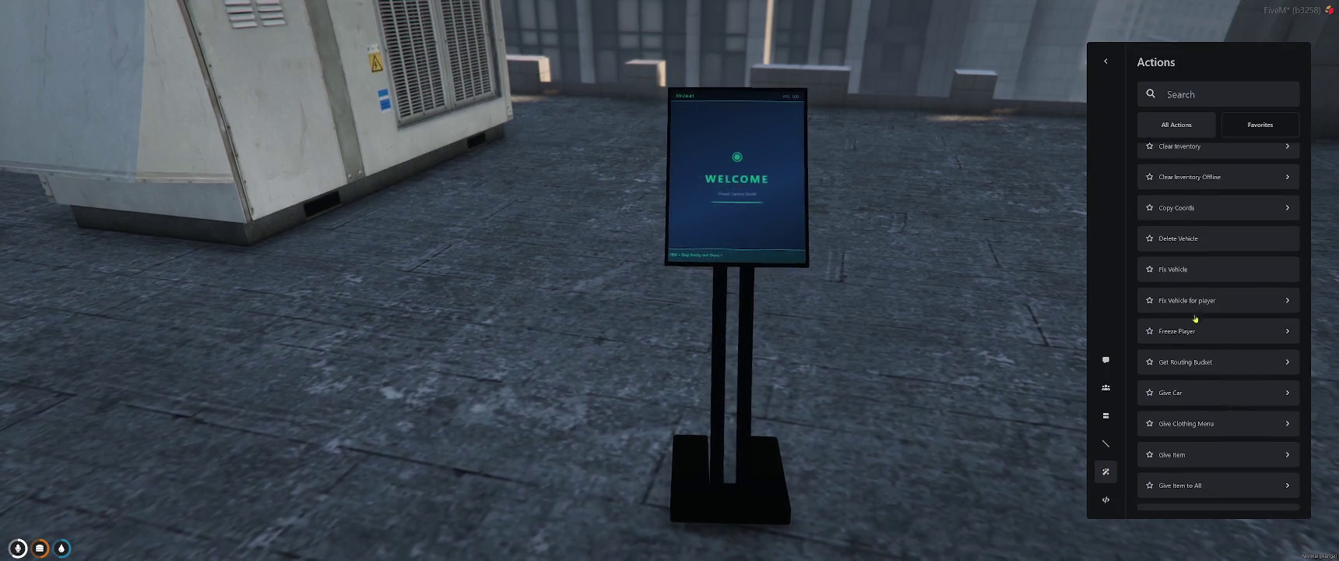
scroll(1203, 336, "down", 2)
scroll(1202, 336, "down", 2)
scroll(1202, 336, "down", 2)
scroll(1202, 335, "down", 3)
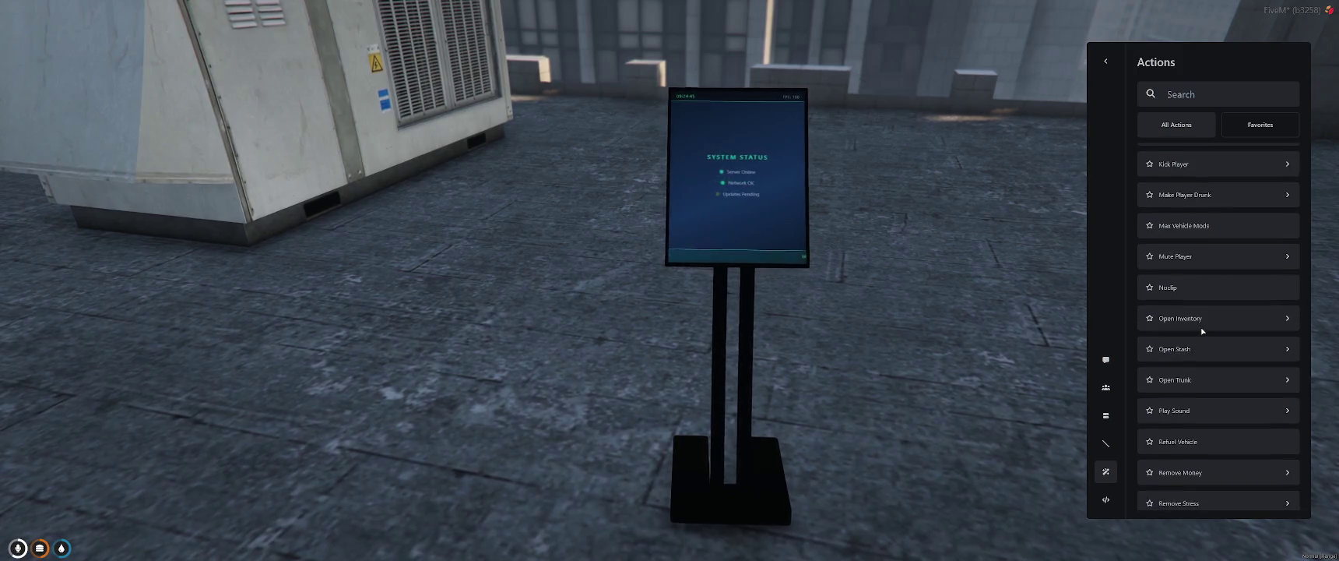
scroll(1202, 331, "down", 3)
scroll(1202, 333, "down", 2)
scroll(1202, 334, "down", 2)
scroll(1201, 336, "down", 1)
scroll(1201, 336, "down", 2)
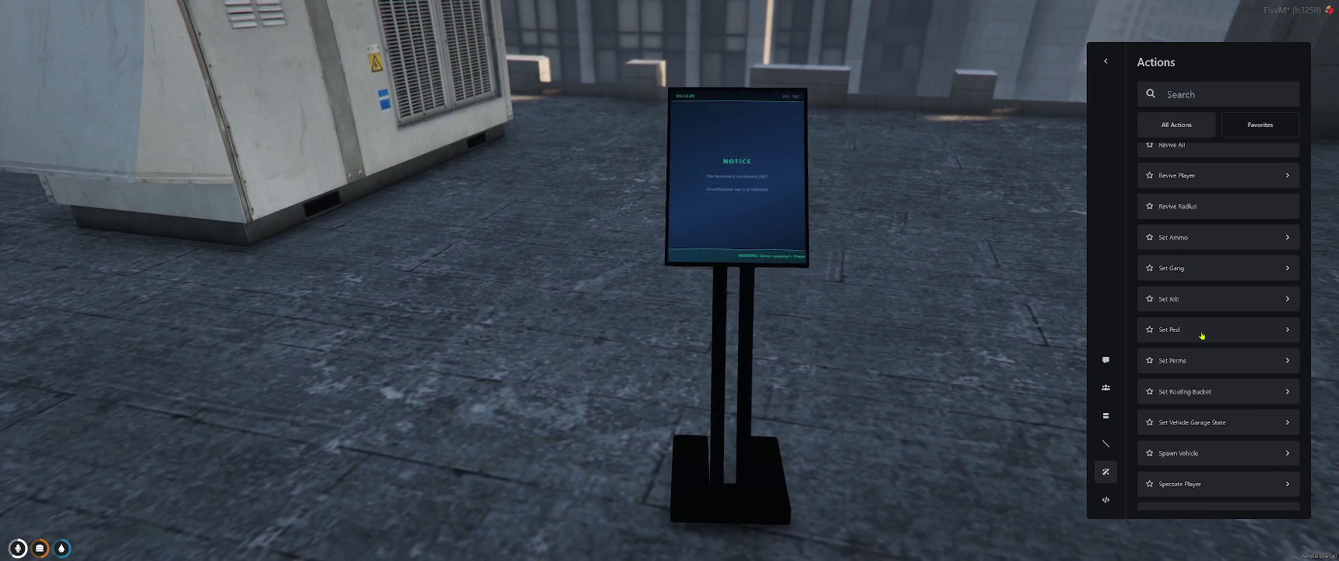
scroll(1201, 335, "down", 2)
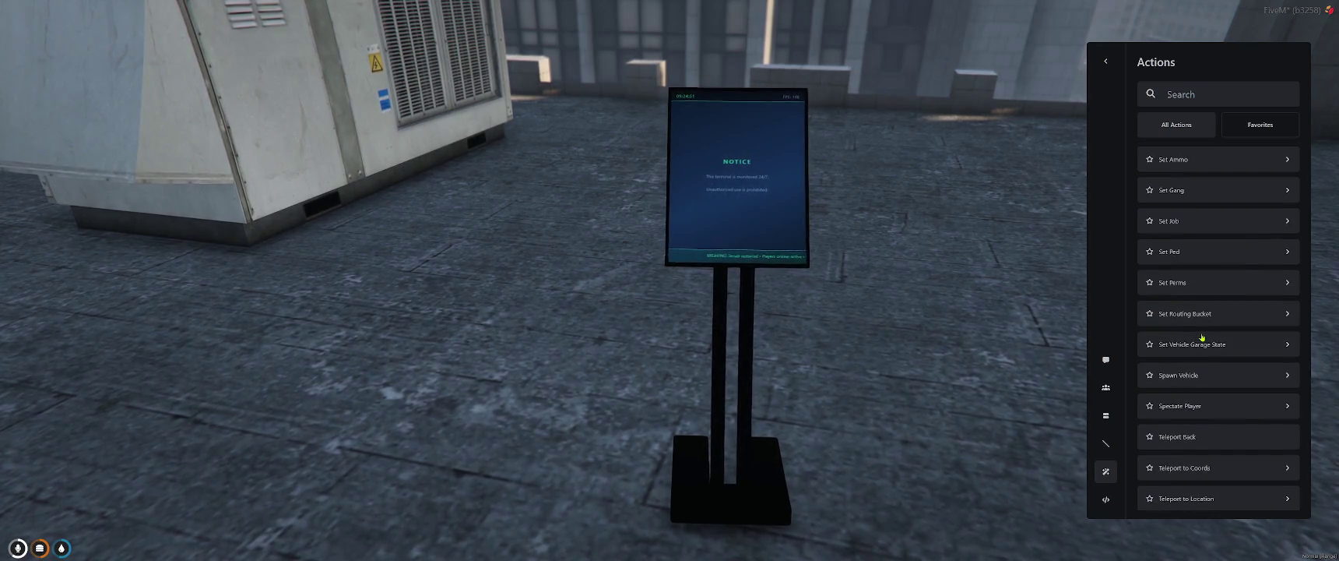
scroll(1201, 336, "down", 1)
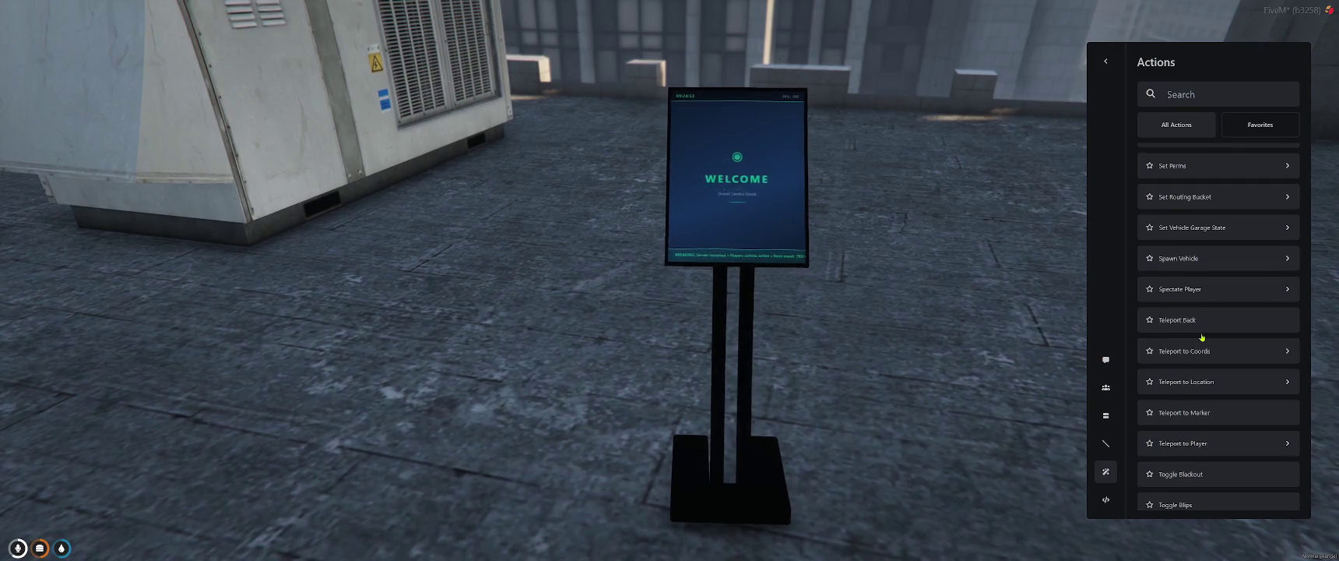
scroll(1201, 337, "down", 6)
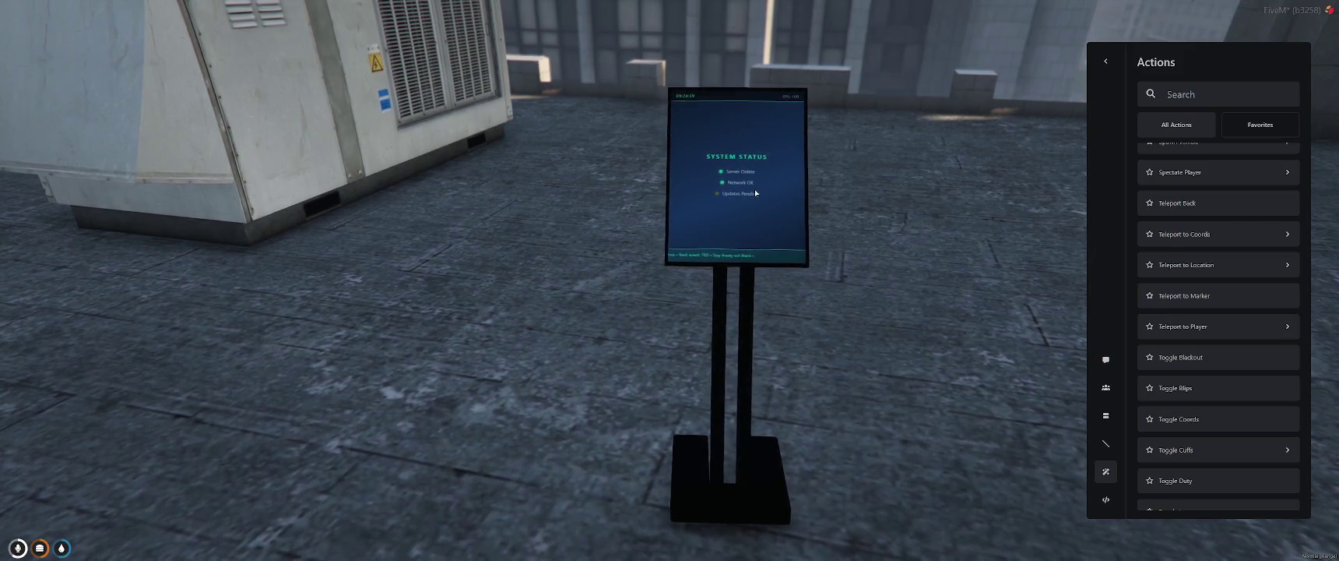
Step: Reposition the Blender view, return to FiveM, close the Actions panel and start typing /devmenu
key("alt+Tab")
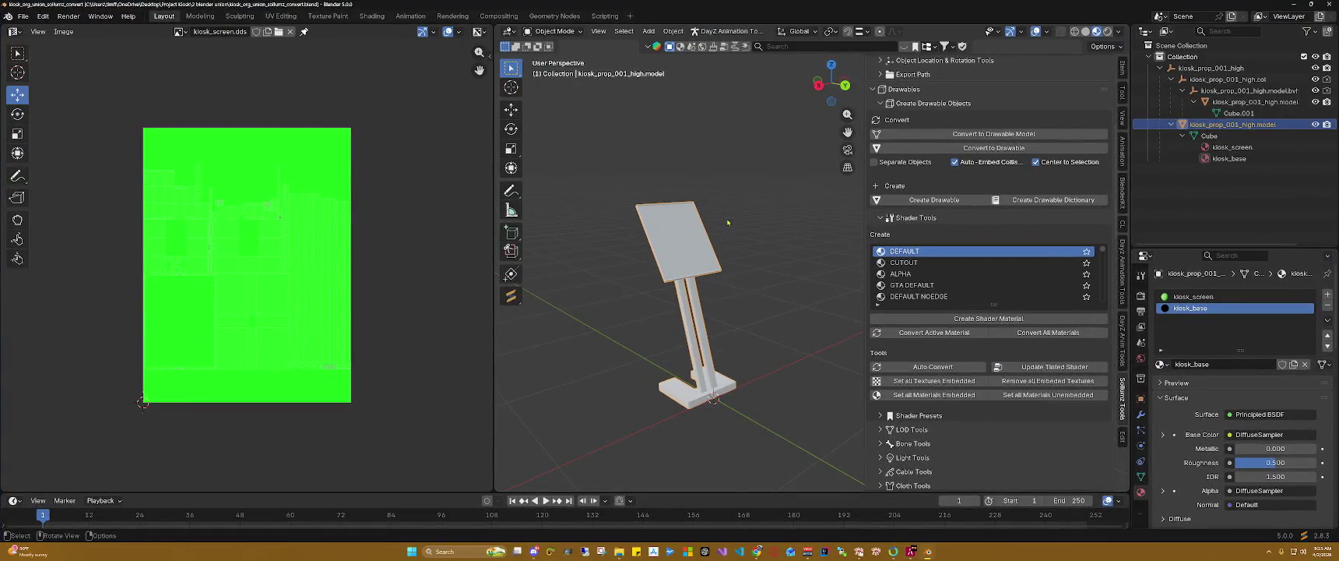
middle_click_drag(727, 223, 976, 127, "shift")
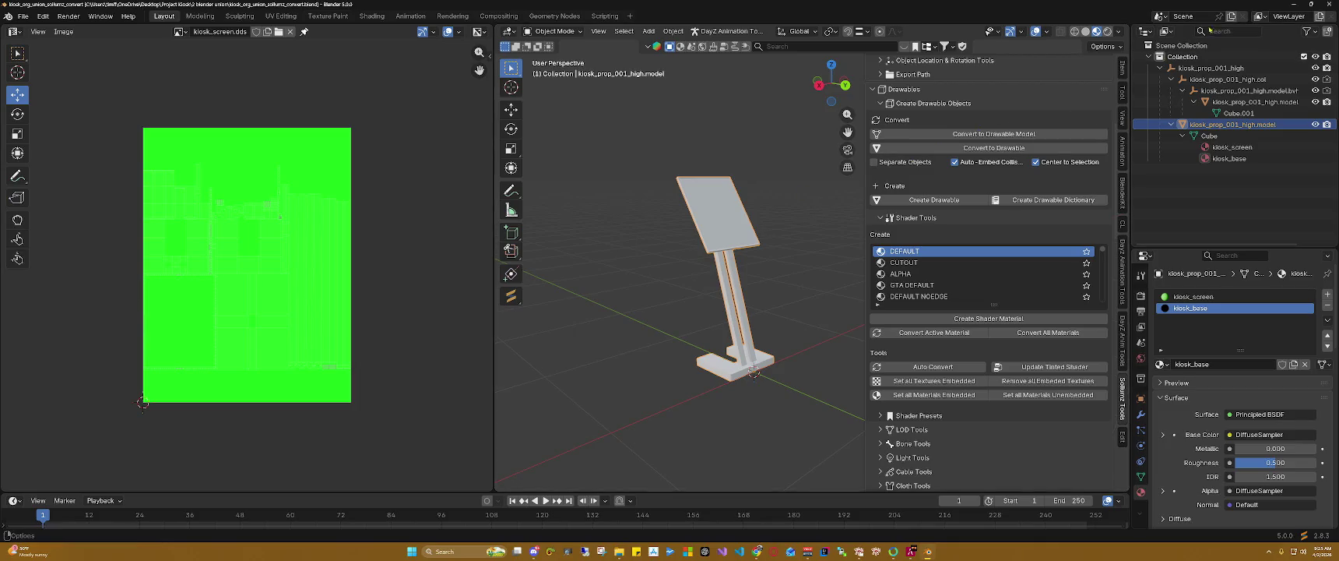
key("alt+Tab")
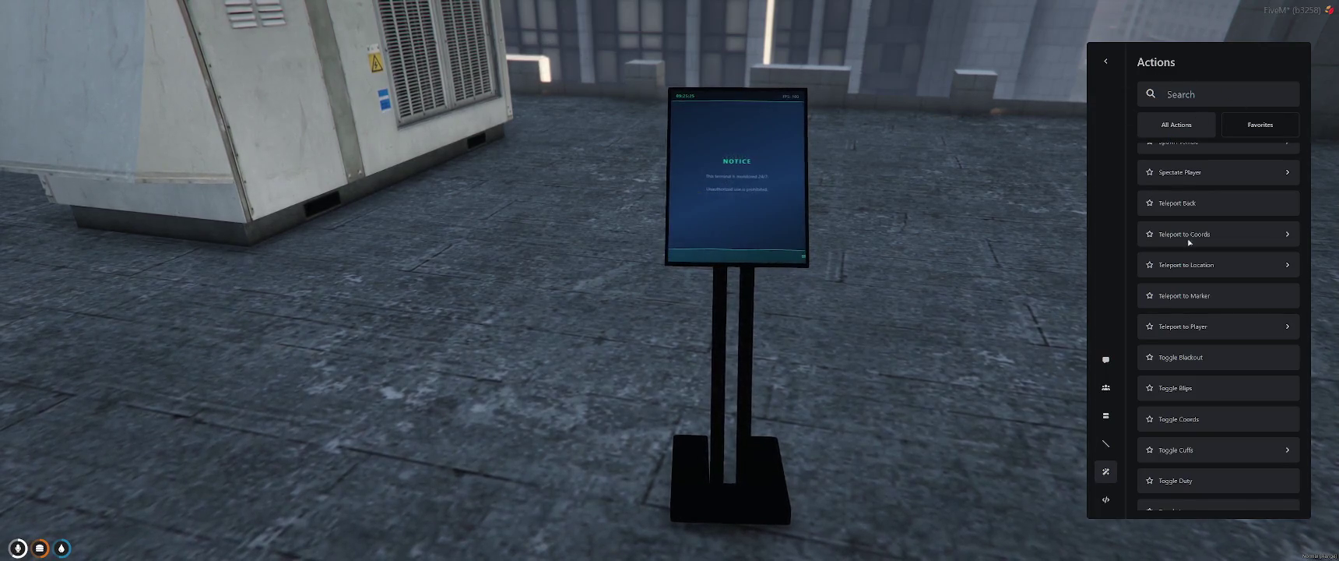
scroll(1198, 358, "down", 2)
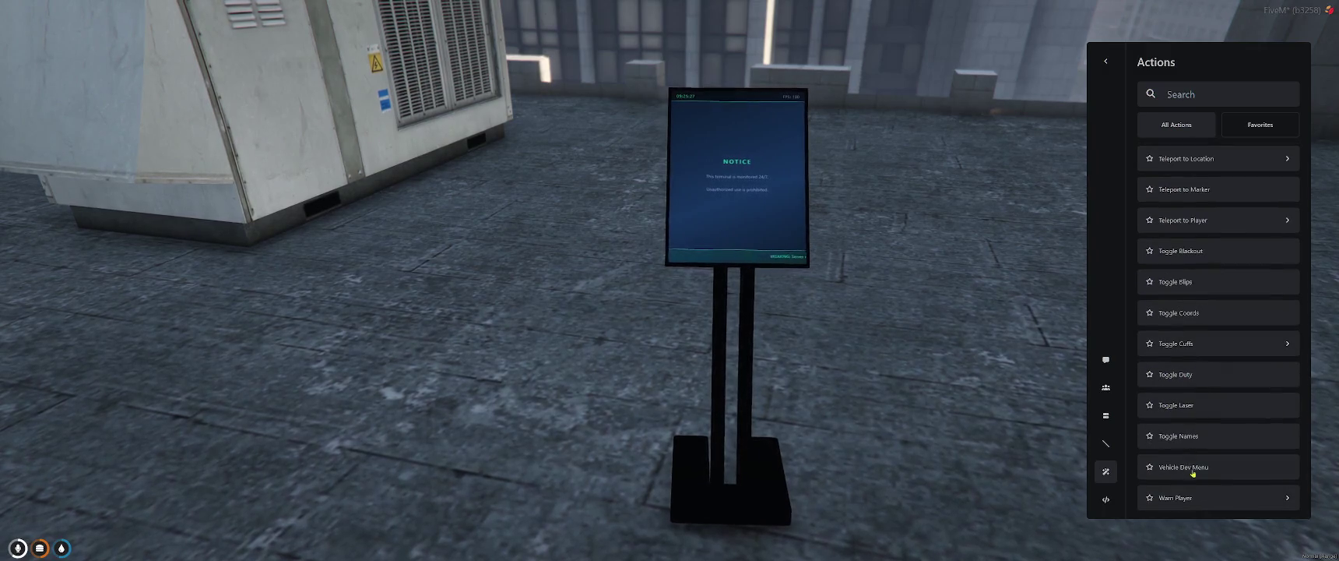
key("Escape")
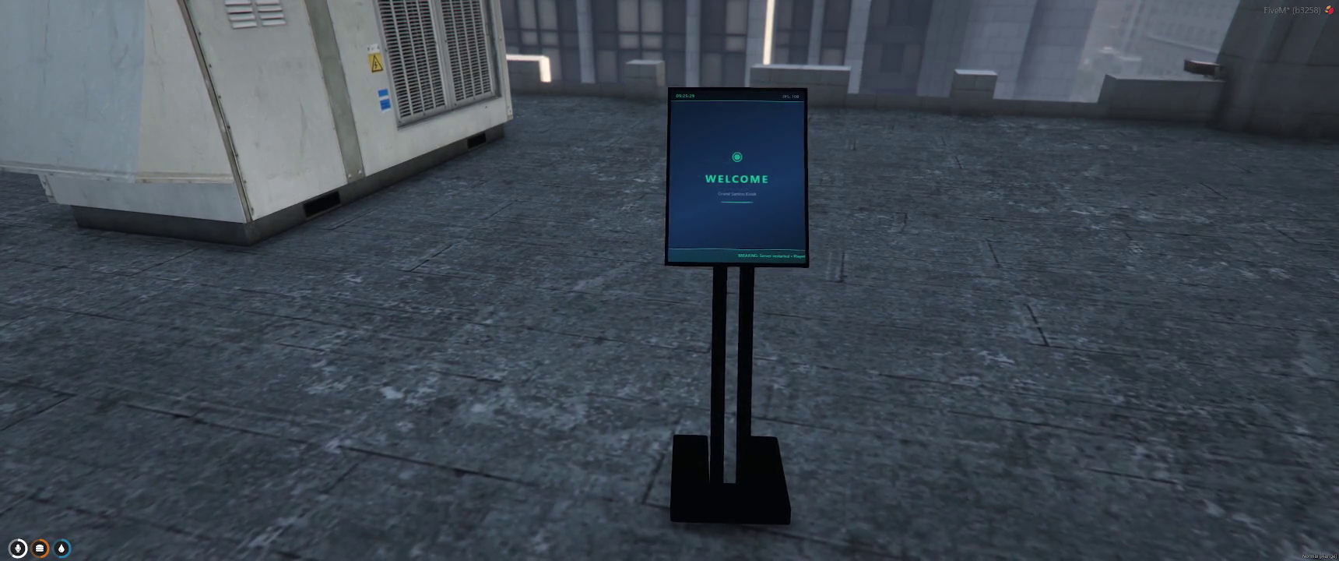
type("t")
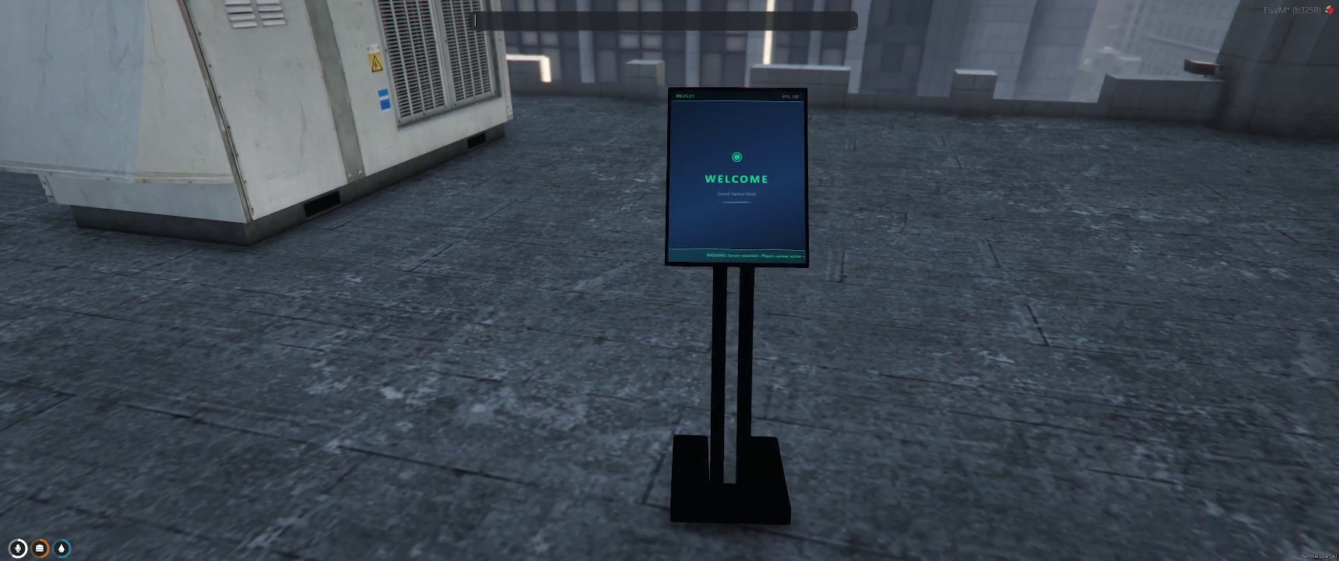
type("/dev")
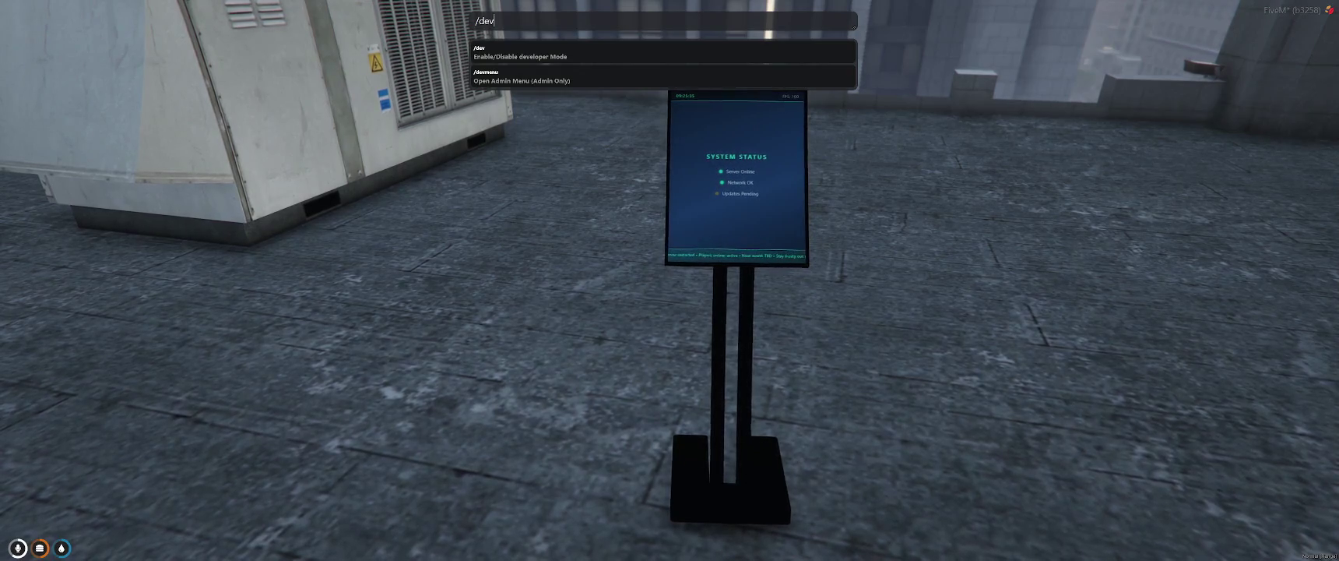
type("menu")
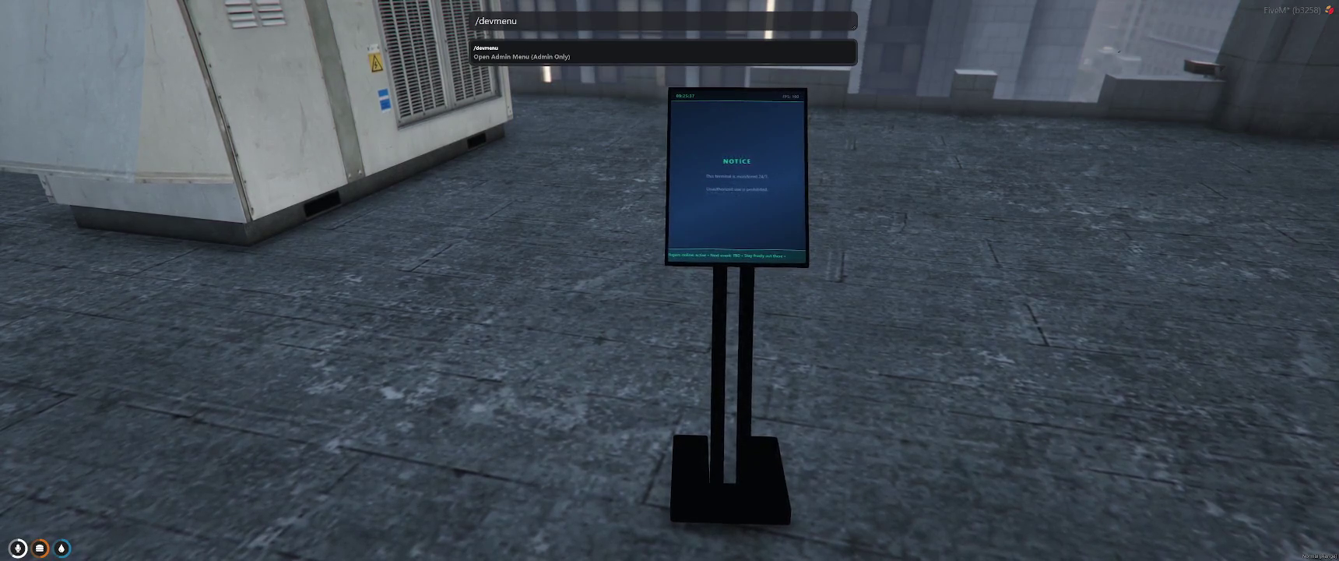
Step: Run /devmenu and turn on Dev Mode (qb-hud) in Developer Options
key("Return")
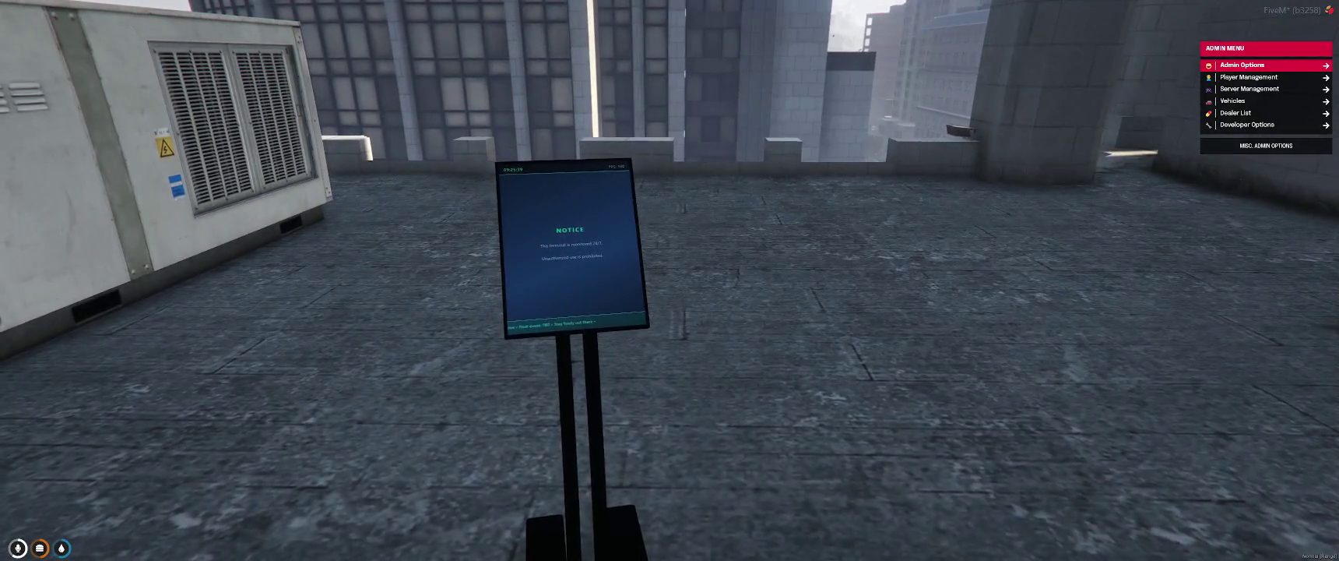
key("Down")
key("Down")
key("Down")
key("Down")
key("Down")
key("Down")
key("Up")
key("Return")
key("Down")
key("Down")
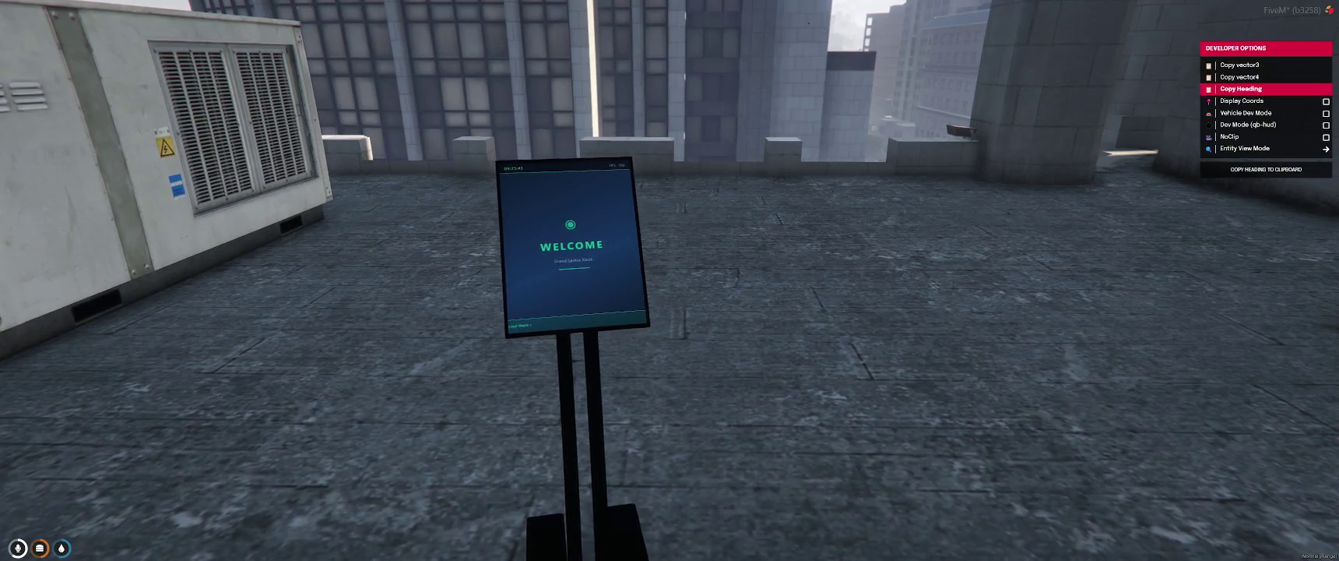
key("Down")
key("Down")
key("Down")
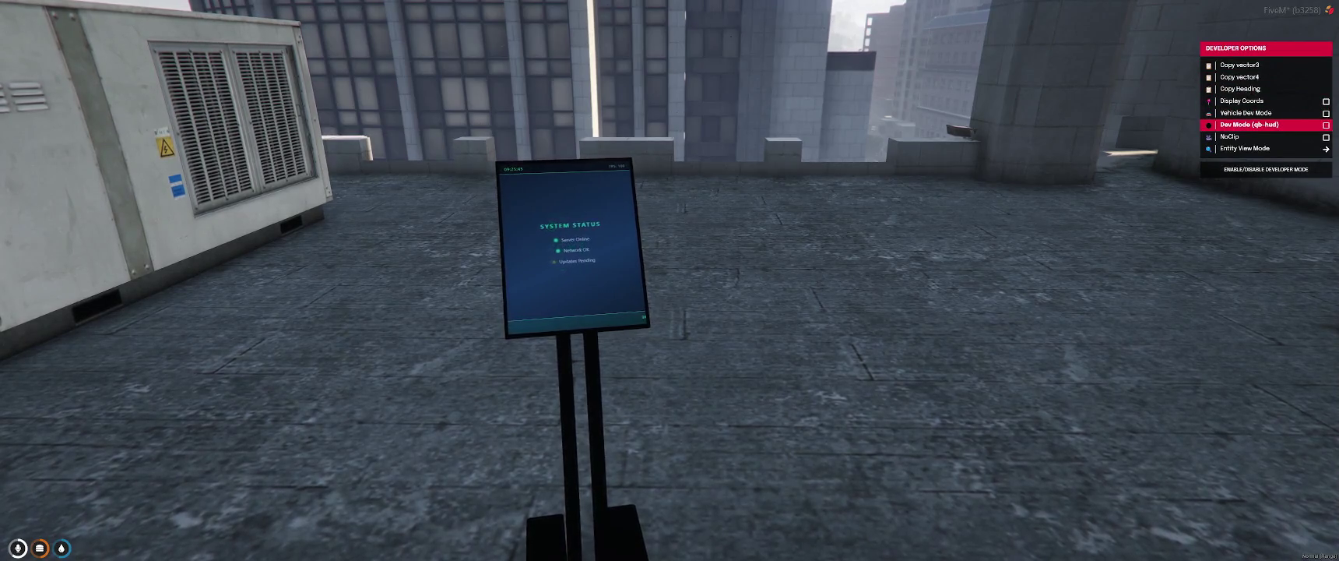
key("Return")
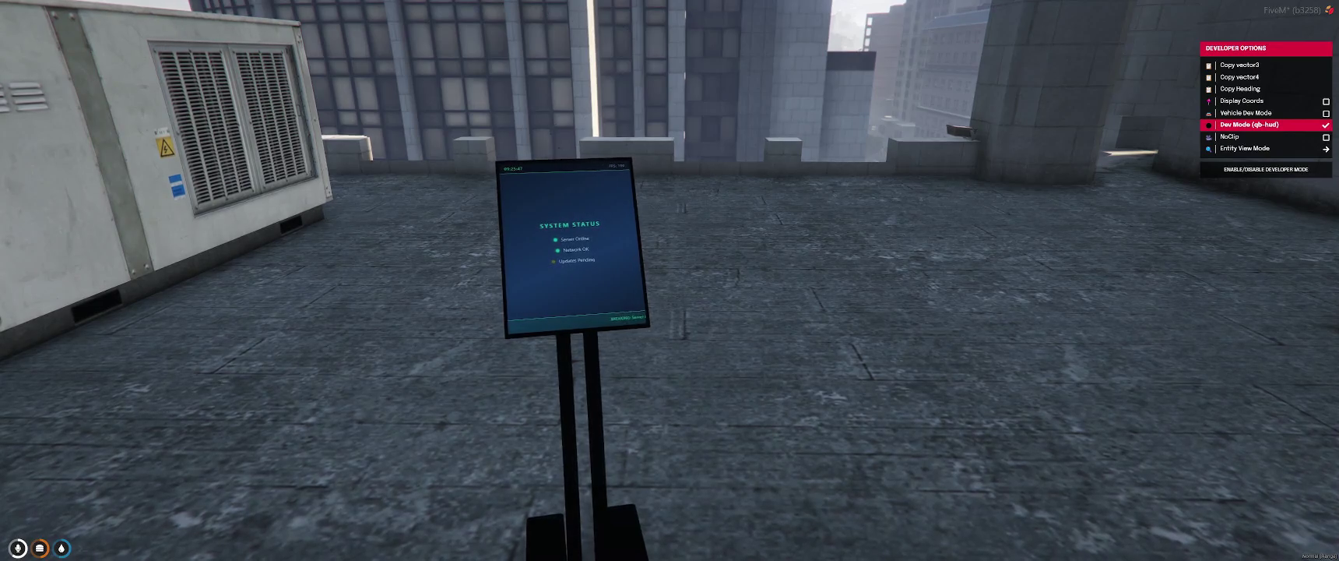
Step: Enable Display Objects under Entity View Mode to show the kiosk's object info
key("Down")
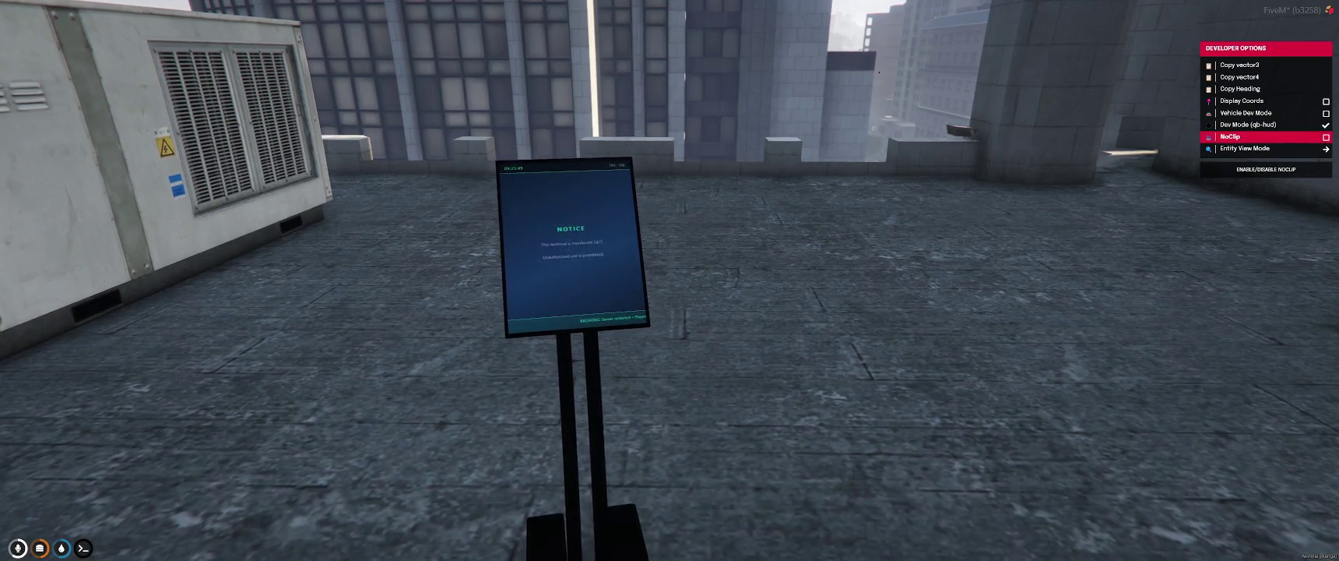
key("Down")
key("Return")
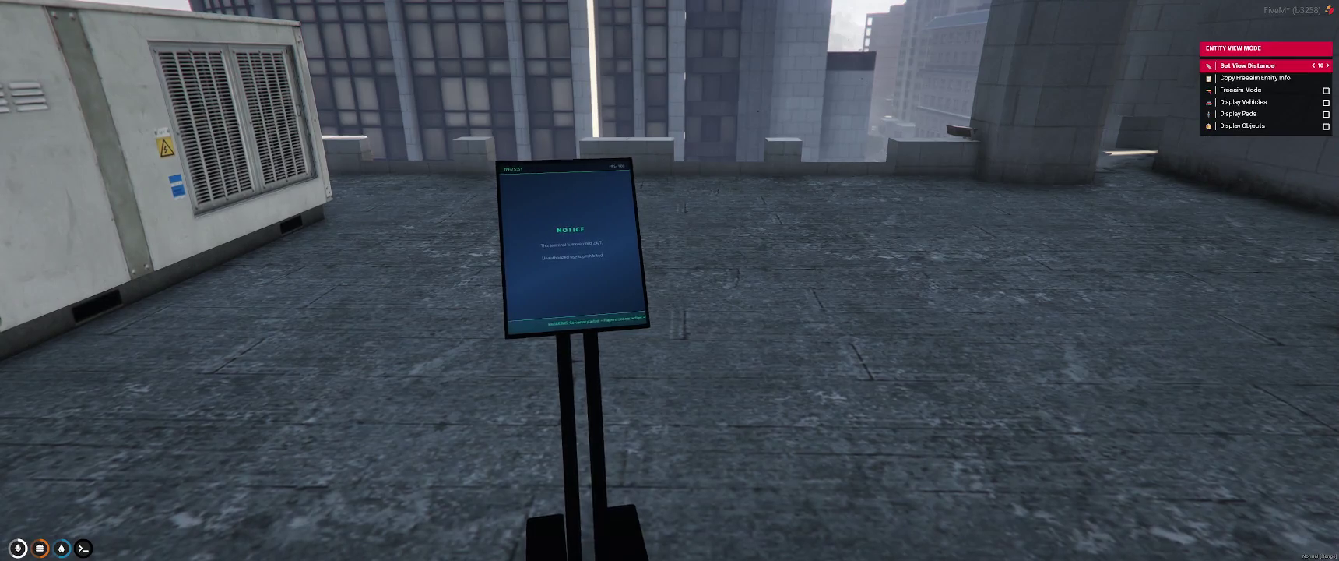
key("Down")
key("Down")
key("Down")
key("Down")
key("Down")
key("Return")
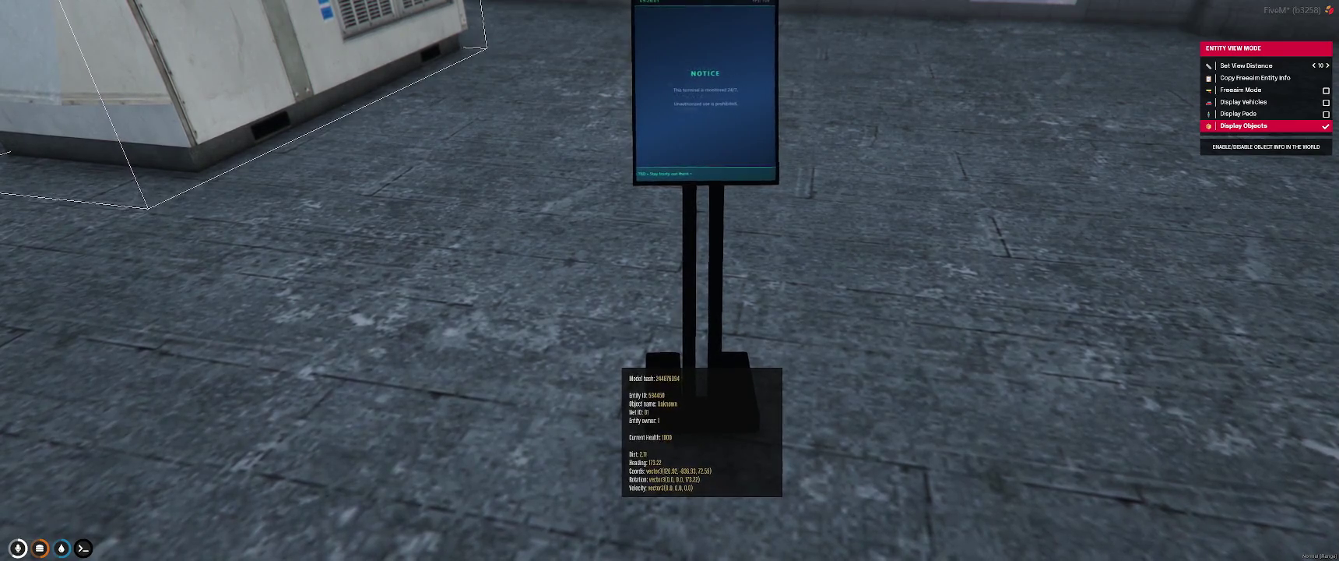
Step: Untick Display Objects in Entity View Mode and close the developer menu
key("Up")
key("Up")
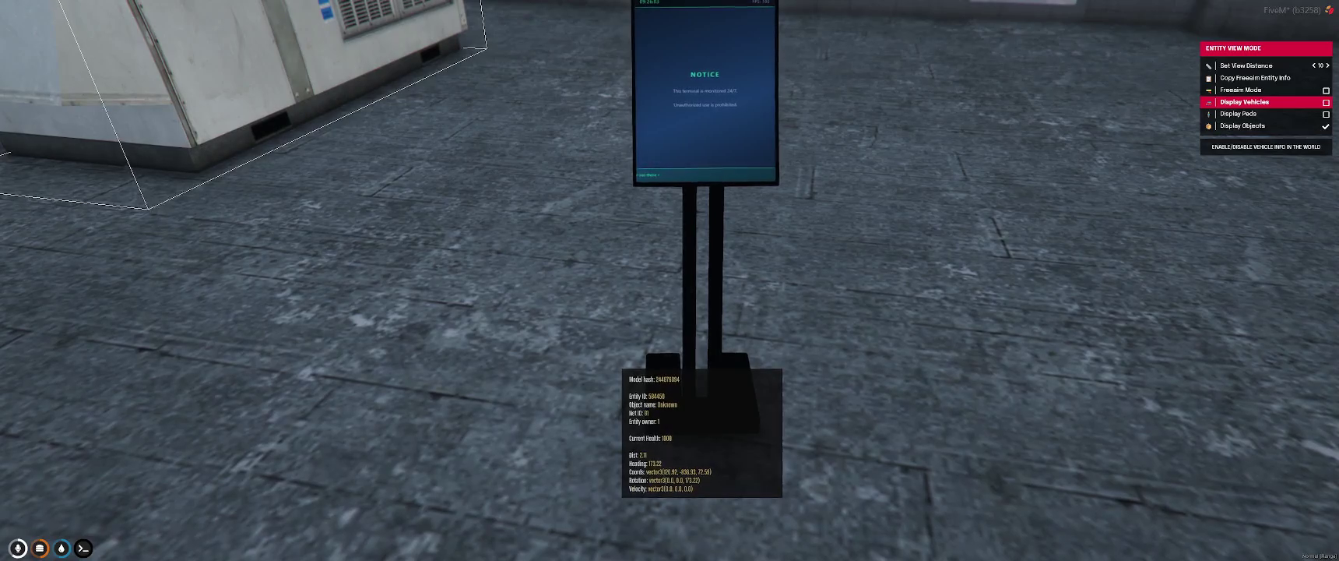
key("Down")
key("Down")
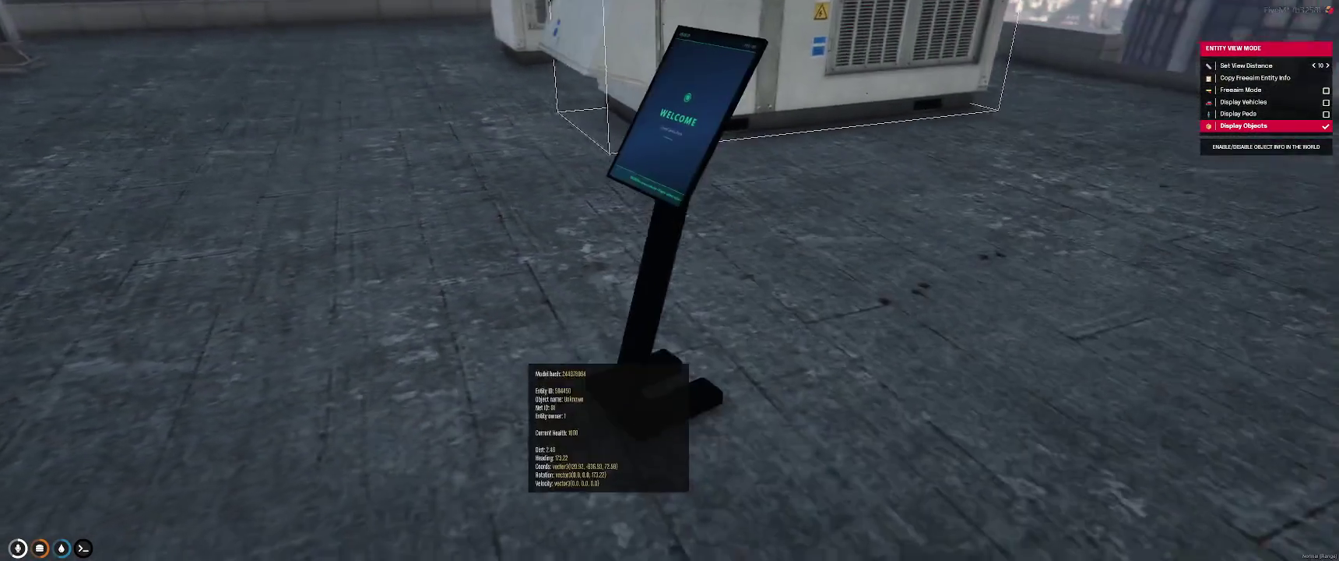
key("Return")
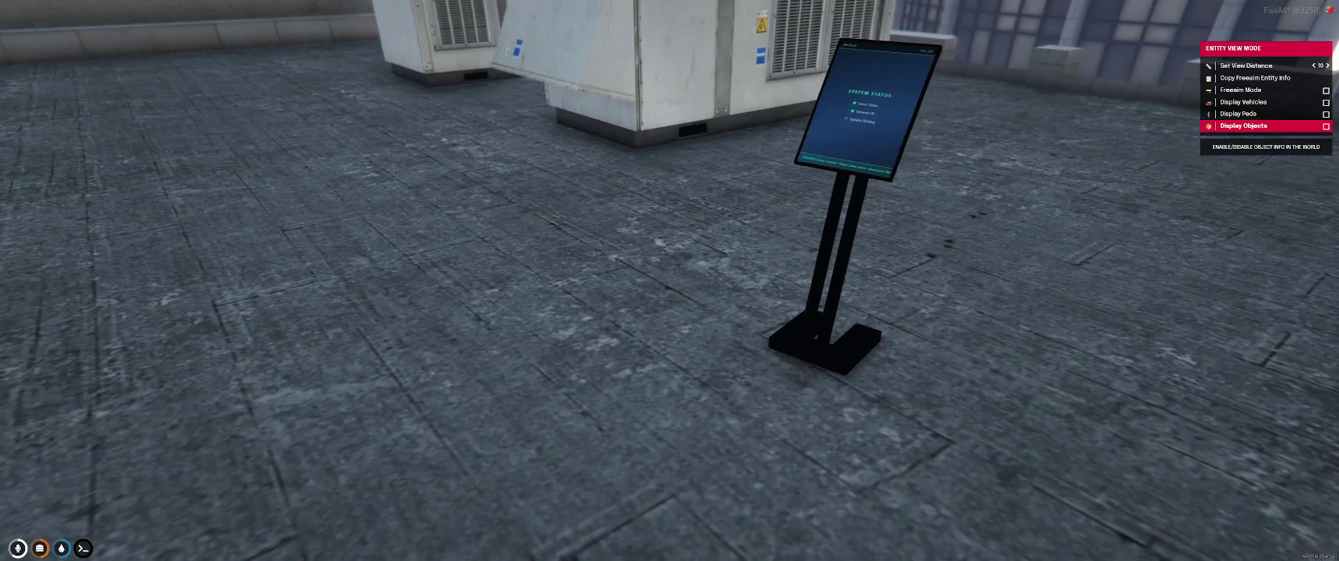
key("Return")
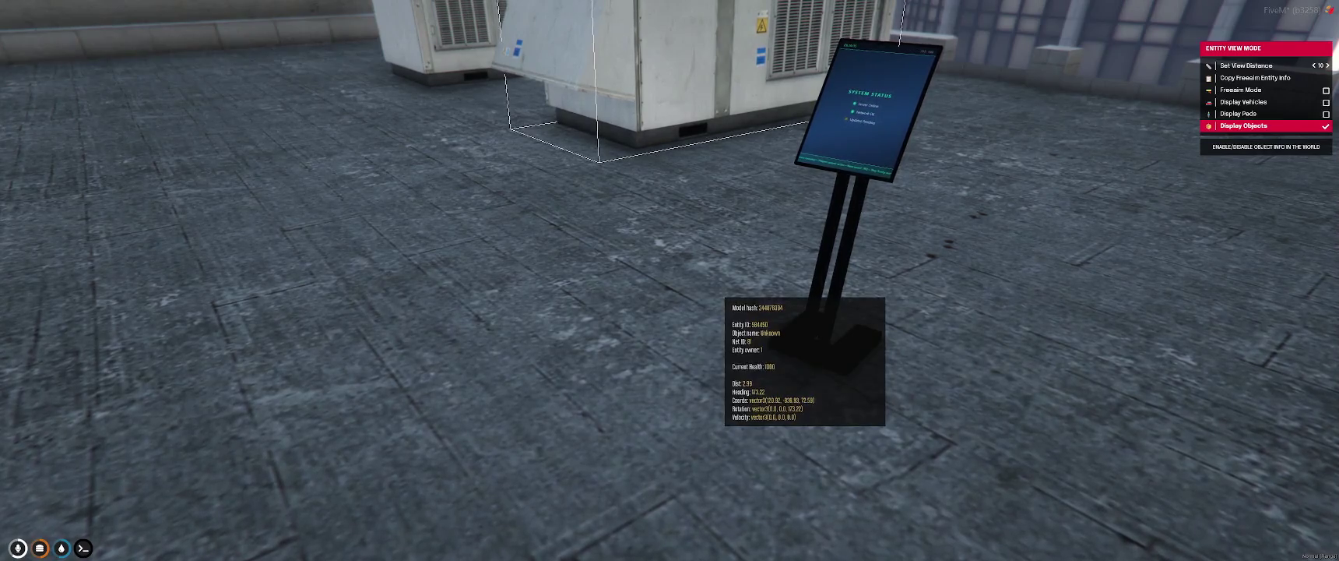
key("Return")
key("BackSpace")
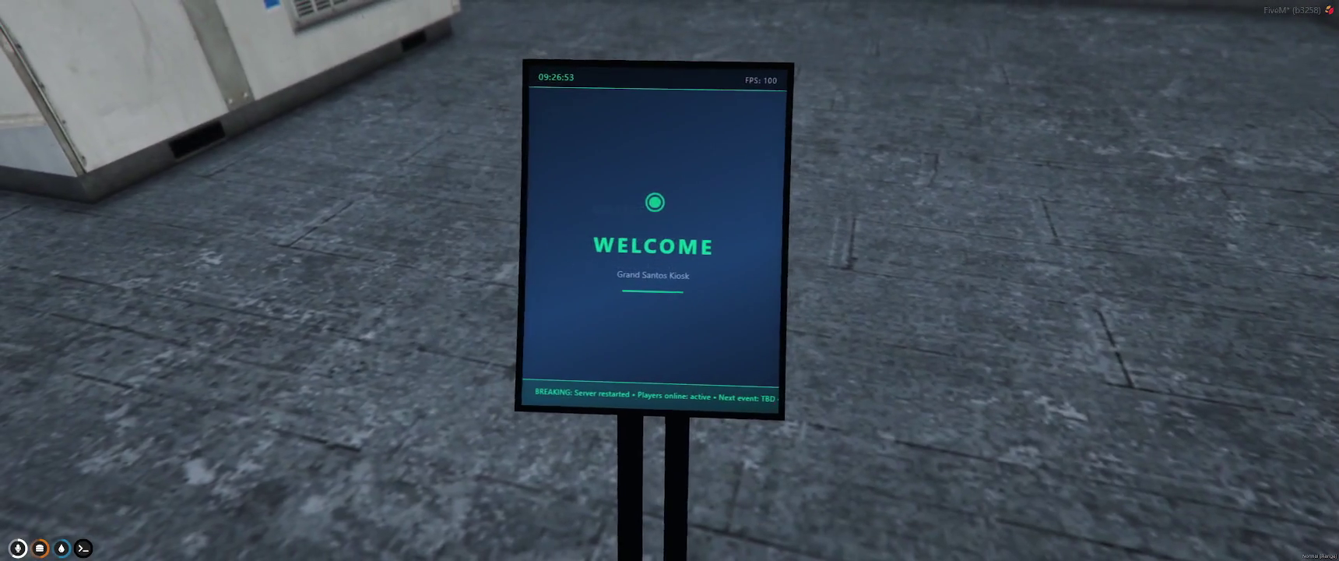
Step: Set the in-game time to 10:00 and walk around the kiosk to test its collision
type("t/time 10 00")
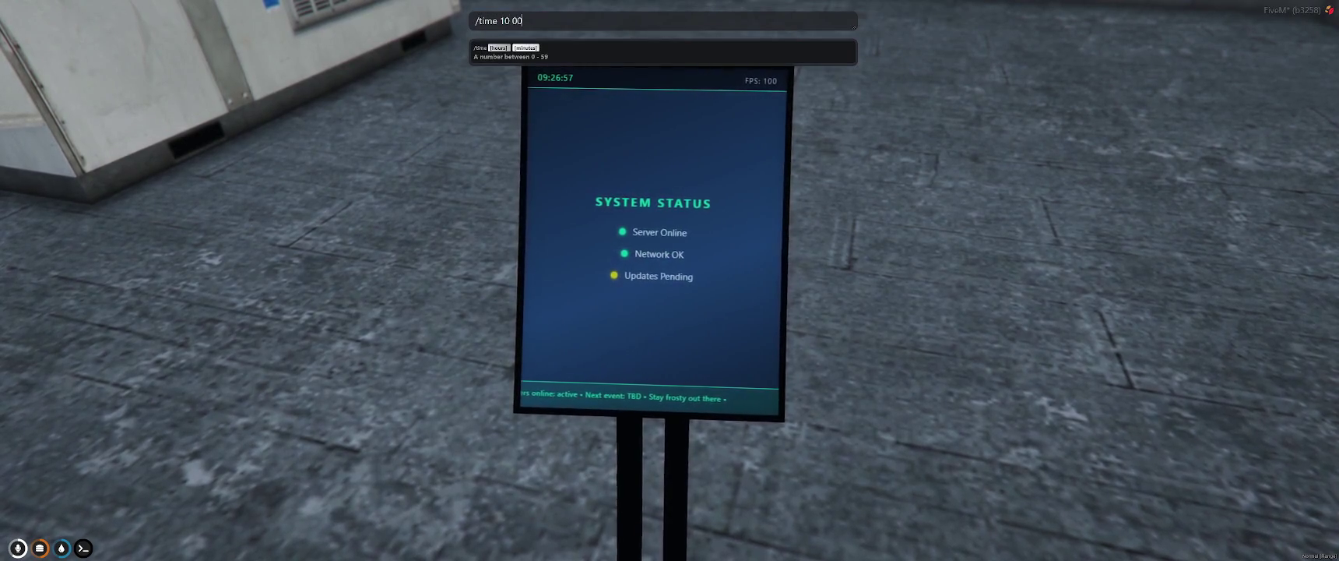
key("Return")
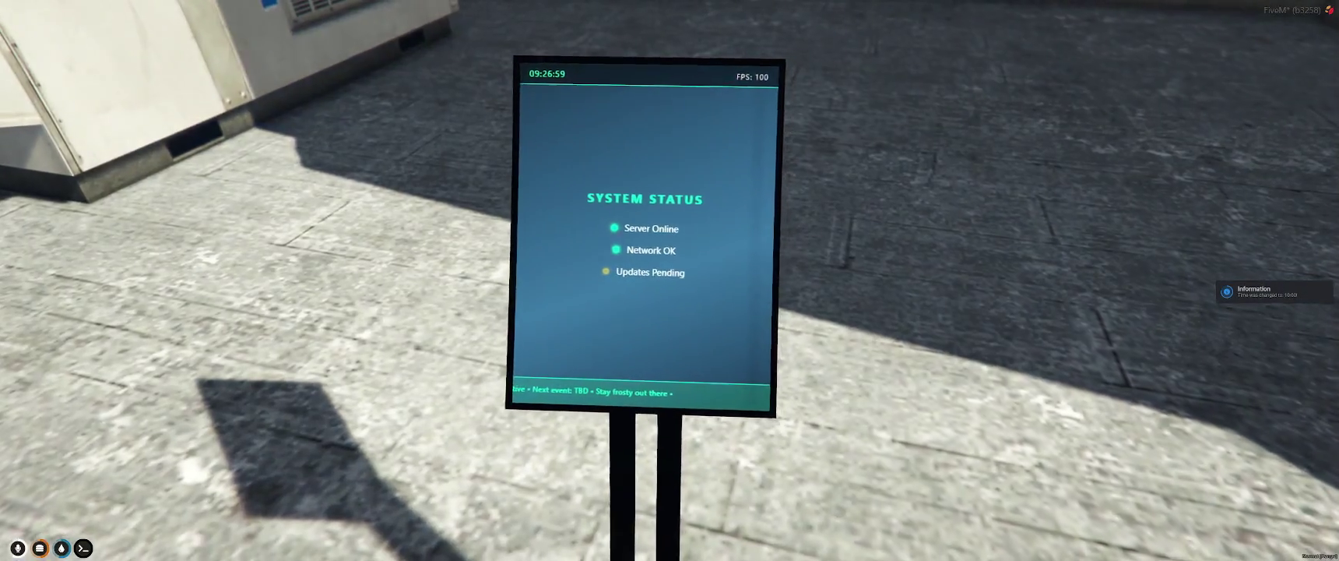
key("w")
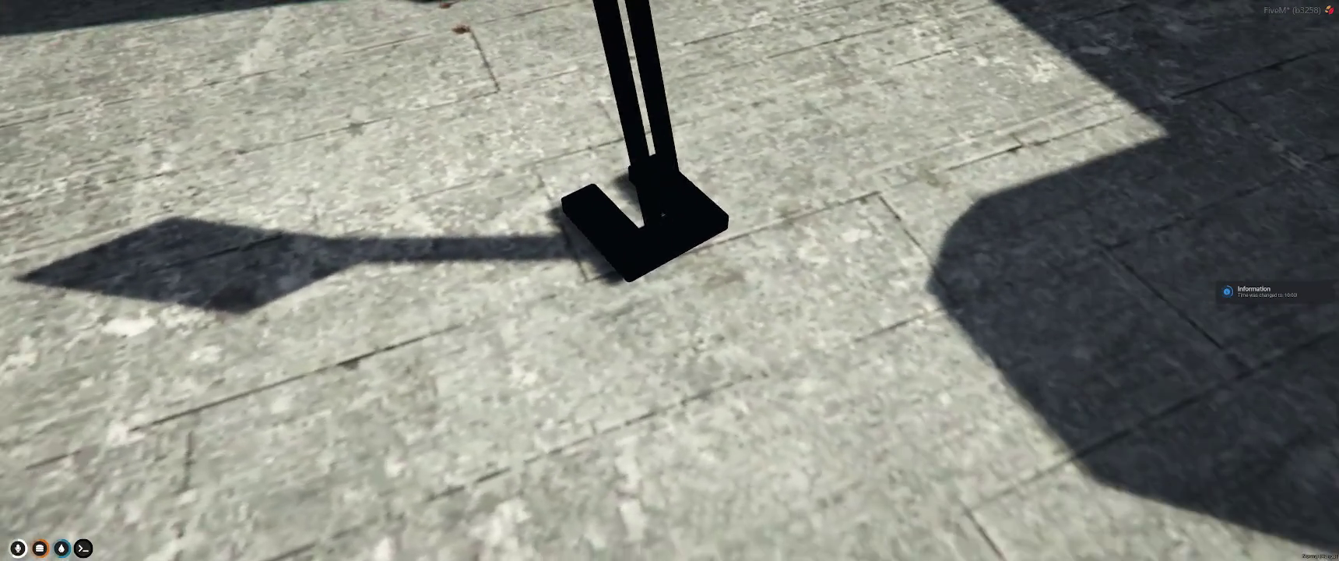
key("w")
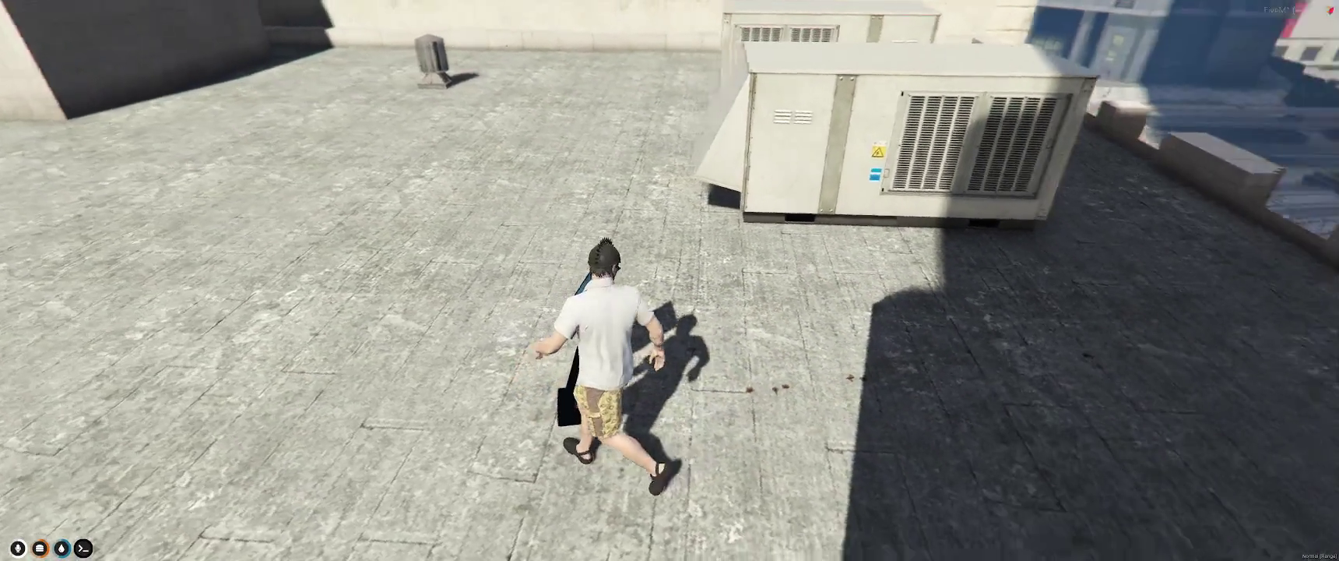
key("w")
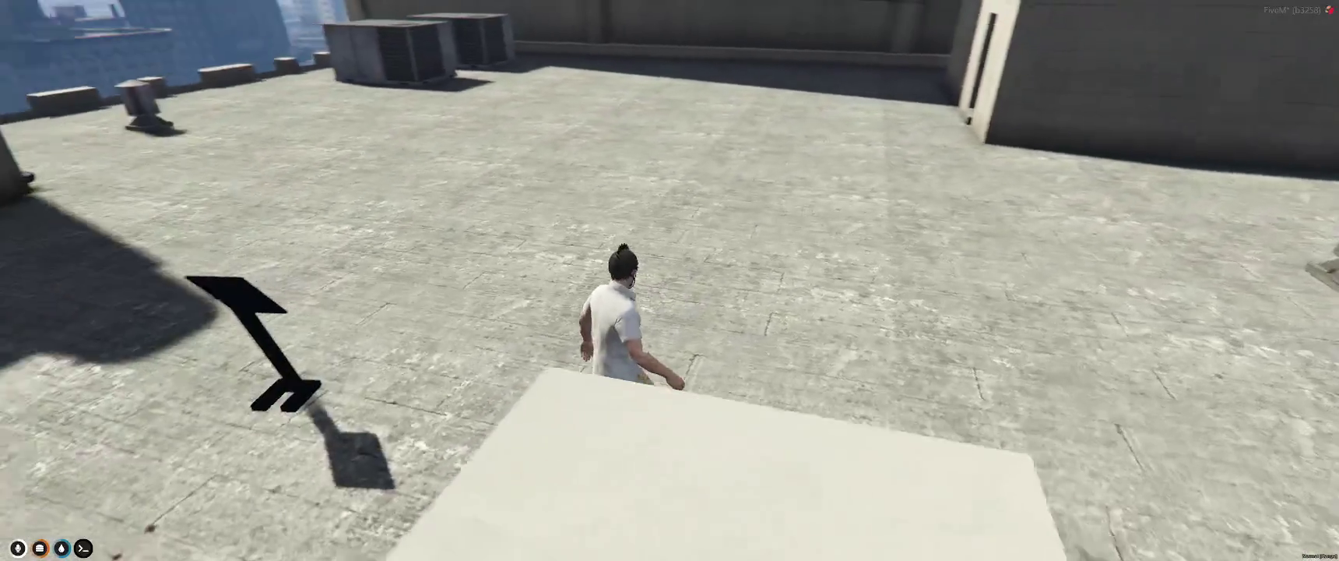
key("w")
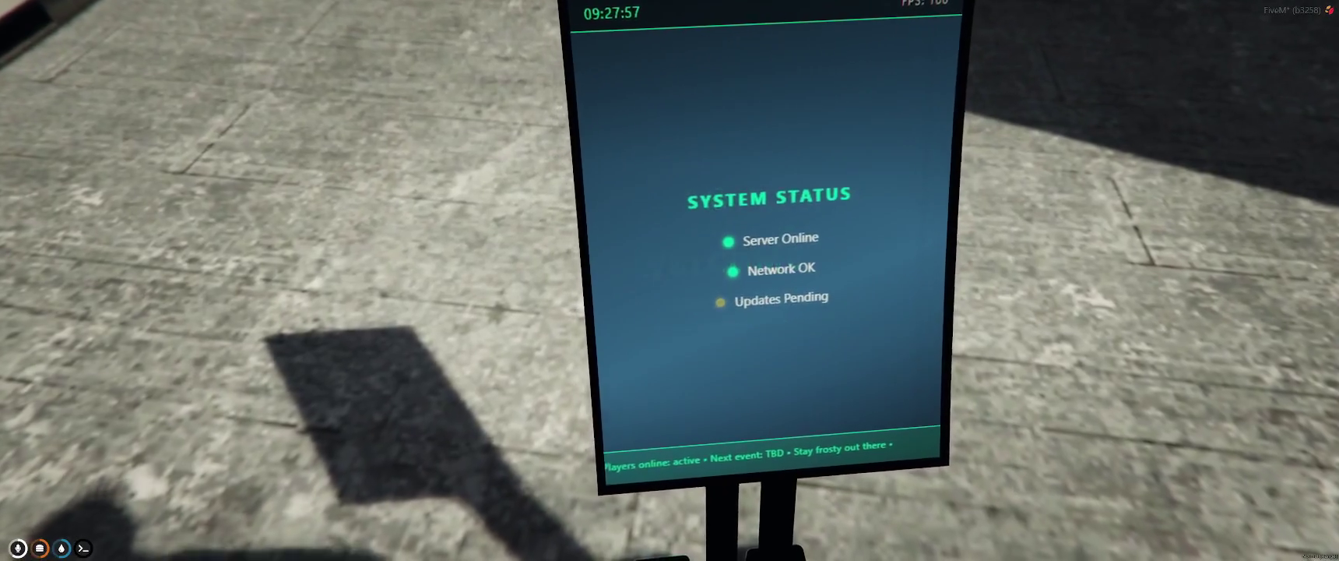
key("alt")
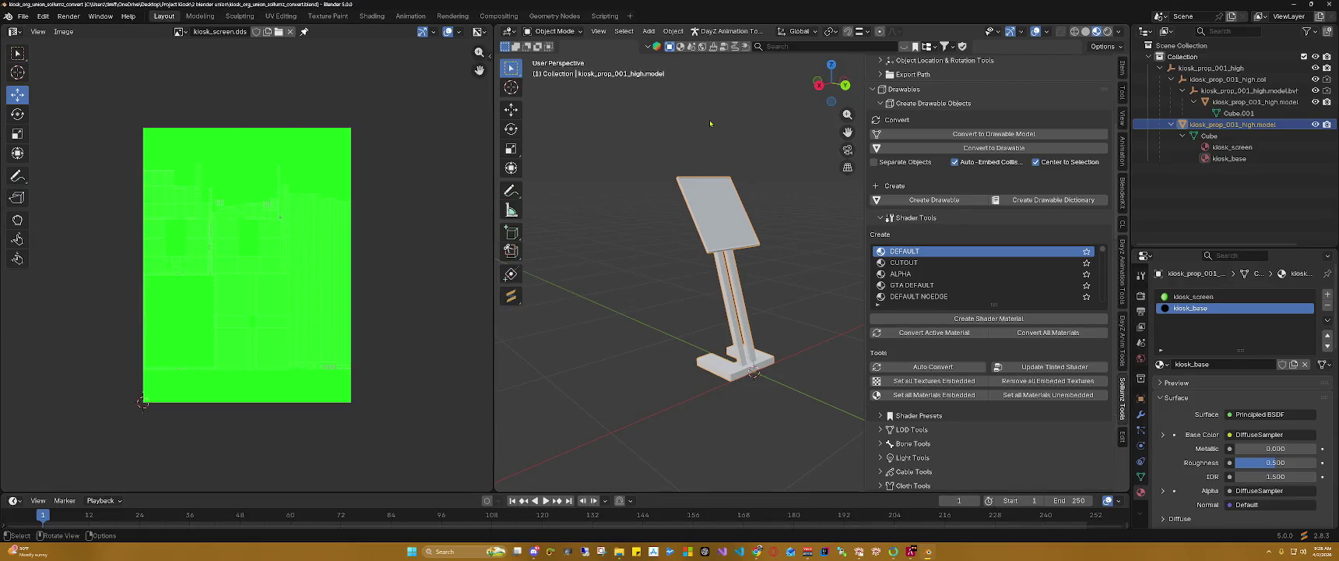
Step: Review the Sollumz static collision tutorial in the browser, then minimize it to reveal Blender
key("alt+Tab")
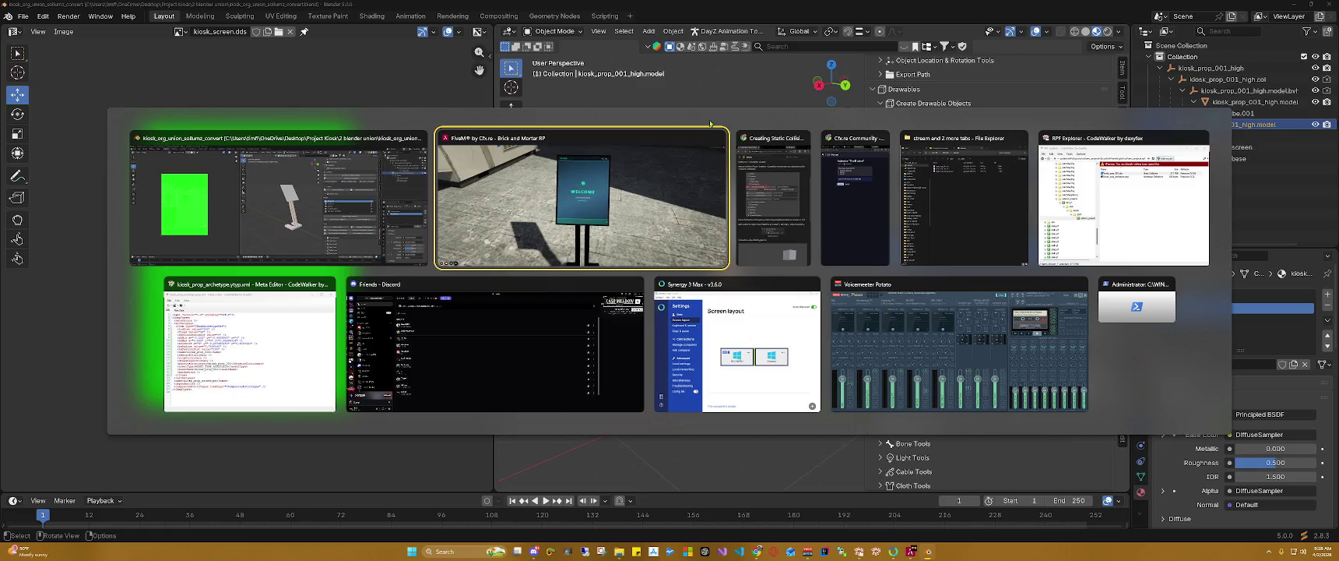
key("Tab")
key("Tab")
key("Tab")
key("Tab")
key("Tab")
key("Tab")
key("Tab")
key("Tab")
key("Tab")
key("Tab")
key("Tab")
key("Tab")
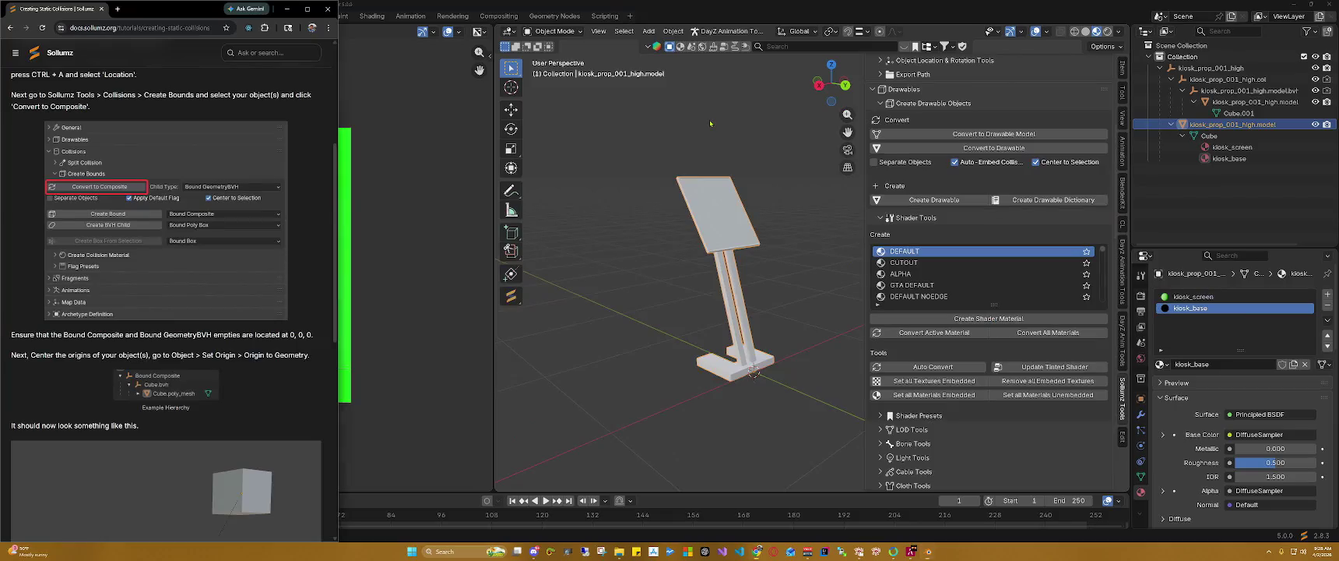
left_click(306, 8)
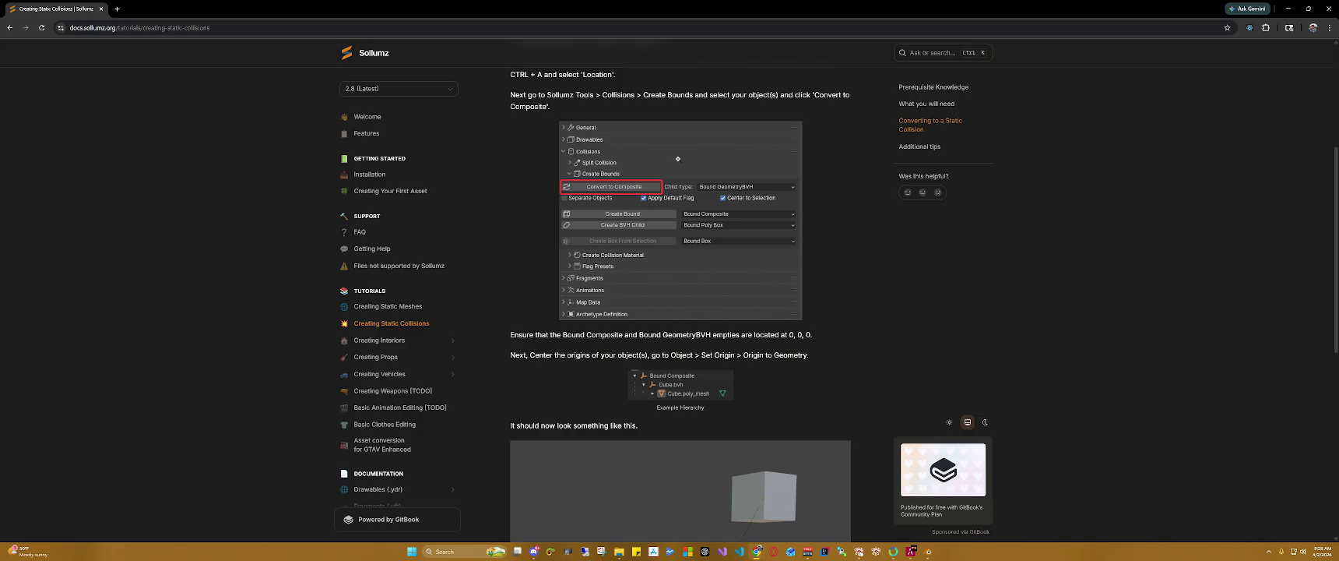
scroll(628, 107, "up", 2)
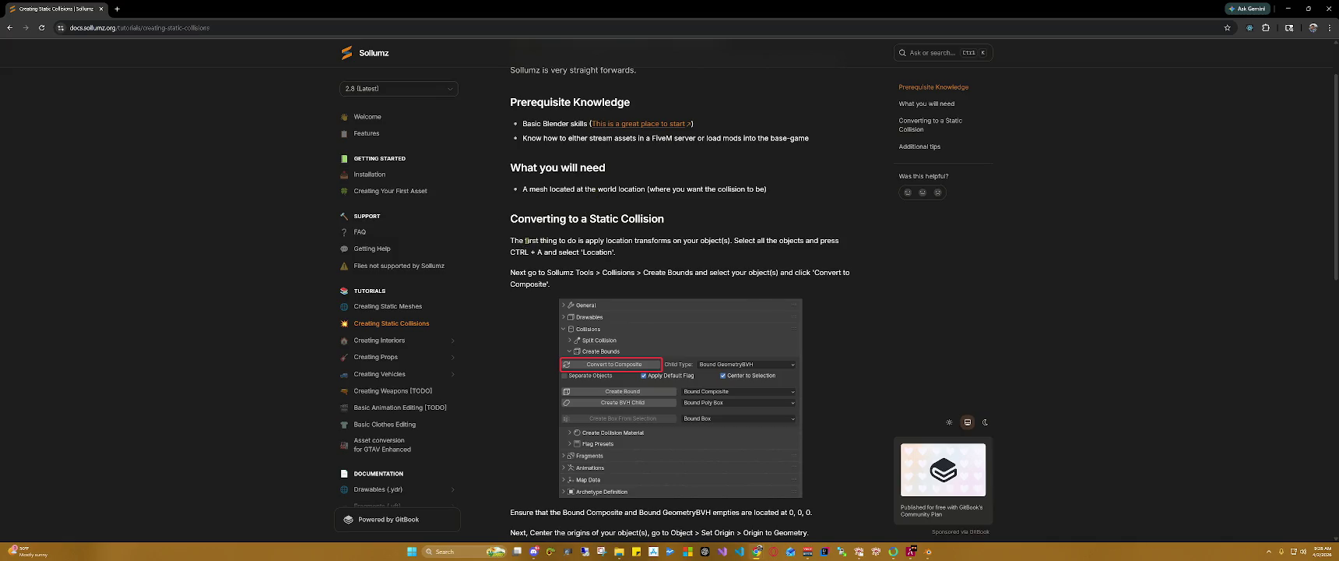
scroll(527, 240, "down", 1)
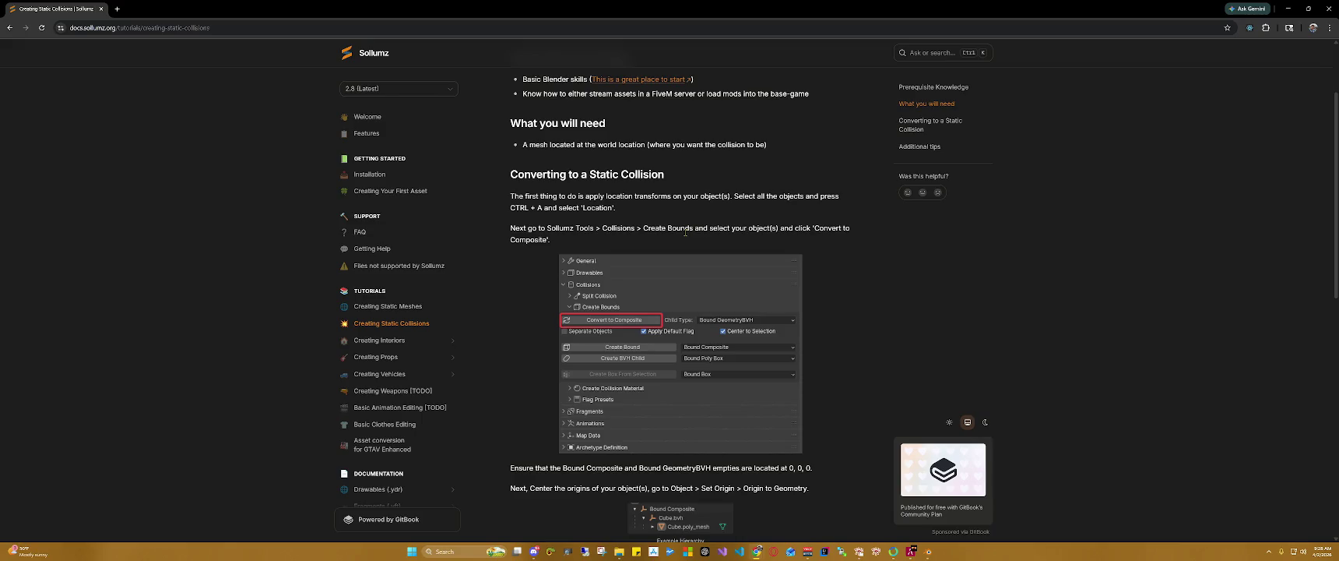
left_click(1287, 8)
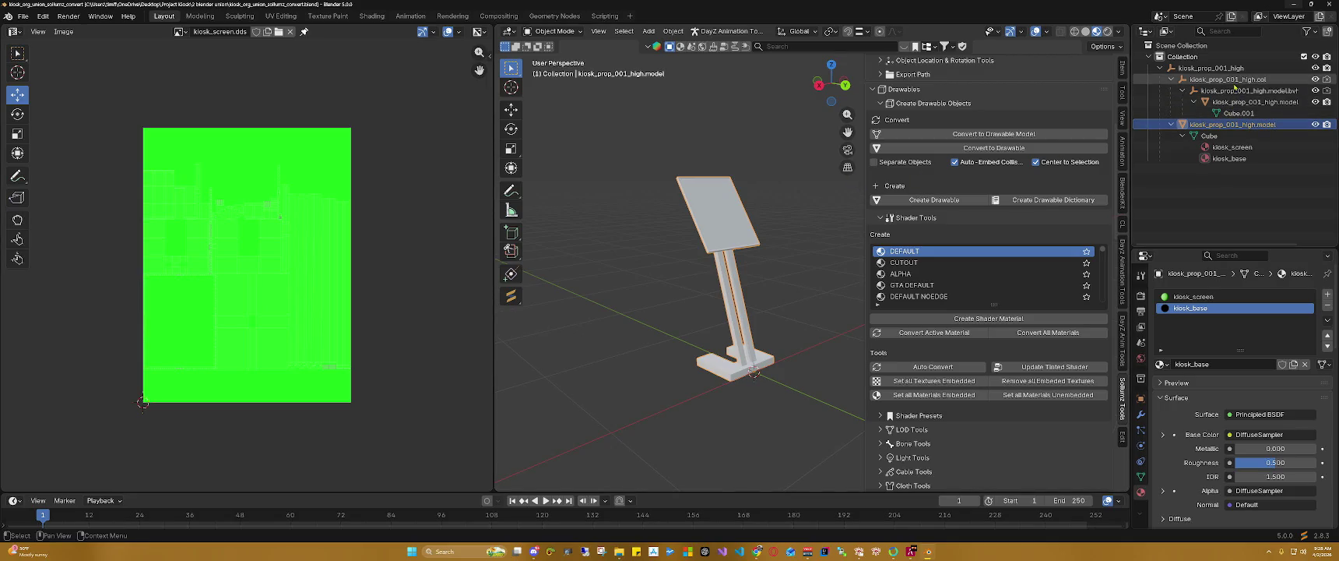
Step: Delete the kiosk_prop_001_high parent, .col and .model.bvh objects in the Outliner
left_click(1207, 78)
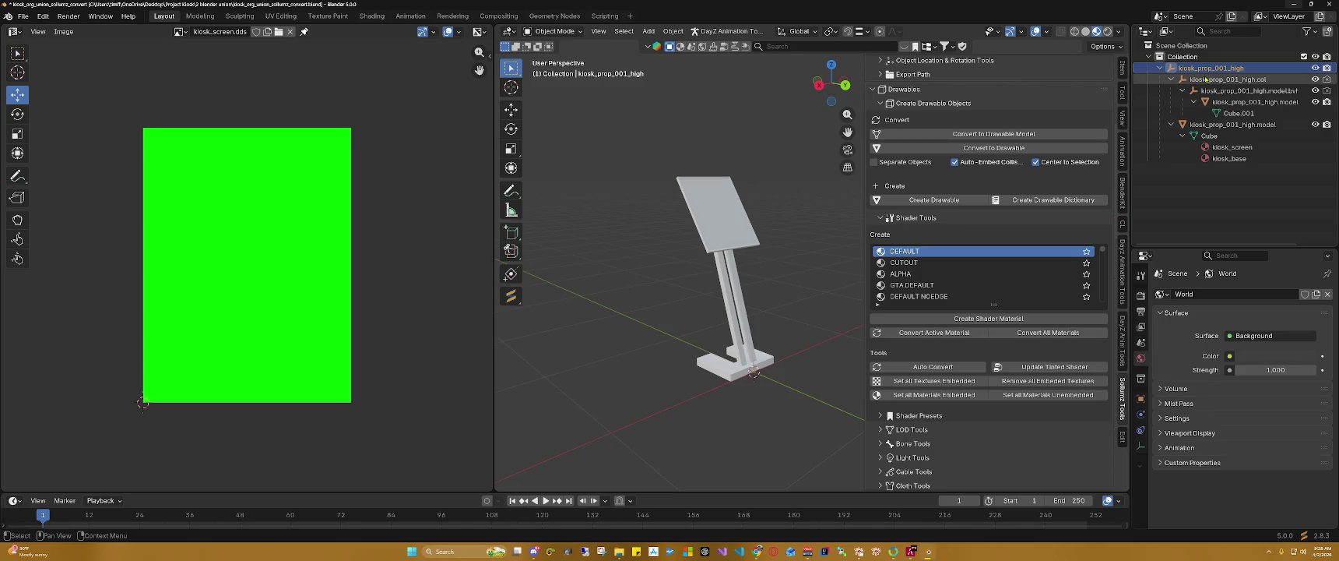
left_click(1209, 91)
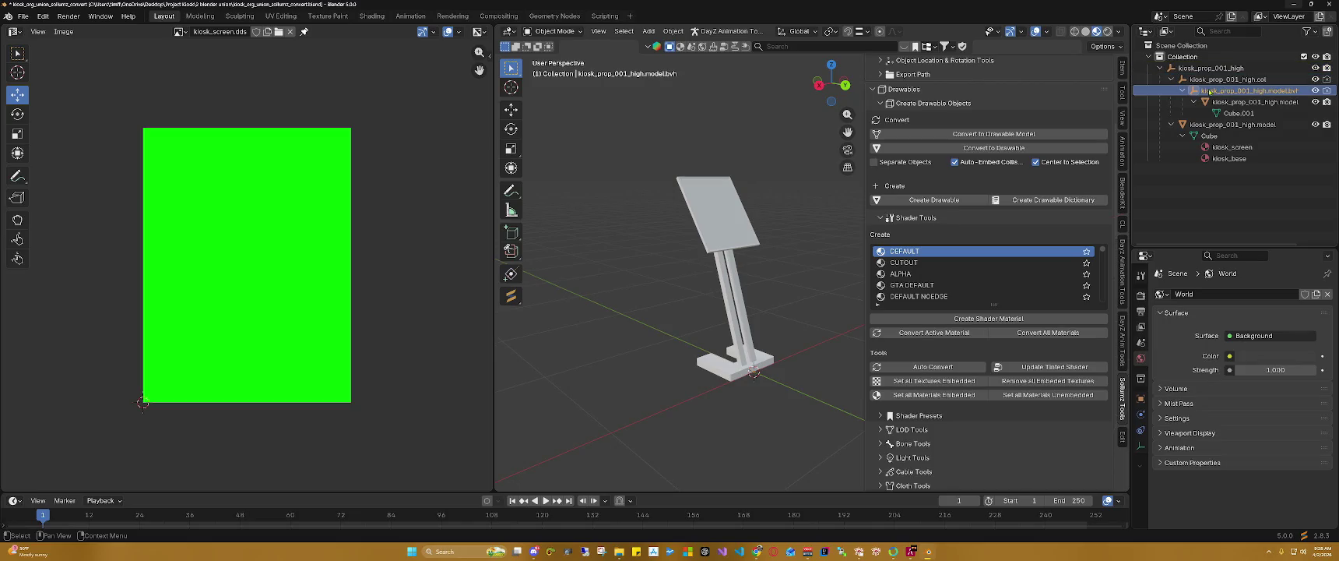
left_click(1214, 102)
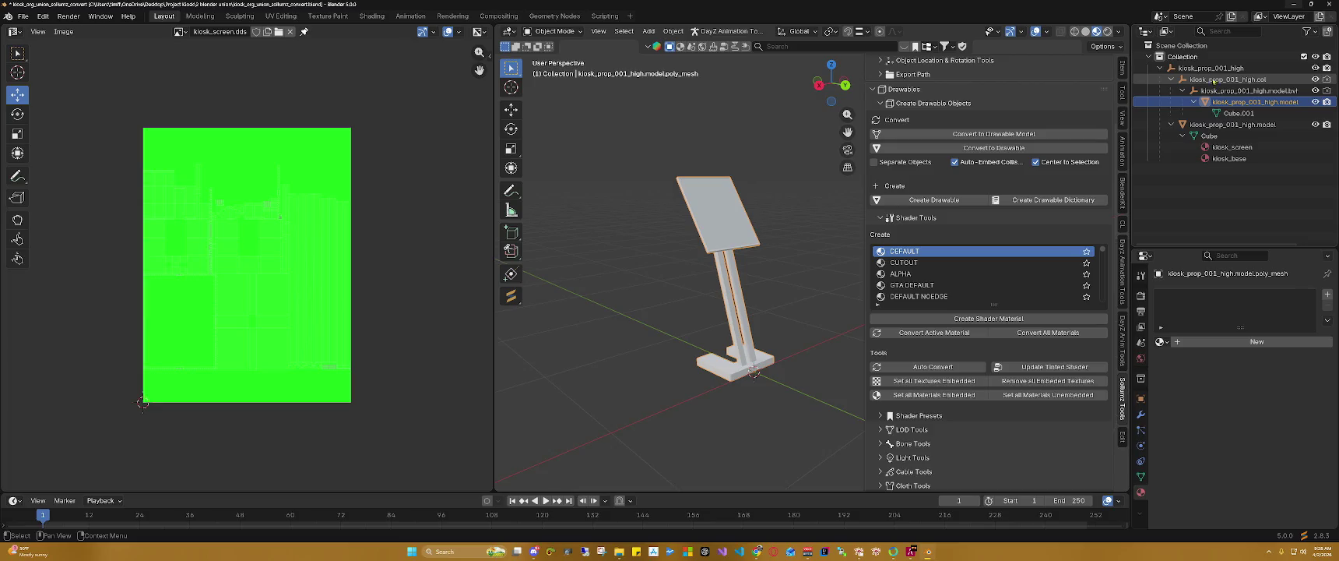
left_click(1213, 70)
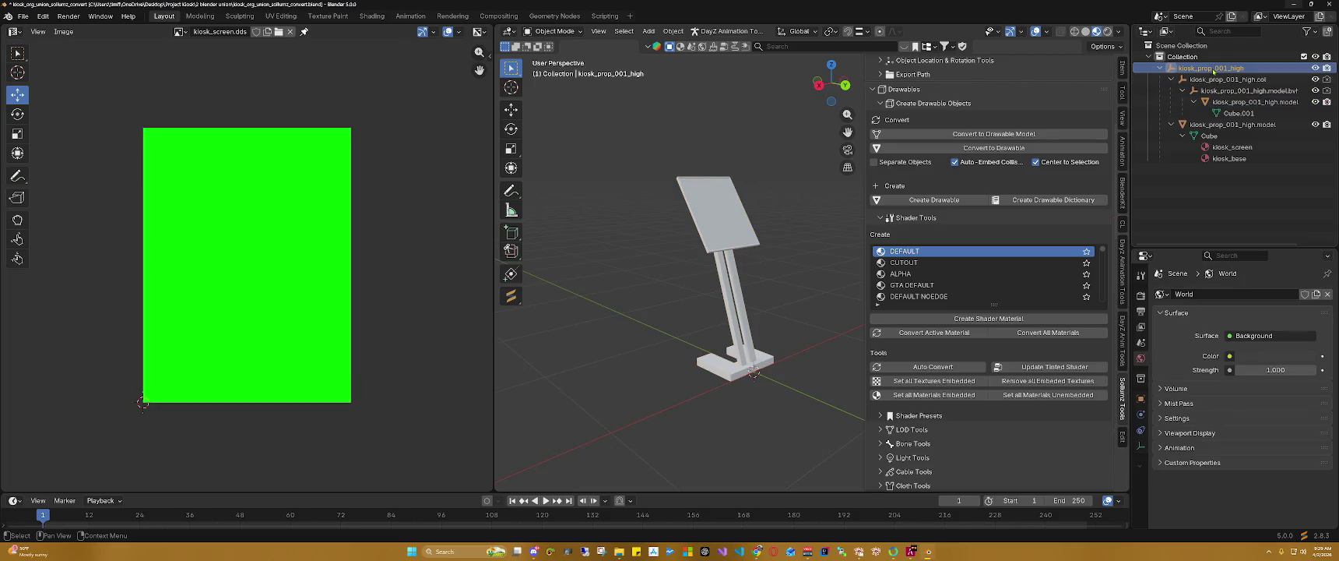
key("Delete")
left_click(1213, 69)
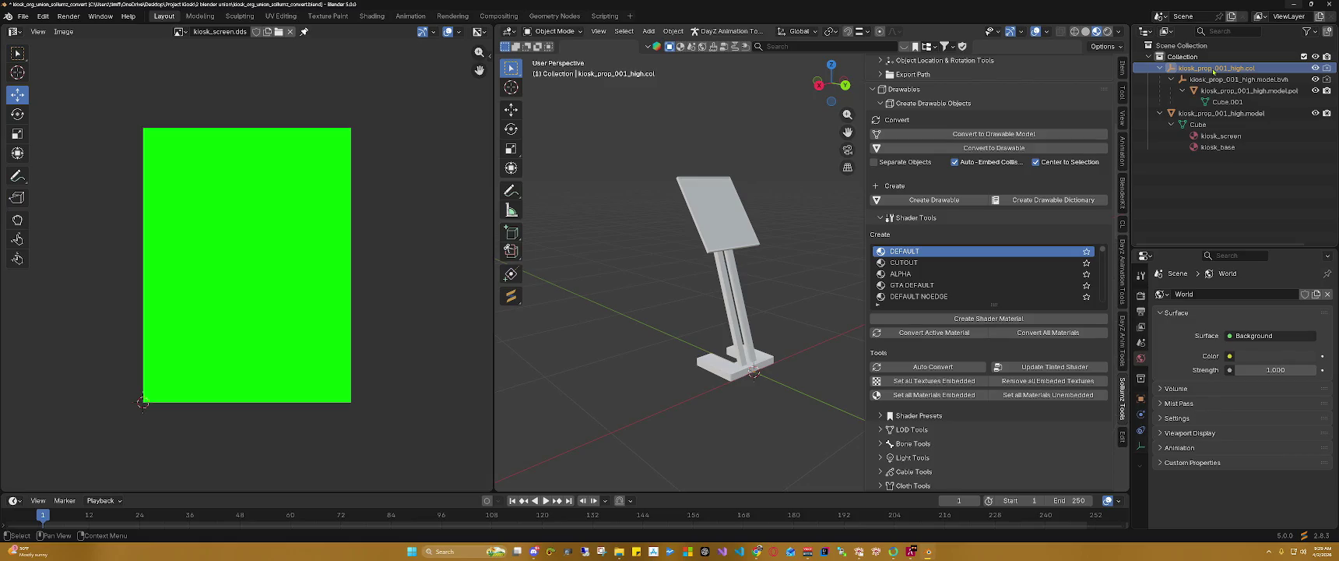
key("Delete")
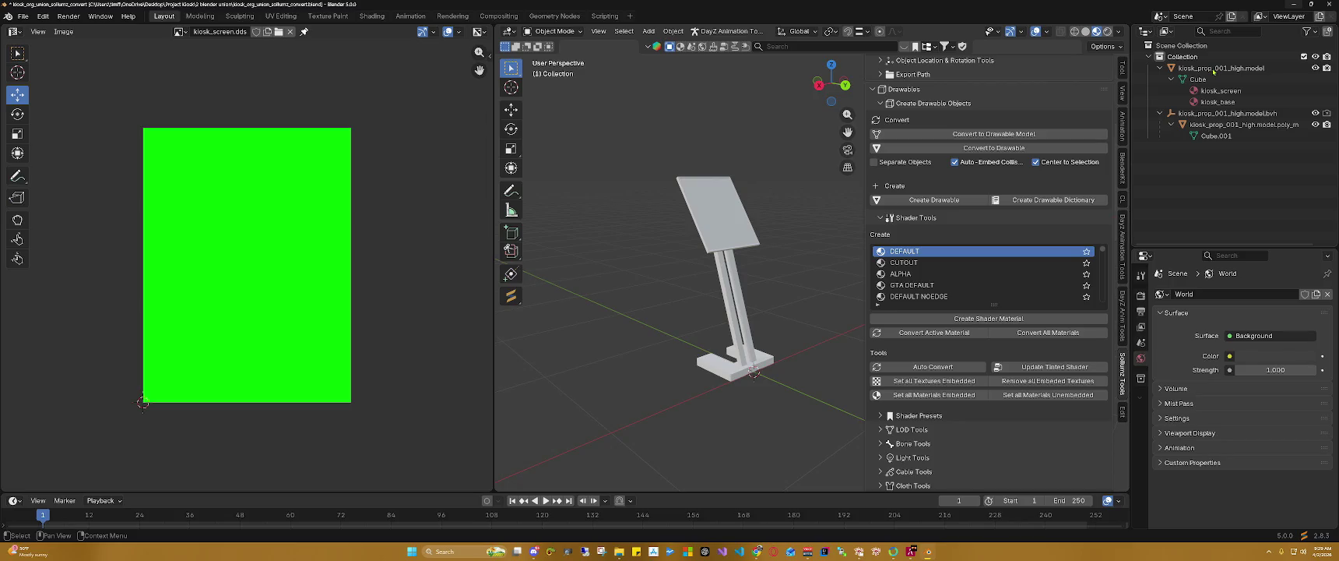
left_click(1213, 69)
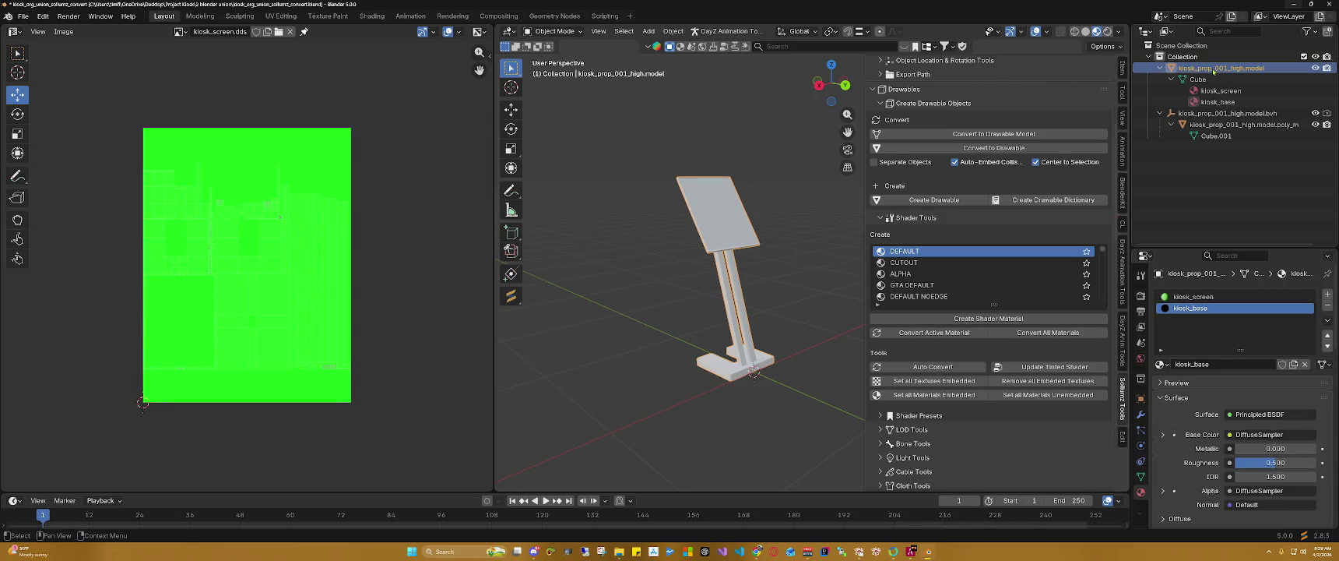
left_click(1211, 112)
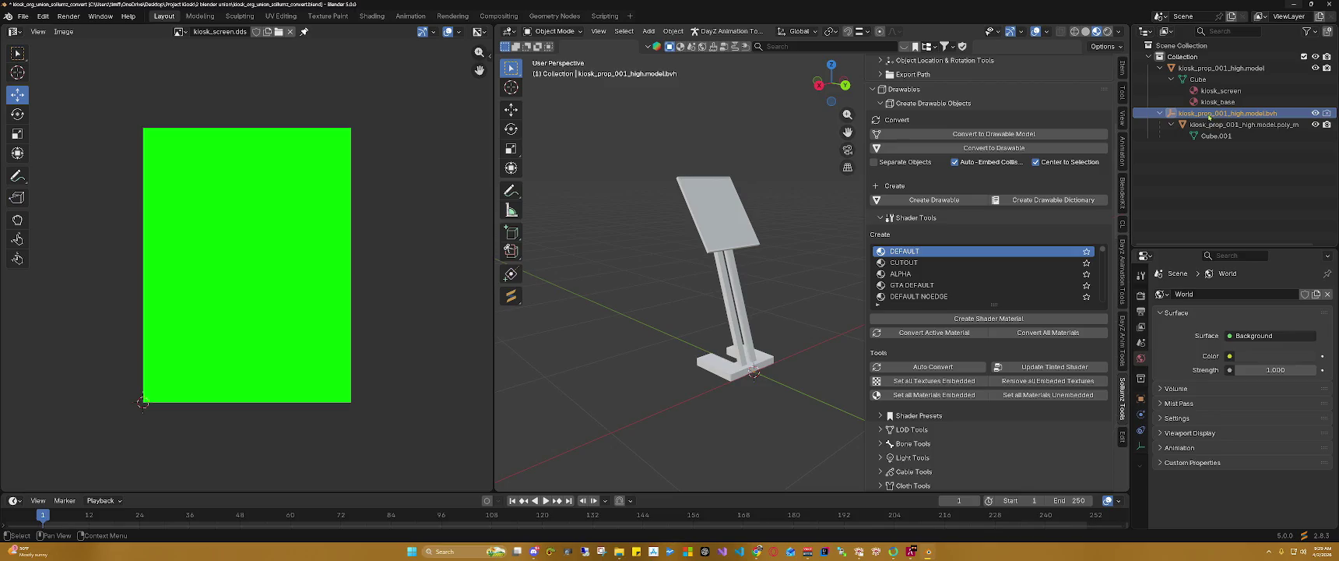
key("Delete")
Step: Rename the poly_mesh object to kiosk_prop_001_col
left_click(1211, 114)
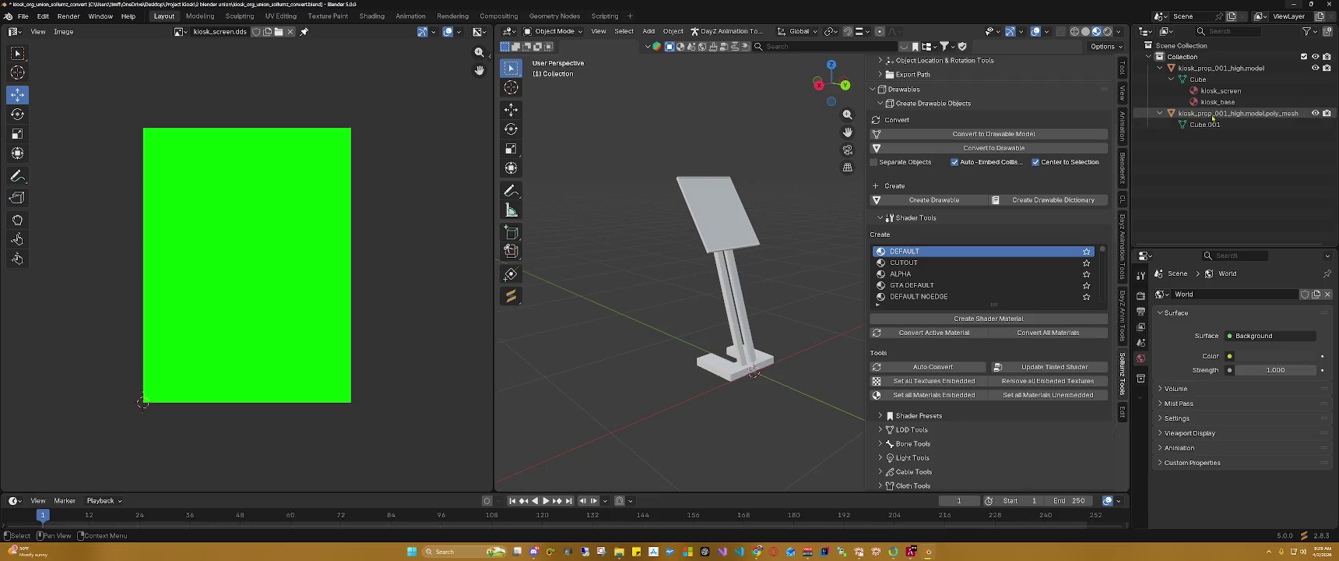
double_click(1282, 115)
left_click(1294, 114)
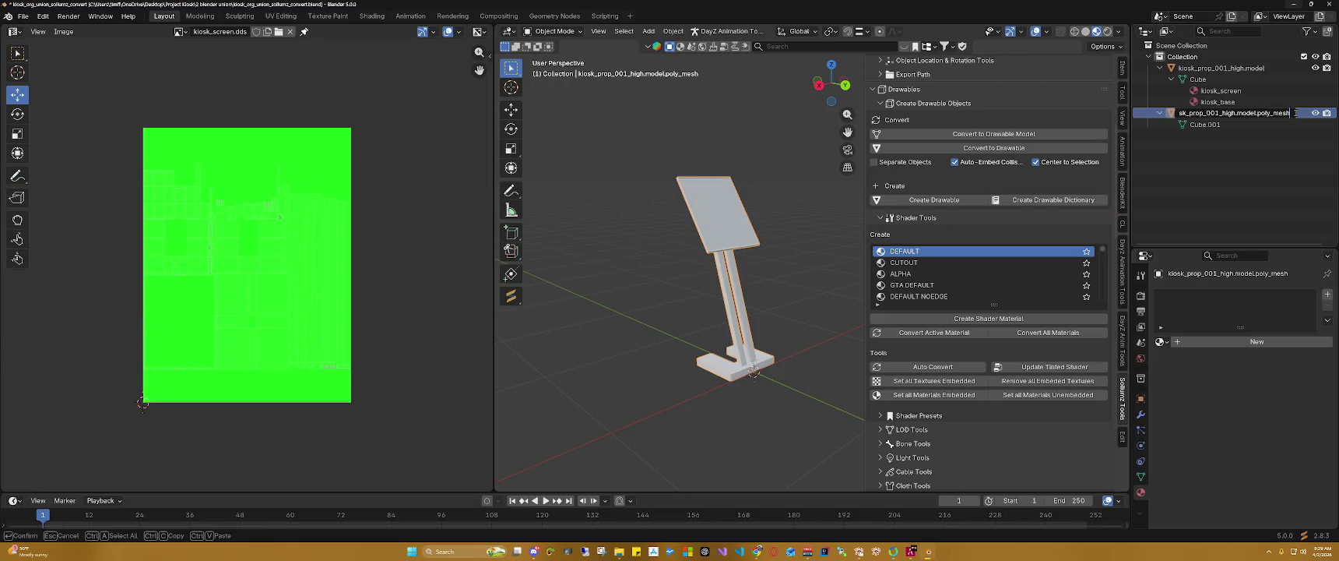
key("Delete")
key("Delete")
key("Delete")
key("Delete")
key("Delete")
key("Delete")
key("BackSpace")
type("col")
key("Return")
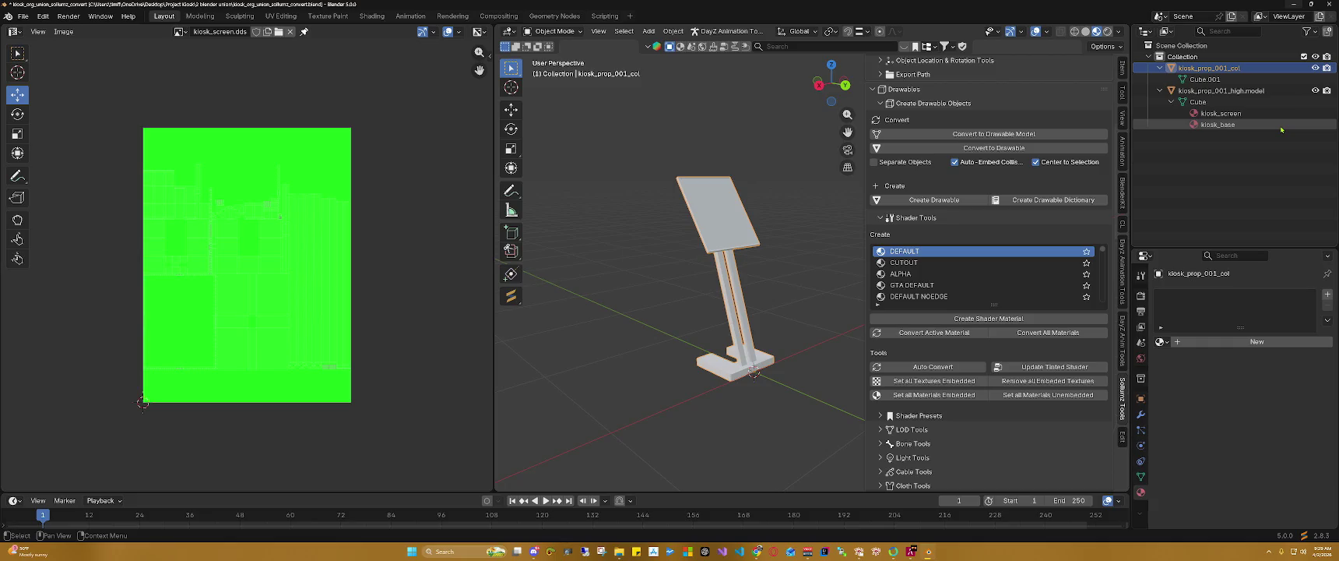
Step: Hide kiosk_prop_001_high.model and rename it kiosk_prop_001_high, then select kiosk_prop_001_col
left_click(1315, 90)
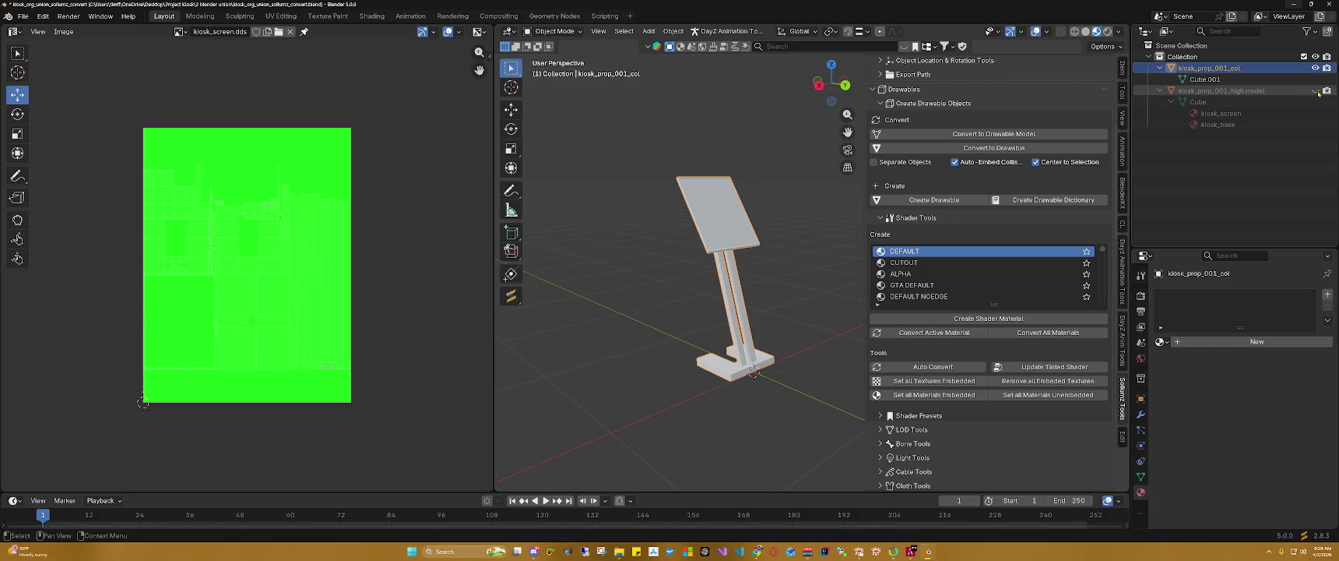
double_click(1250, 91)
key("BackSpace")
key("BackSpace")
key("BackSpace")
key("BackSpace")
key("BackSpace")
key("BackSpace")
key("Return")
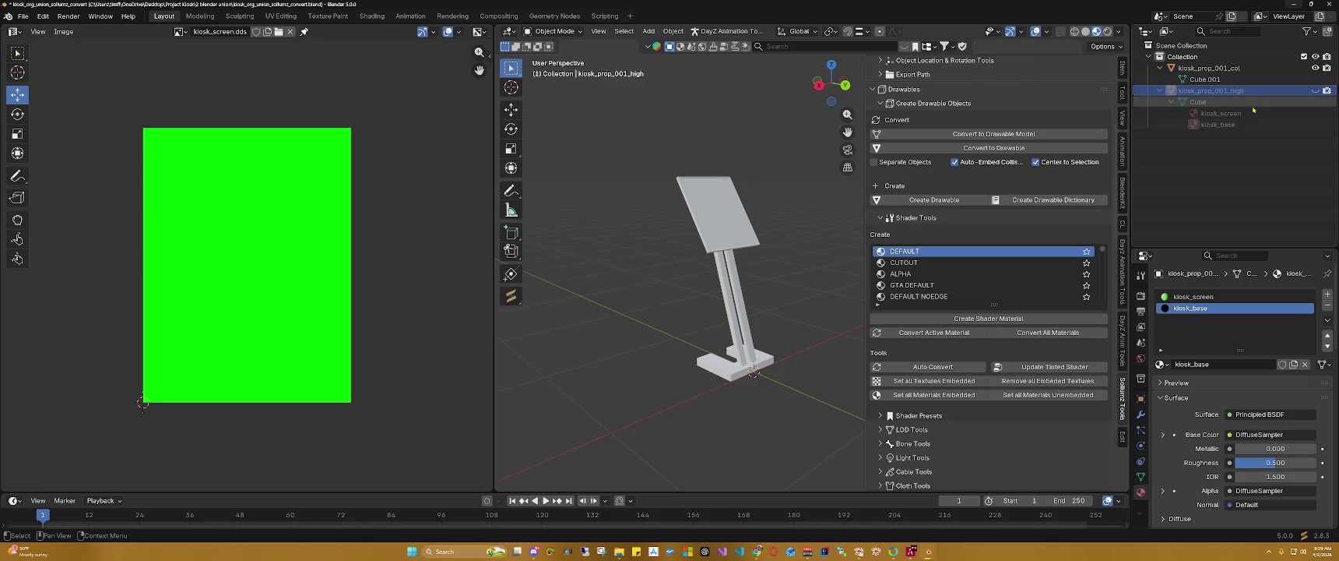
left_click(1253, 68)
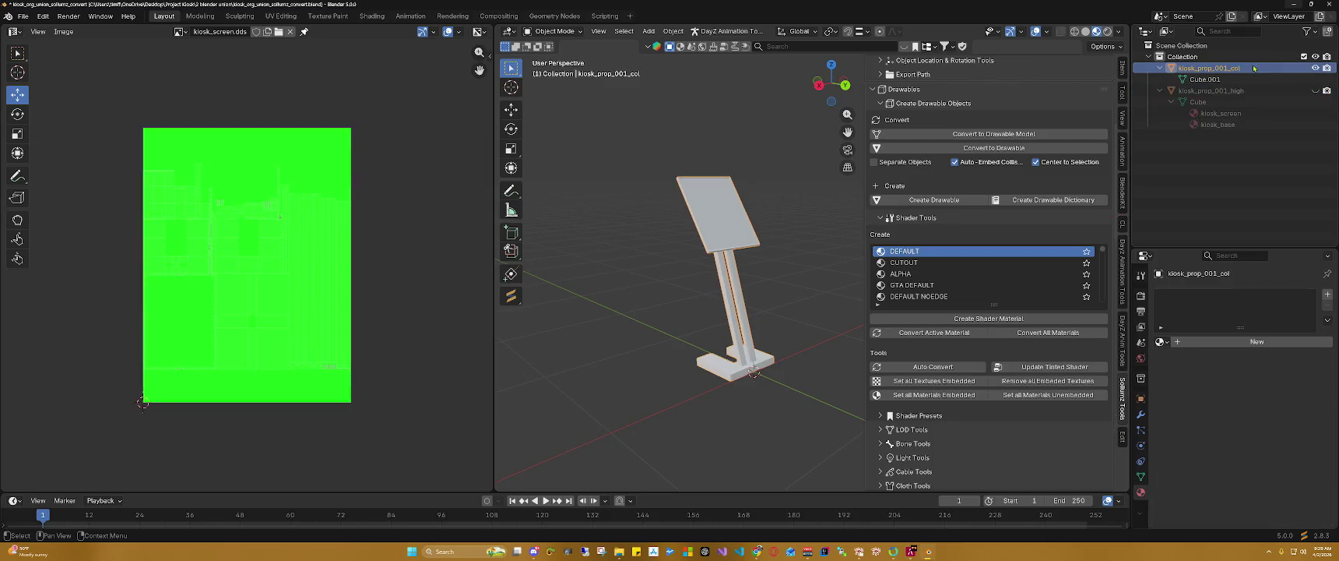
scroll(1044, 117, "up", 1)
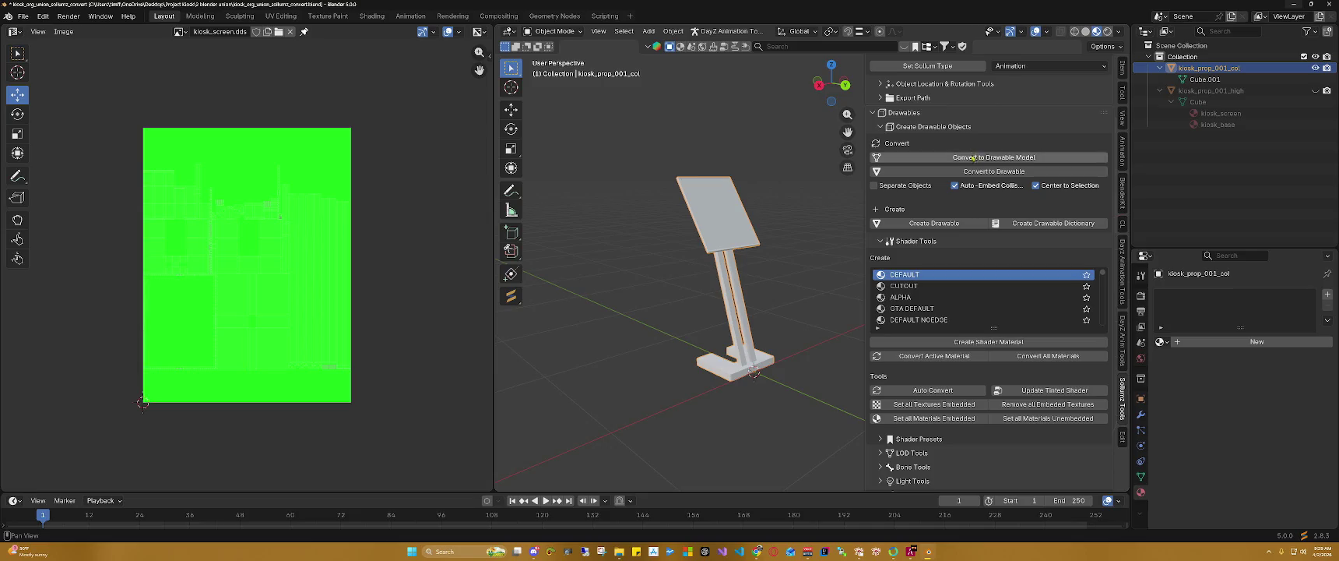
Step: Convert kiosk_prop_001_col into a Drawable with Sollumz Tools, creating its kiosk_prop_001_col.model child
scroll(980, 169, "up", 2)
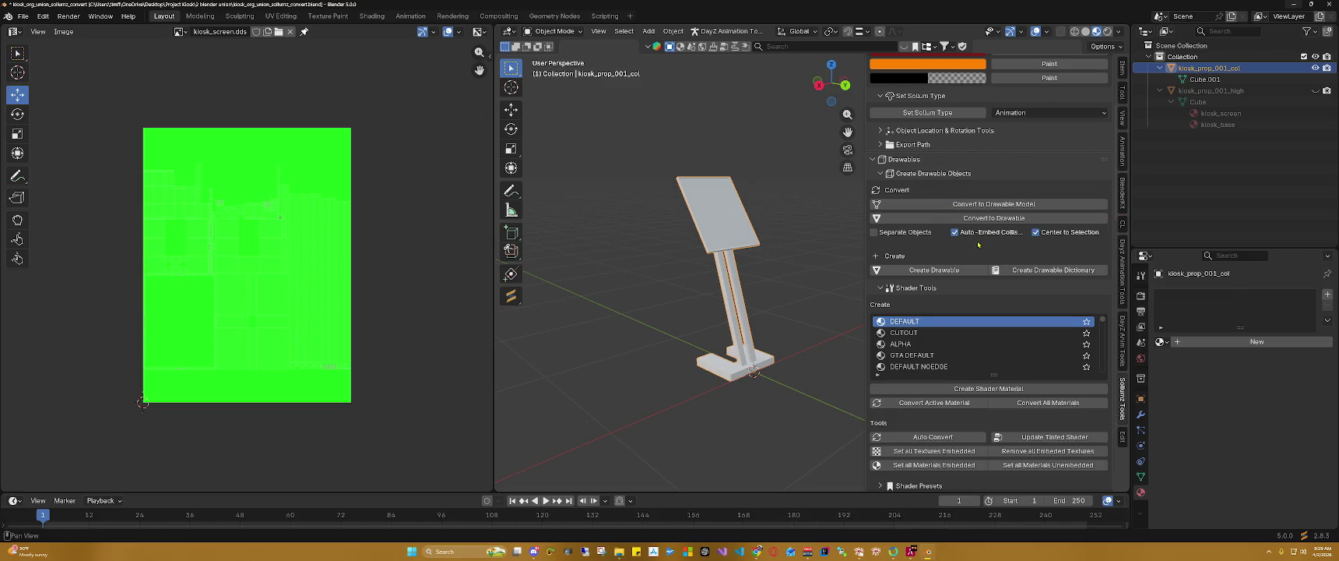
scroll(979, 241, "up", 3)
scroll(982, 233, "up", 4)
scroll(984, 226, "up", 1)
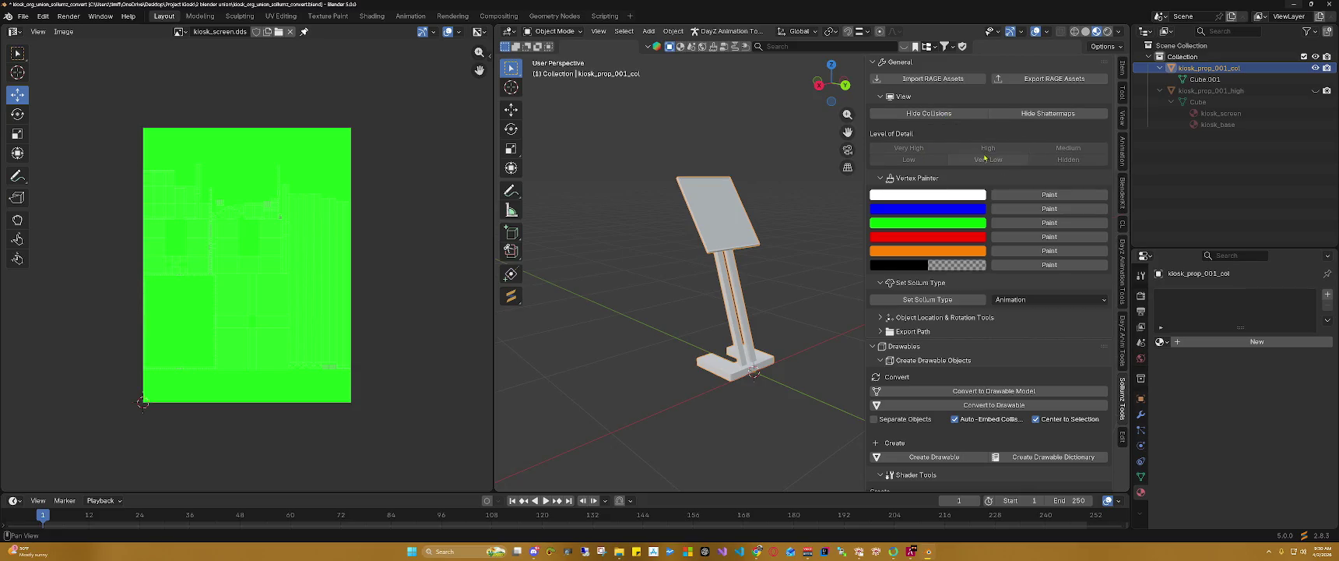
scroll(985, 158, "down", 3)
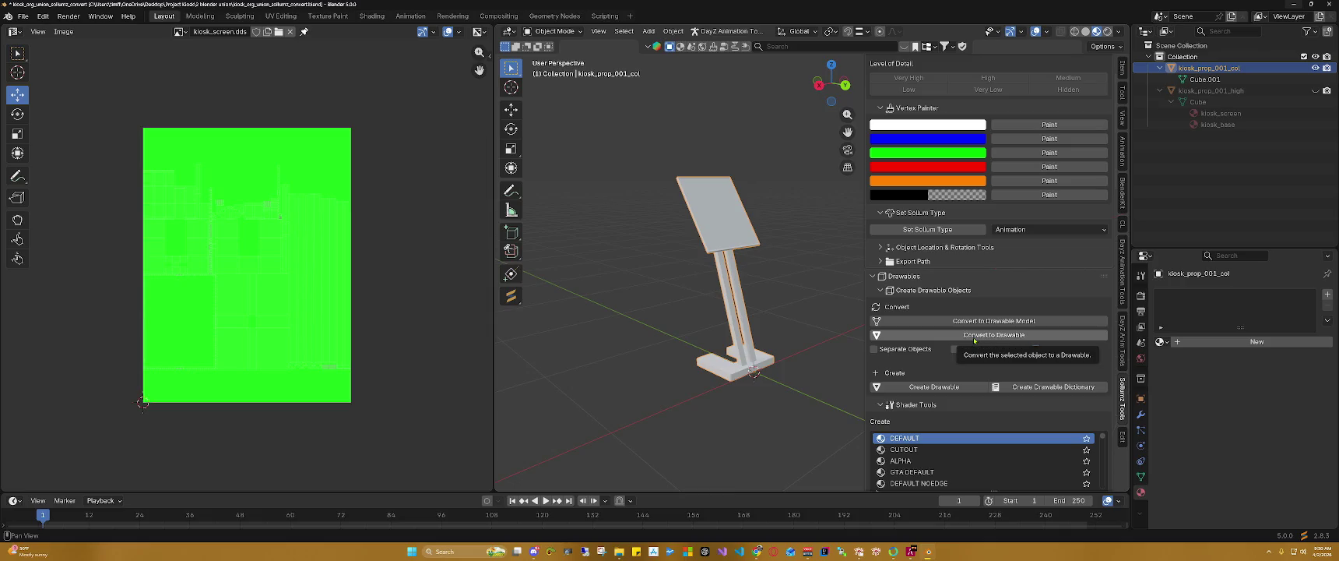
left_click(974, 335)
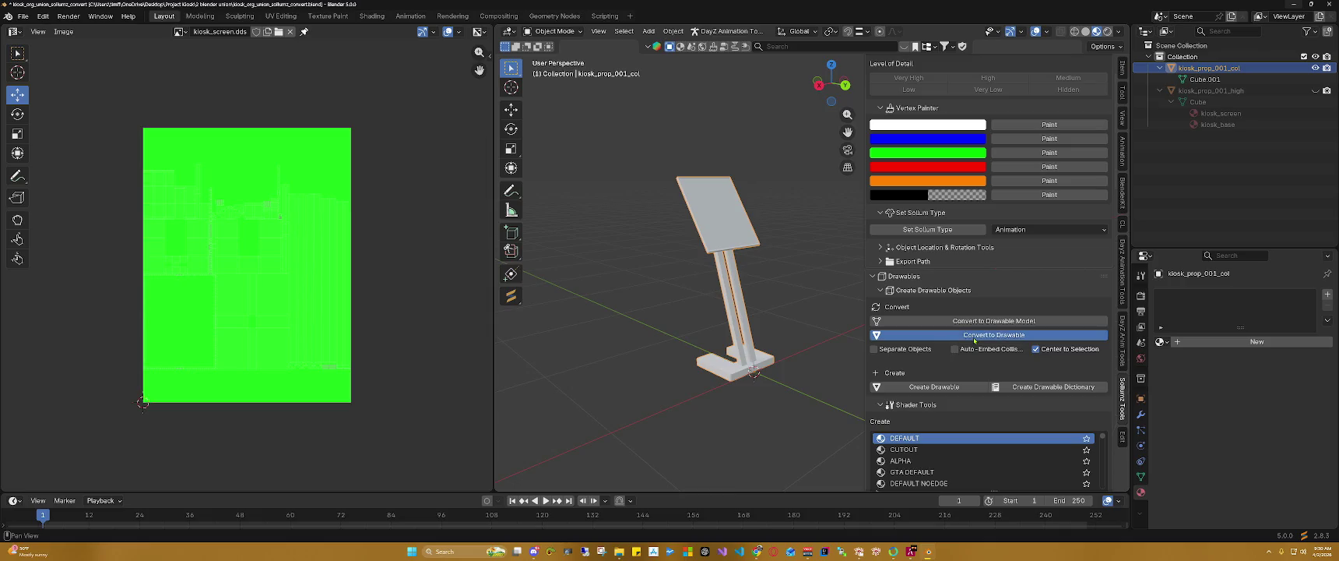
left_click(1160, 68)
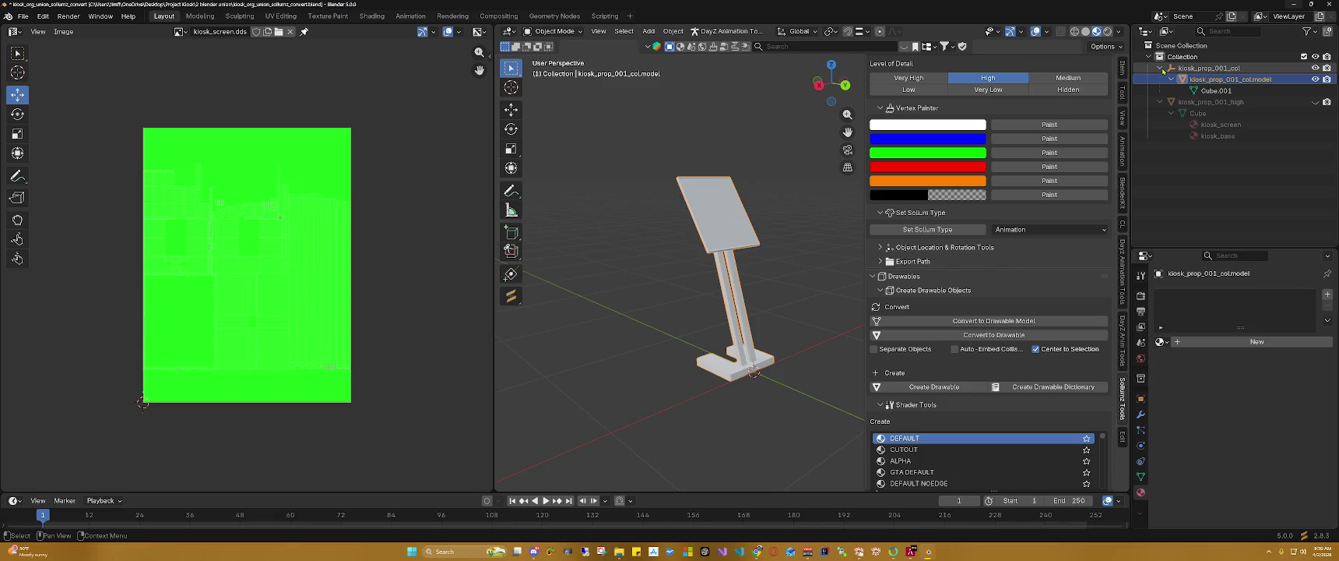
Step: Go to Collisions > Create Bounds and add a Bound Composite under kiosk_prop_001_col
scroll(994, 288, "down", 1)
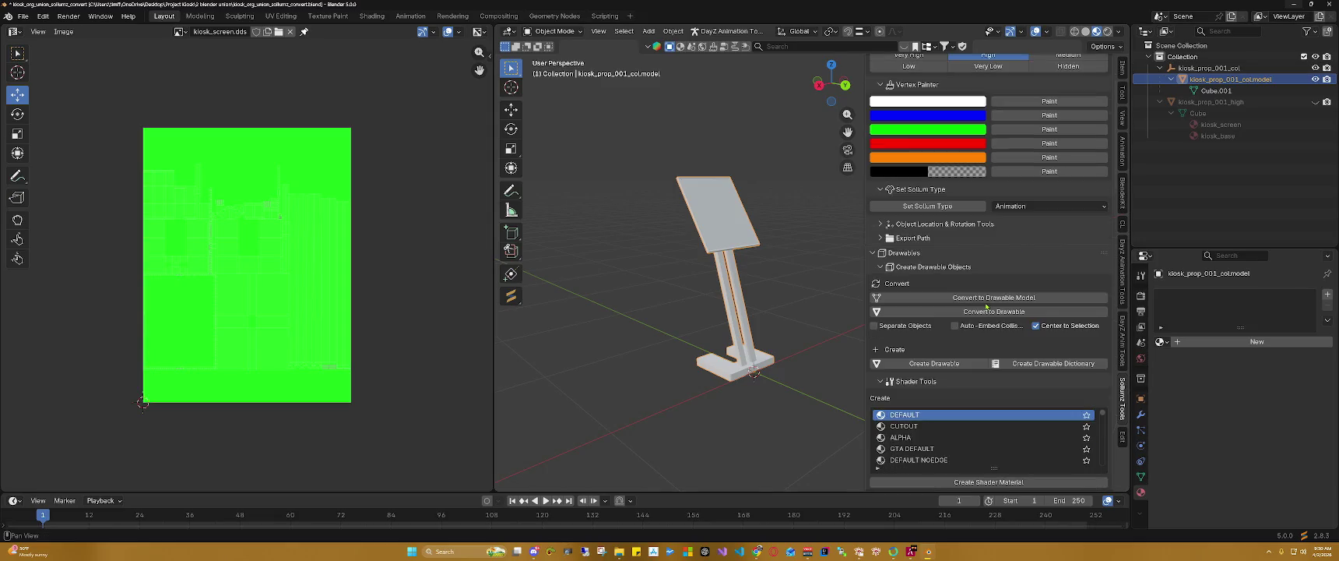
scroll(986, 306, "down", 4)
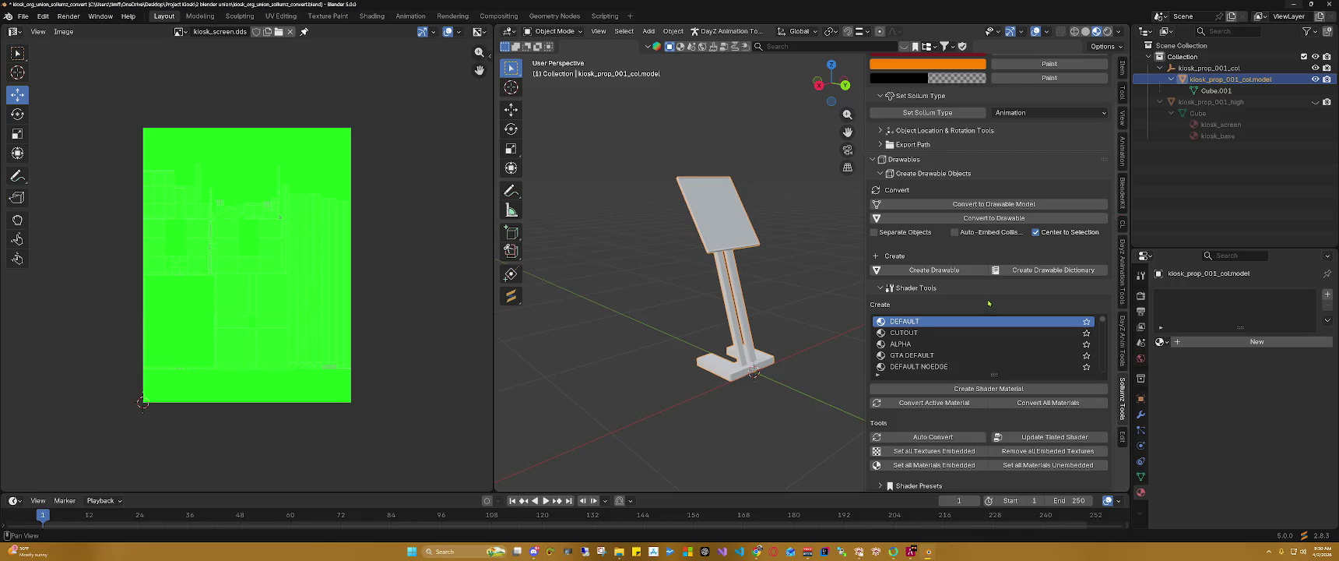
scroll(989, 302, "down", 1)
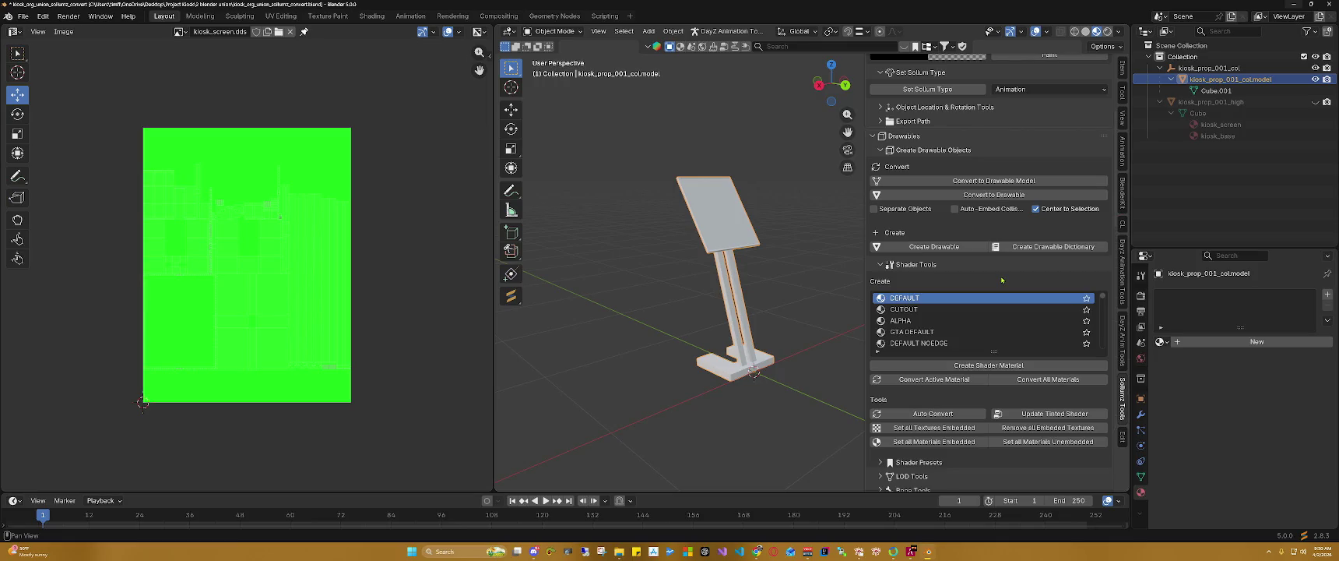
scroll(1002, 280, "down", 1)
scroll(989, 274, "down", 1)
scroll(973, 268, "down", 2)
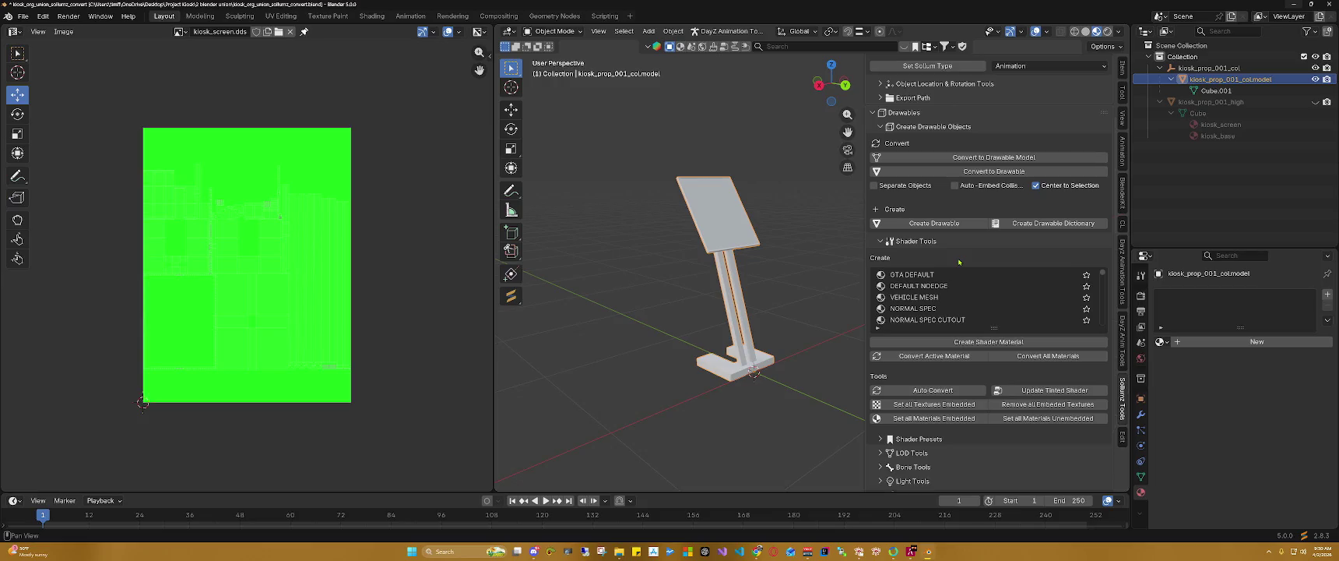
scroll(979, 284, "up", 1)
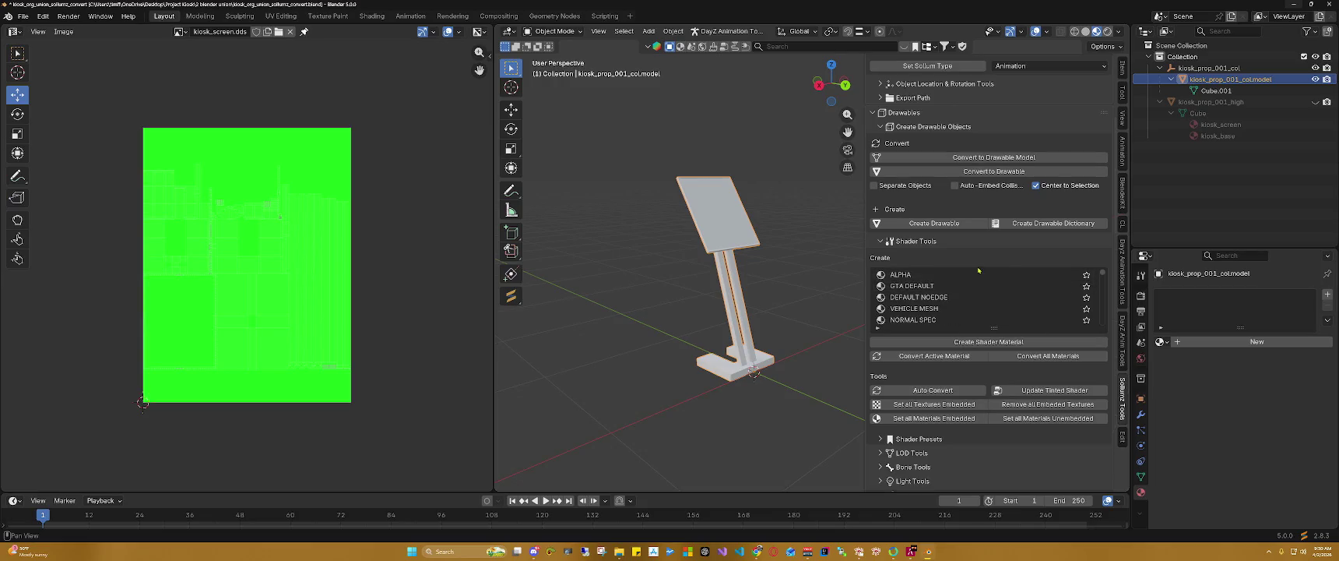
scroll(978, 273, "up", 2)
scroll(872, 251, "down", 2)
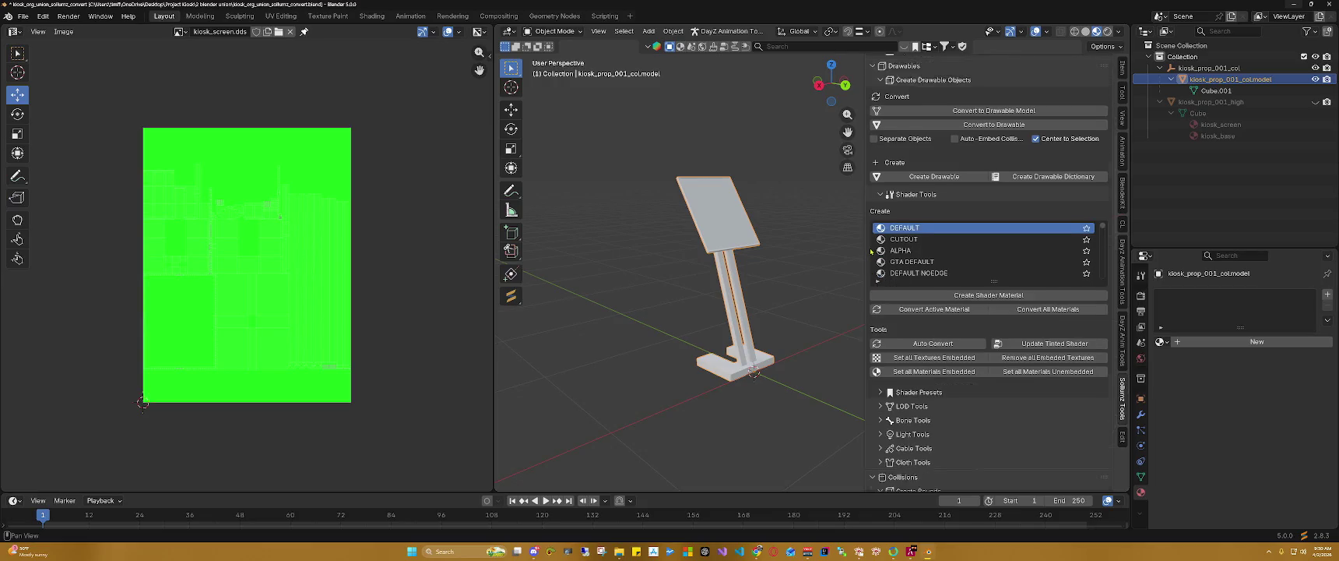
scroll(888, 312, "down", 2)
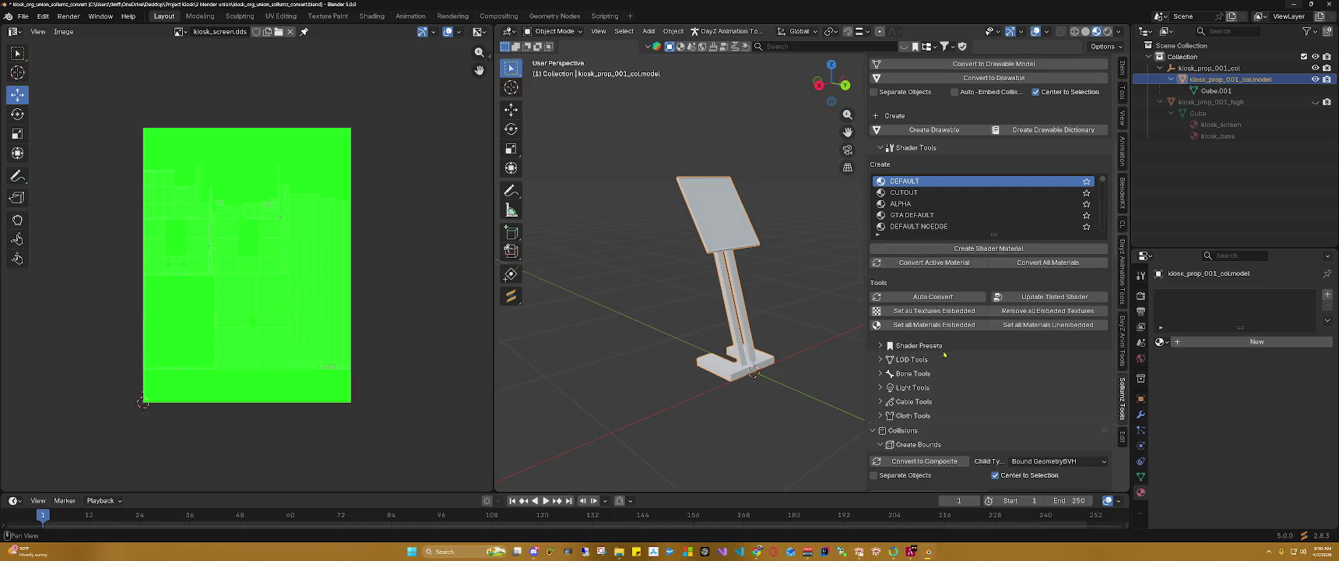
scroll(945, 354, "down", 3)
scroll(947, 352, "down", 2)
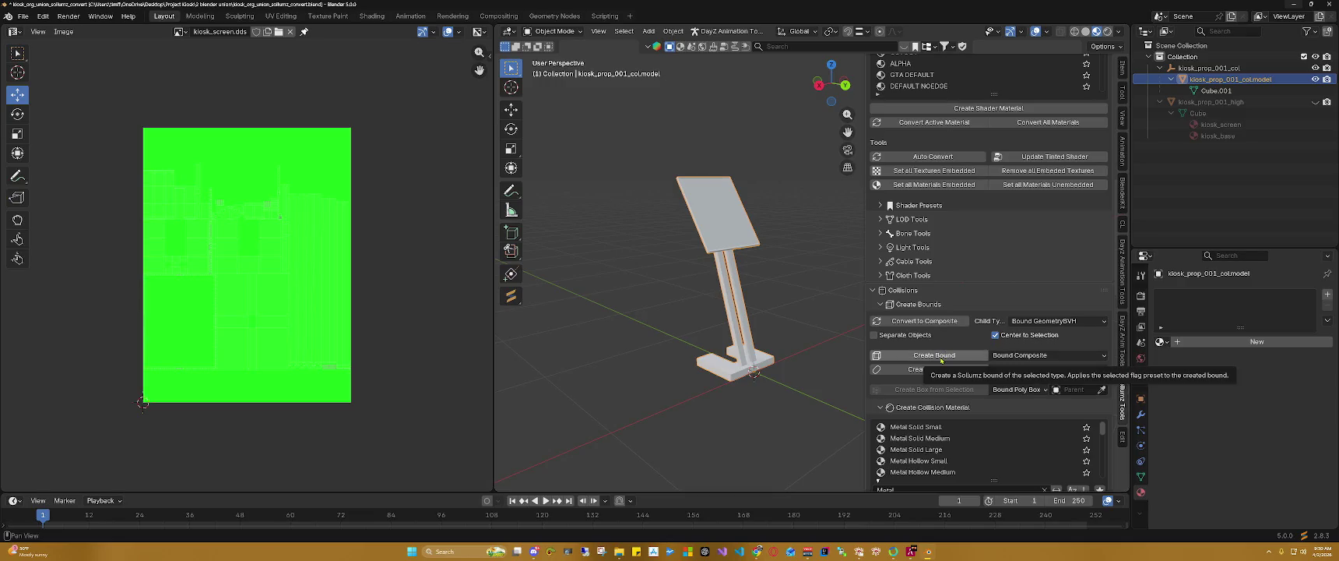
left_click(942, 357)
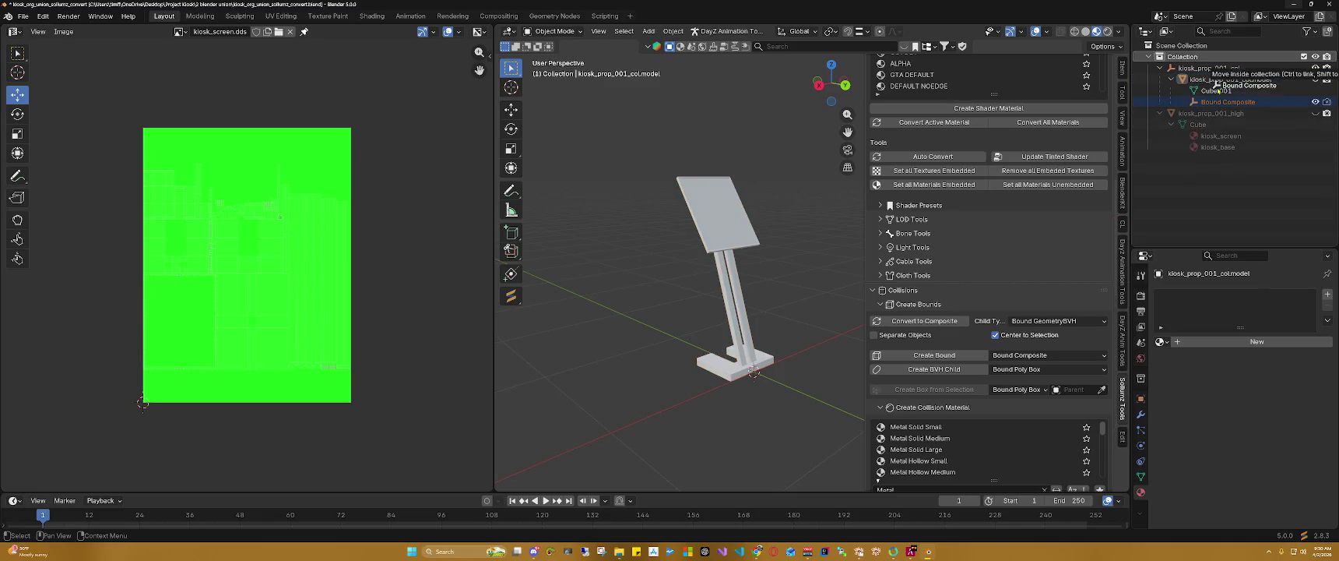
Step: Reparent Bound Composite under kiosk_prop_001_col.model, beside Cube.001, and make it active
left_click(1213, 103)
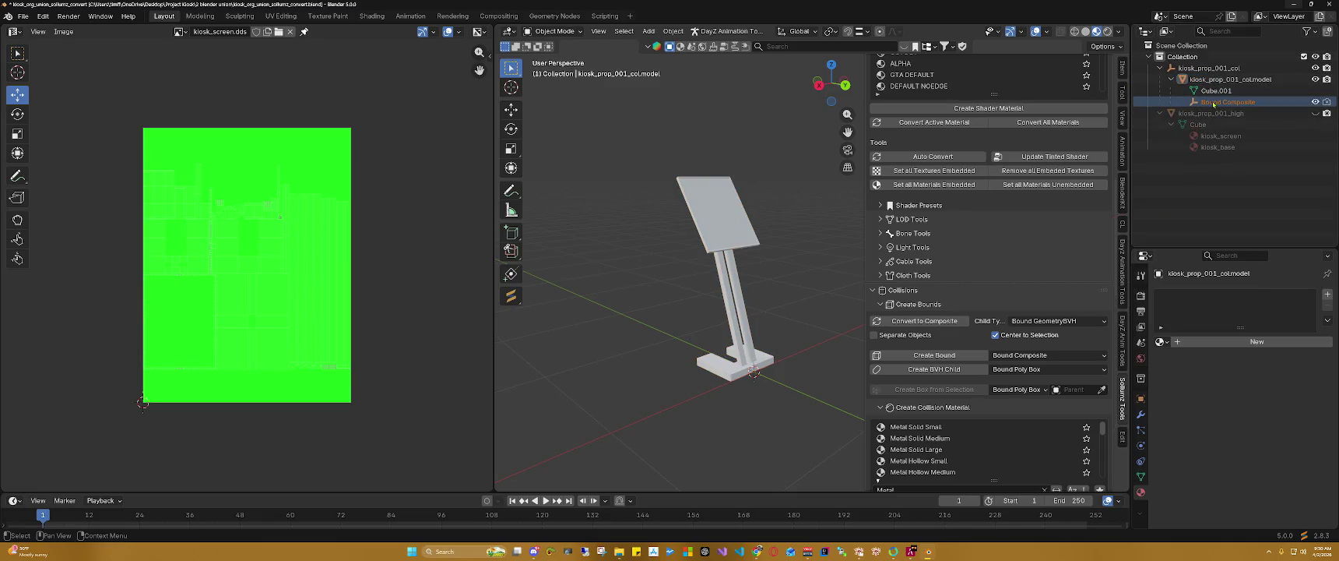
left_click_drag(1213, 102, 1230, 57)
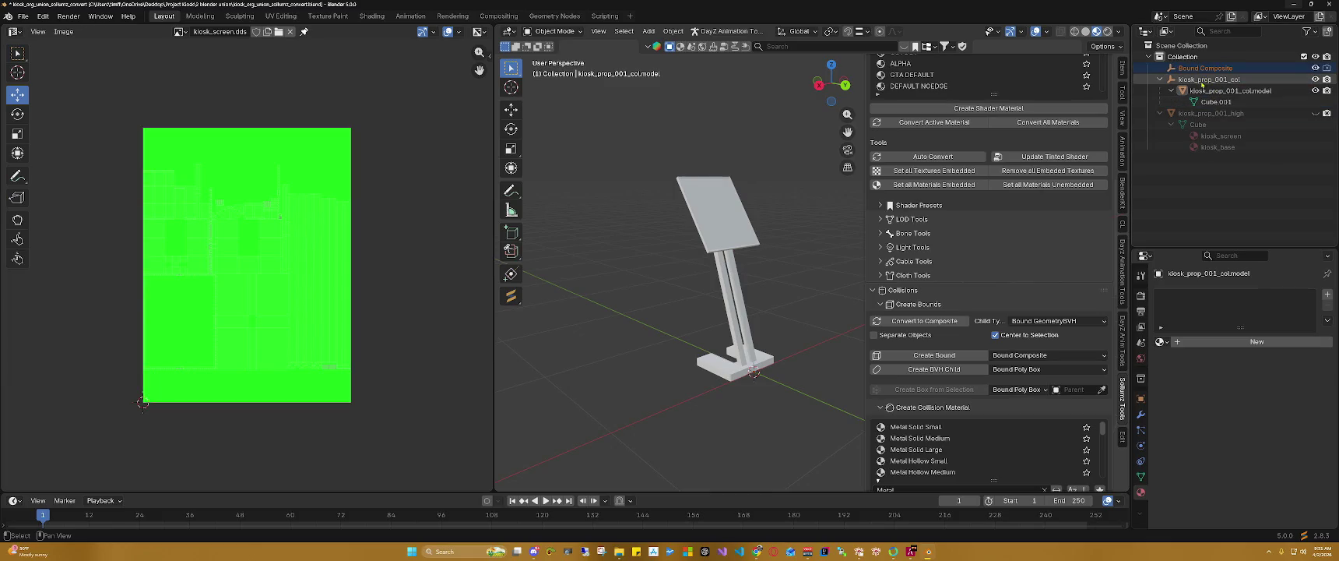
left_click_drag(1201, 69, 1206, 81)
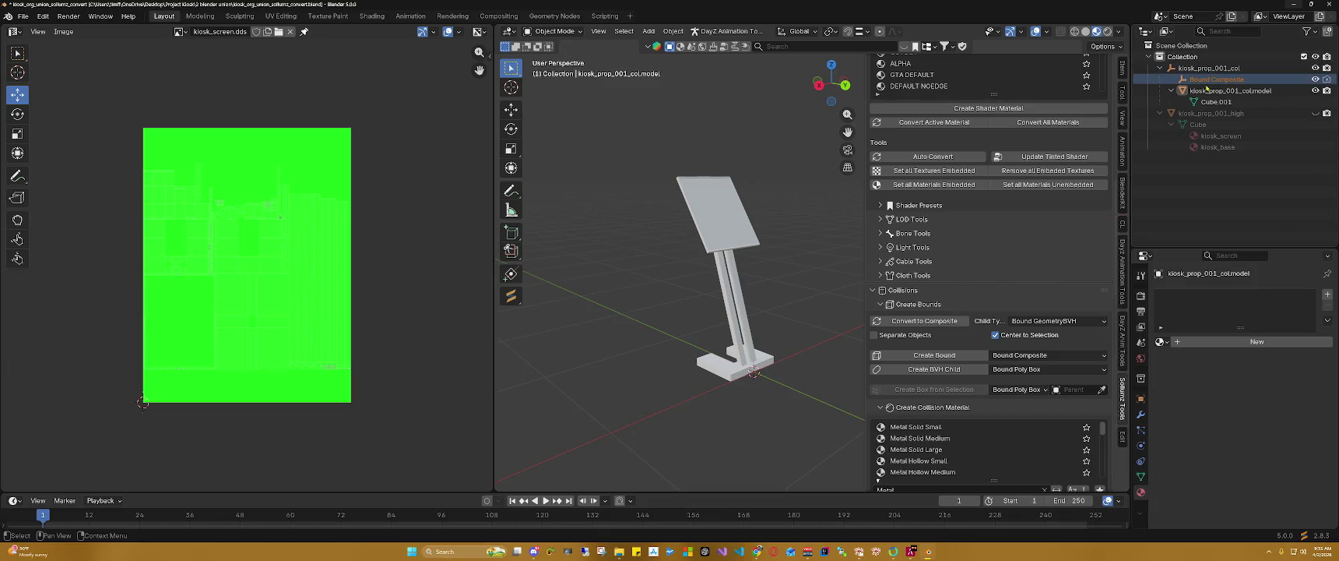
left_click_drag(1205, 80, 1216, 104)
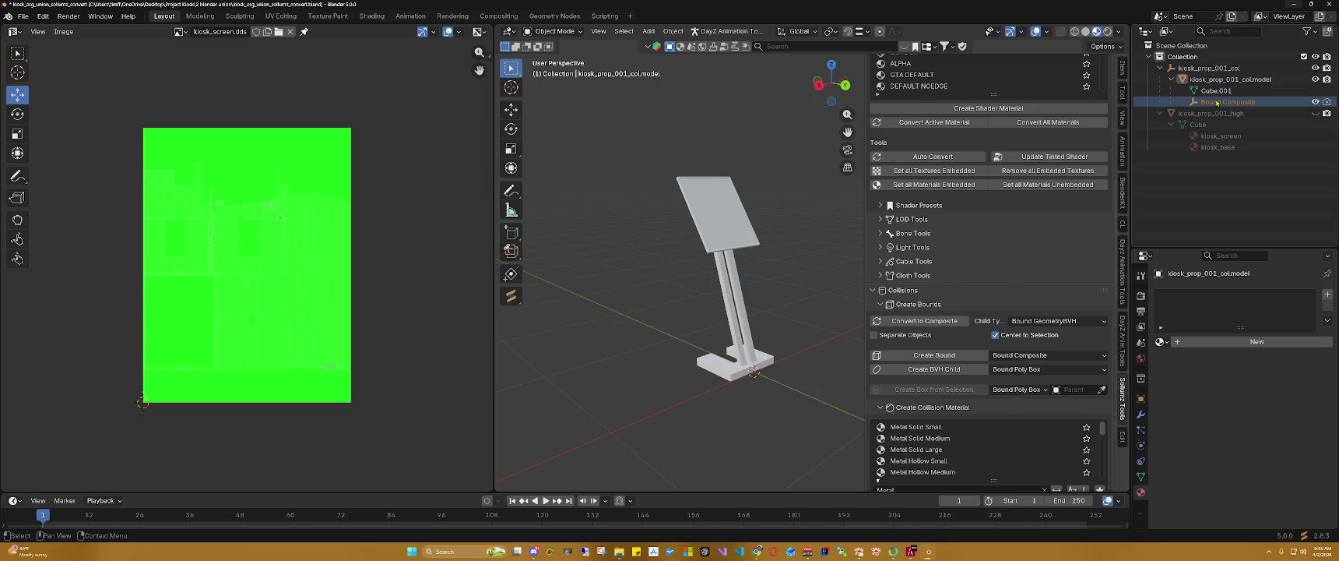
left_click(1217, 103)
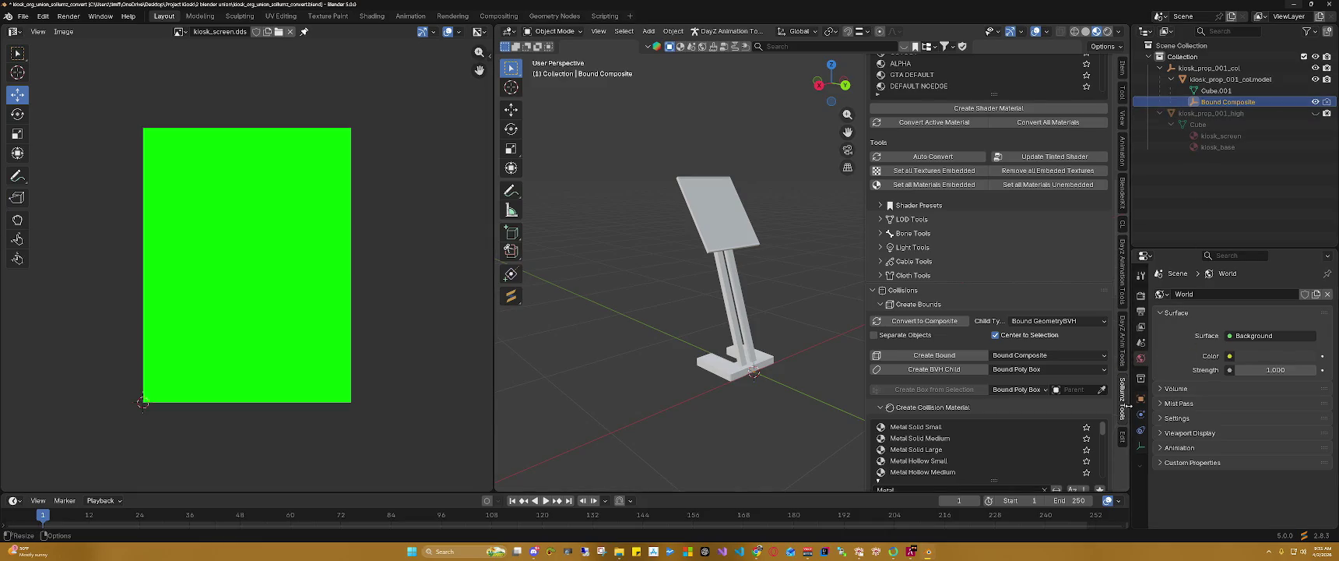
Step: Check Bound Composite's Object transform: location 0 and scale 1
left_click(1141, 421)
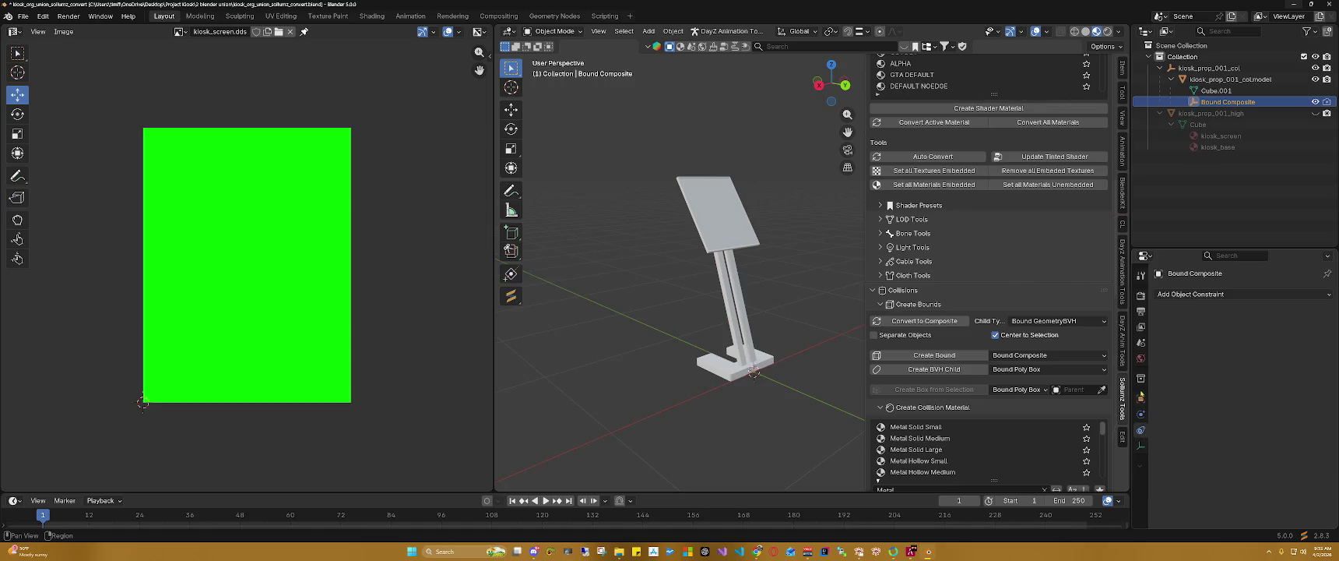
left_click(1142, 380)
left_click(1141, 398)
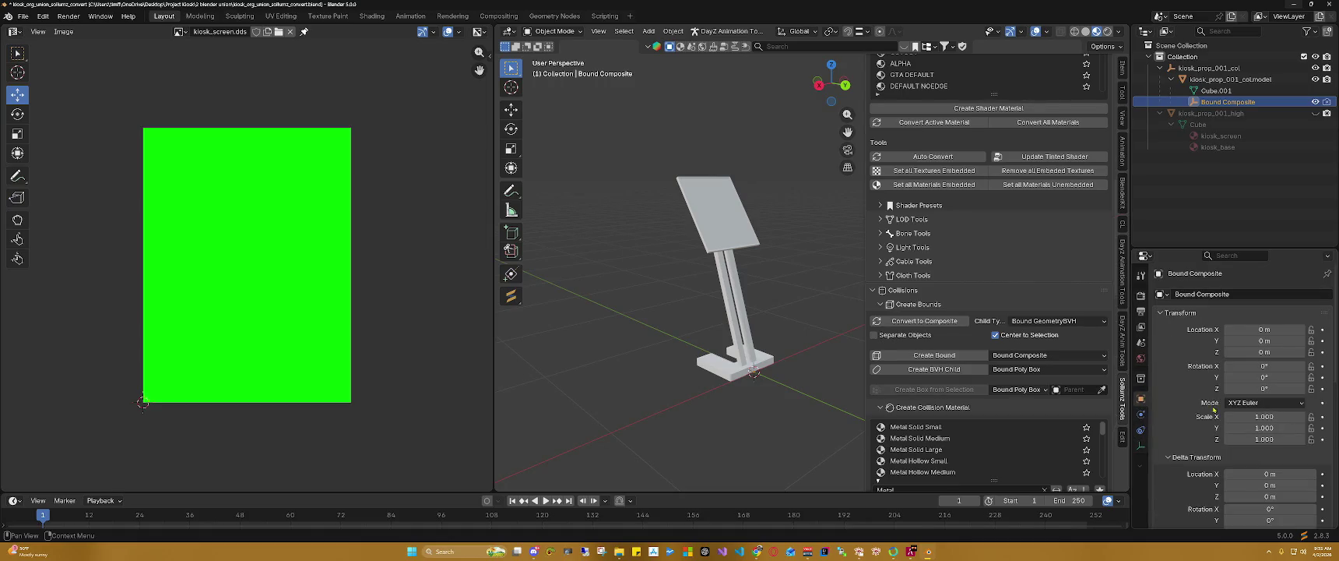
scroll(1213, 409, "down", 5)
scroll(1213, 409, "down", 3)
scroll(1213, 409, "down", 2)
scroll(1209, 404, "up", 3)
scroll(1203, 400, "down", 3)
scroll(1202, 398, "up", 4)
scroll(1199, 382, "up", 2)
scroll(1195, 363, "up", 2)
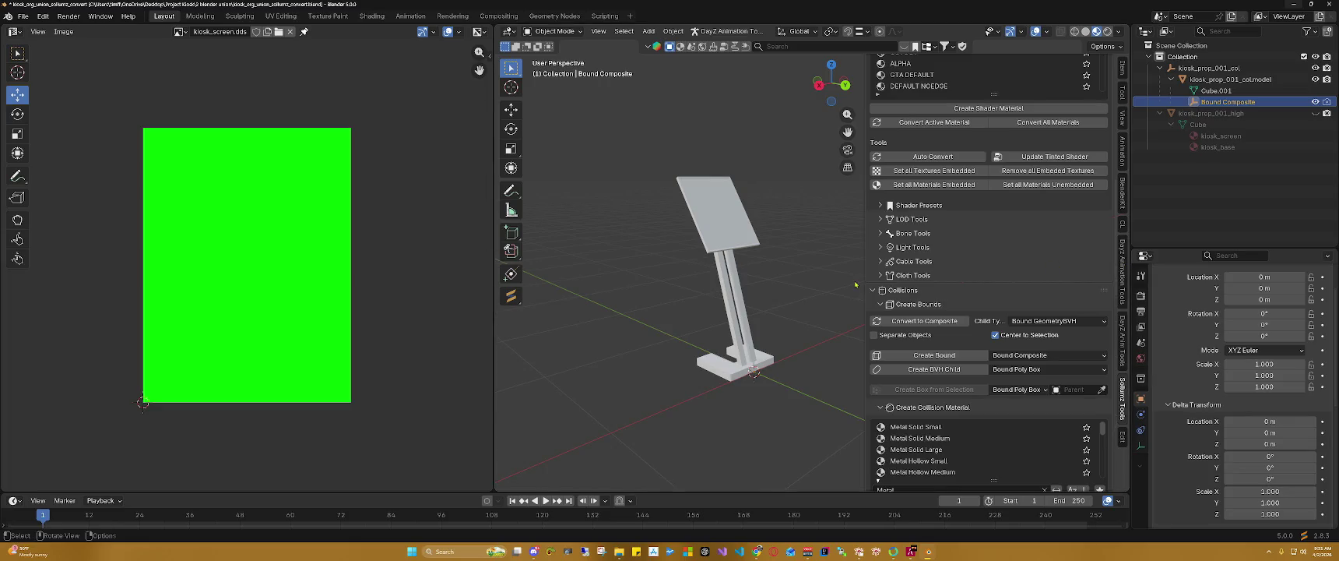
Step: Disable camera rendering for Bound Composite in the Outliner
right_click(1281, 105)
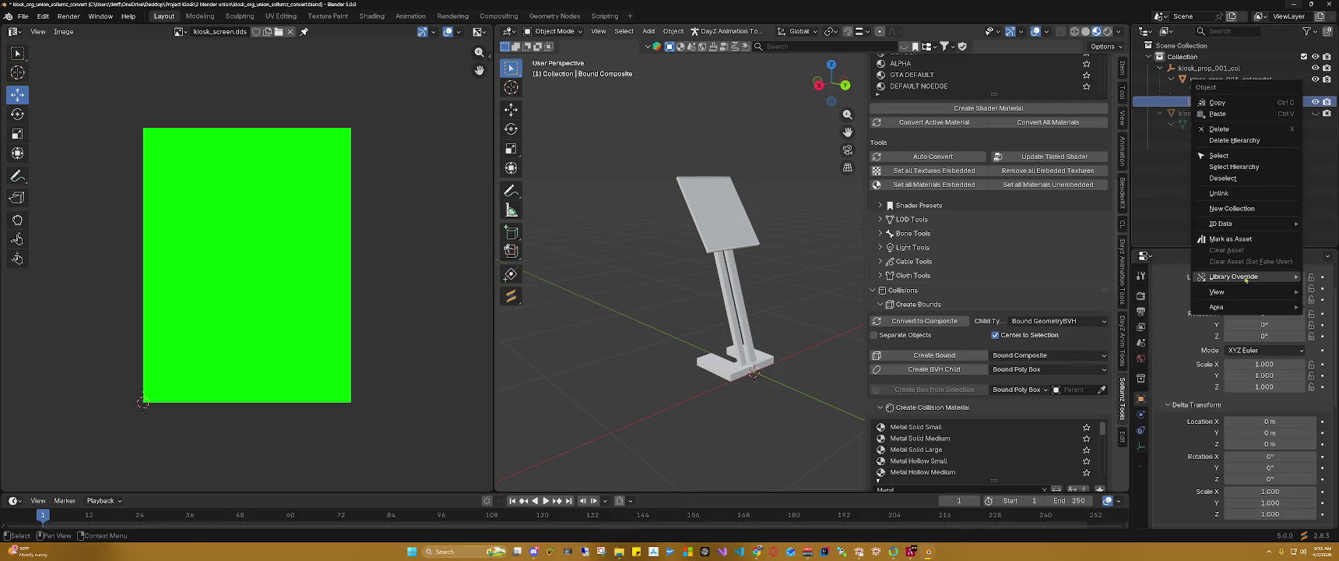
mouse_move(1245, 292)
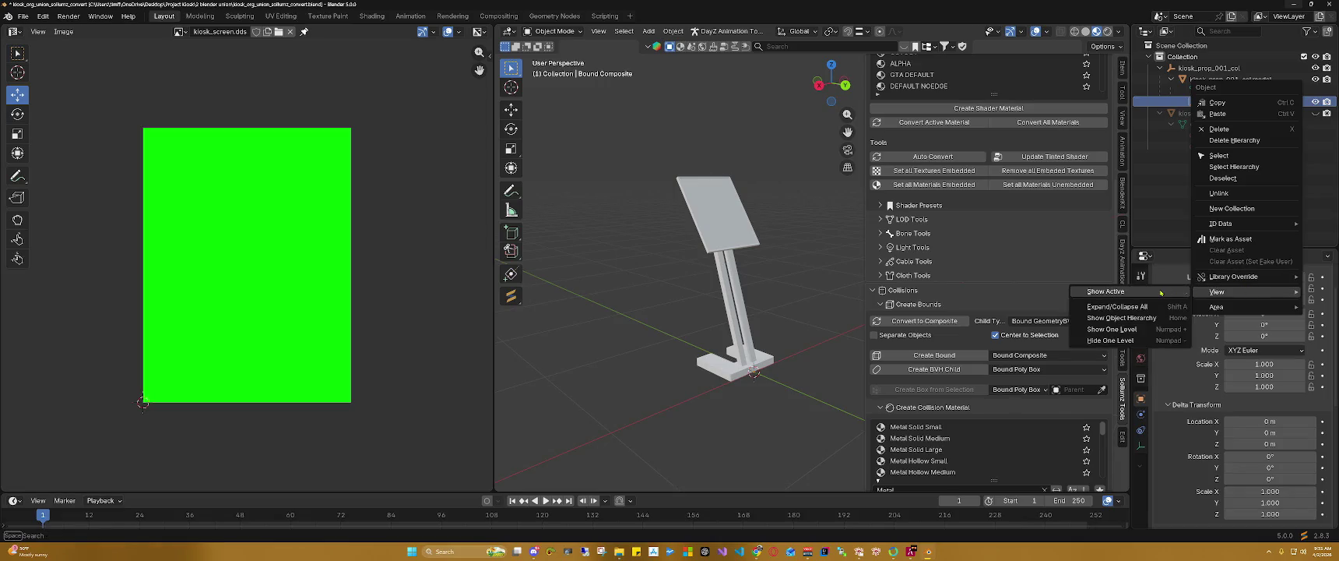
left_click(1160, 292)
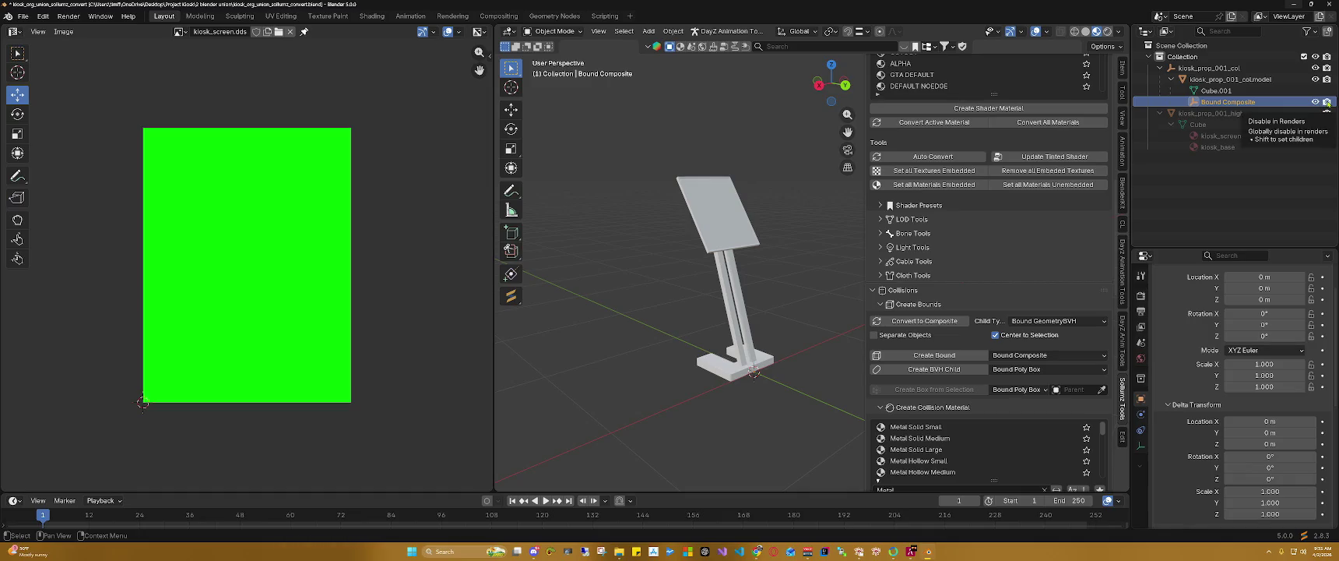
left_click(1326, 102)
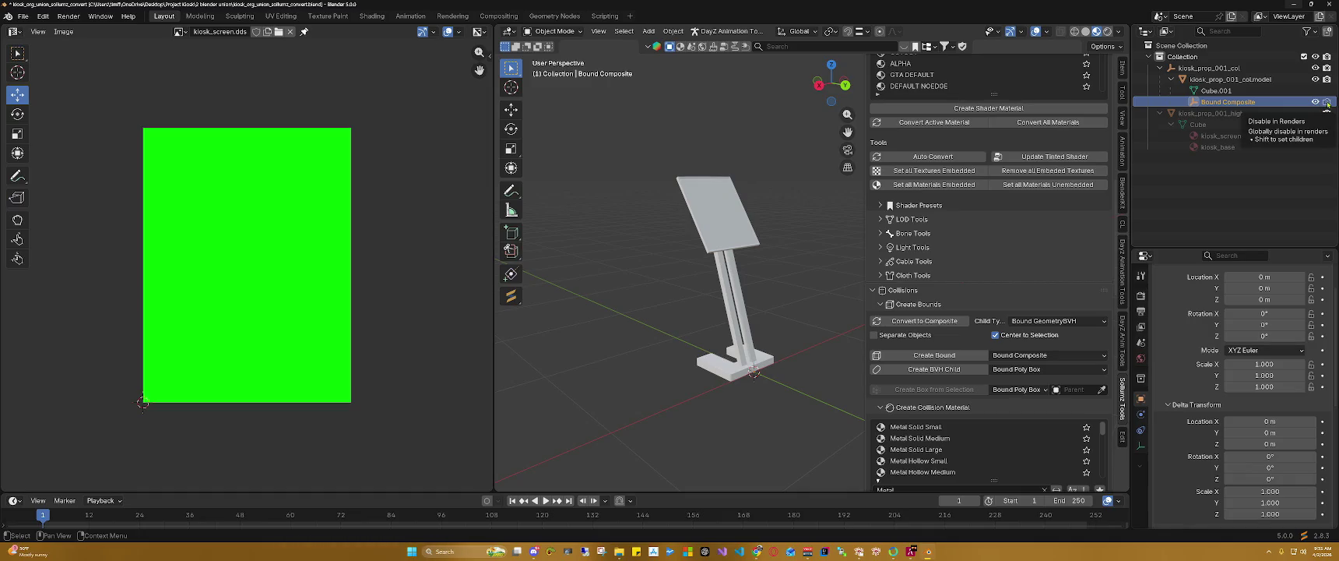
Step: Show the kiosk in Solid shading, frame the whole scene, then switch to the browser
left_click(1086, 32)
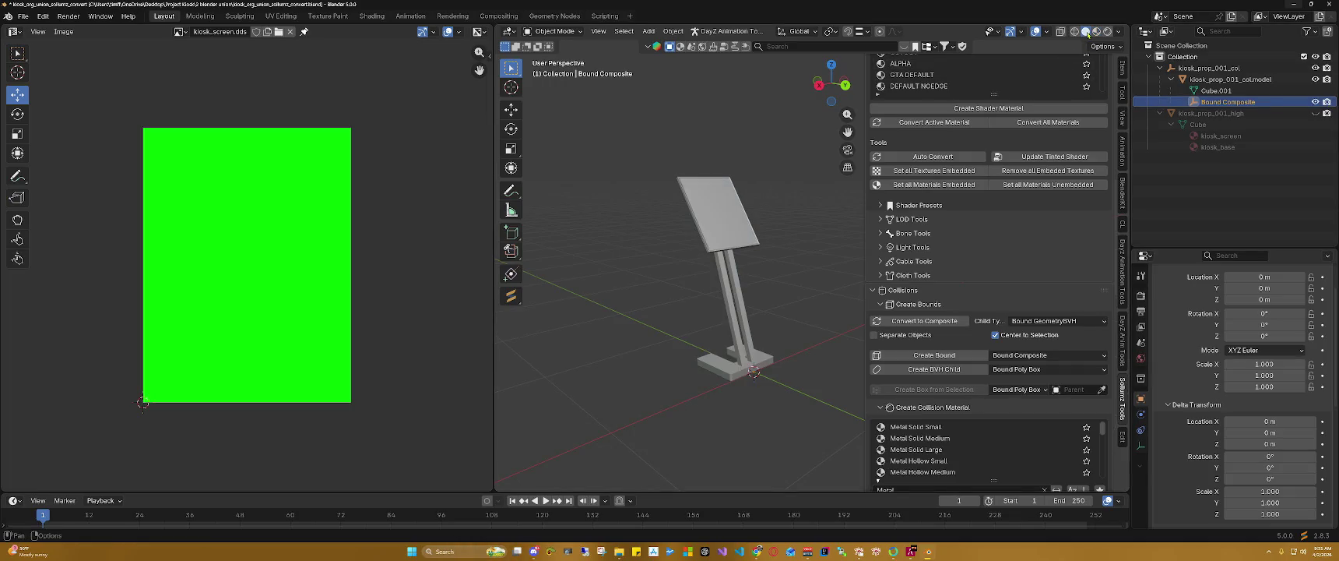
left_click_drag(848, 132, 798, 163)
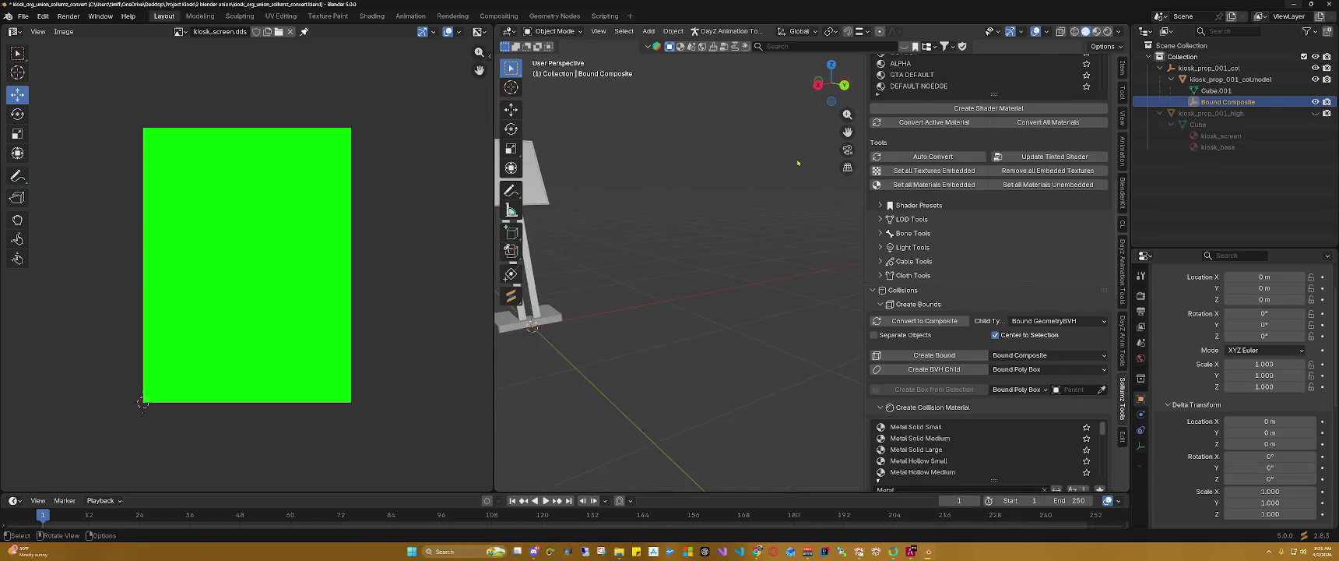
key("Home")
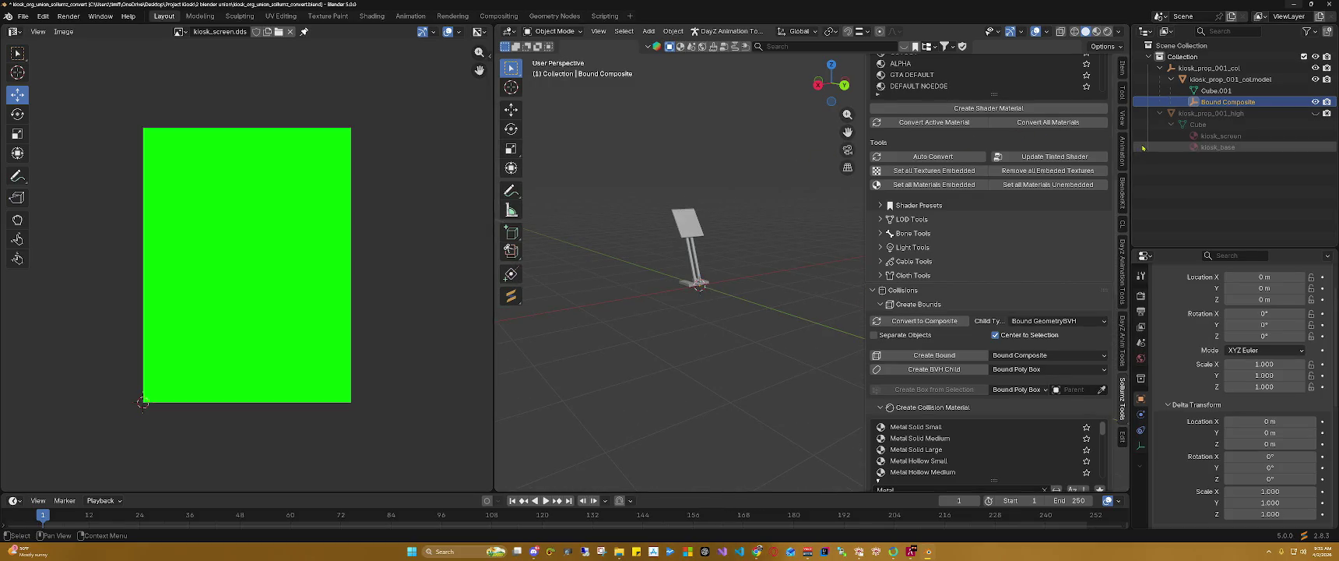
key("alt+Tab")
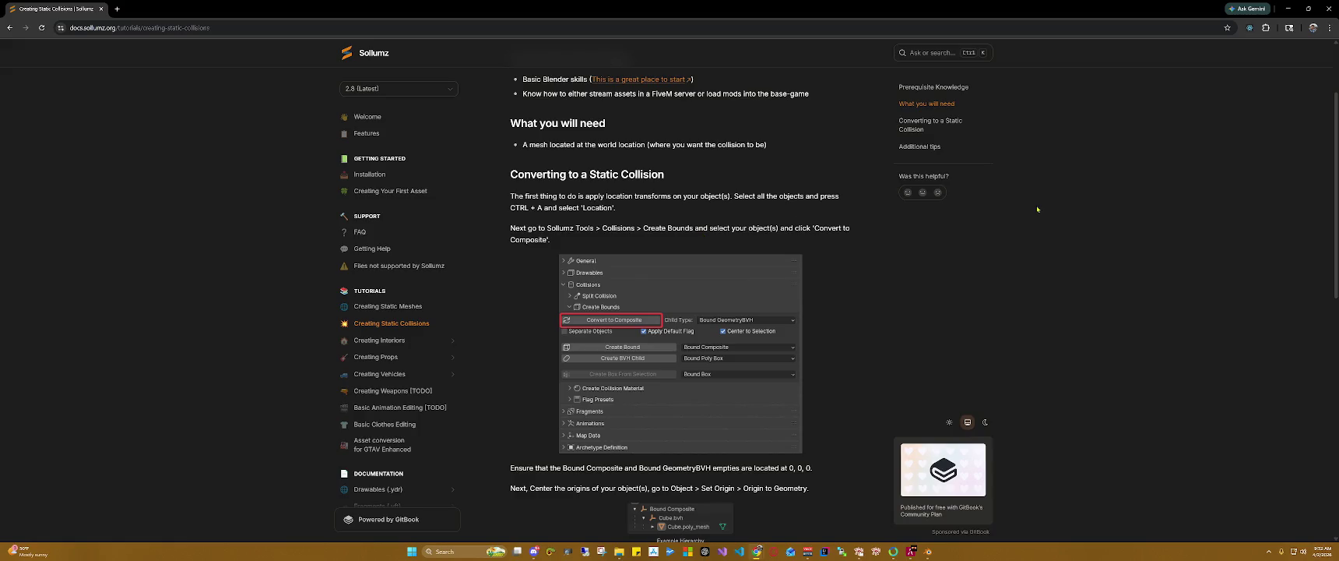
left_click(1288, 8)
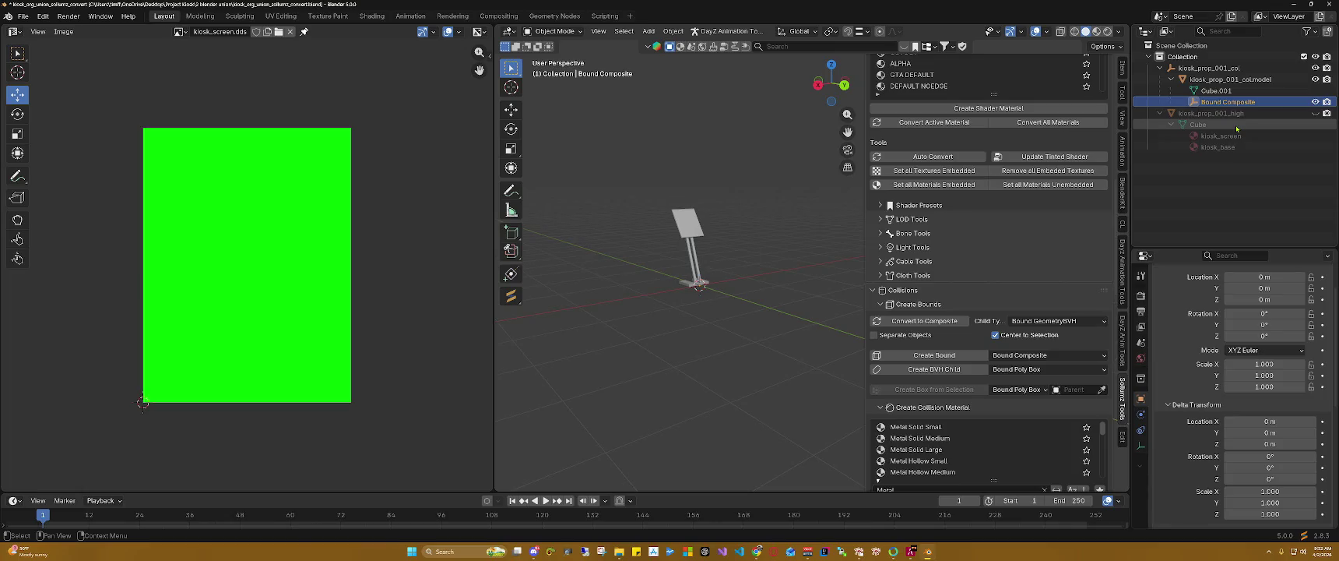
Step: Delete kiosk_prop_001_col.model, Bound Composite and kiosk_prop_001_col
left_click(1244, 81)
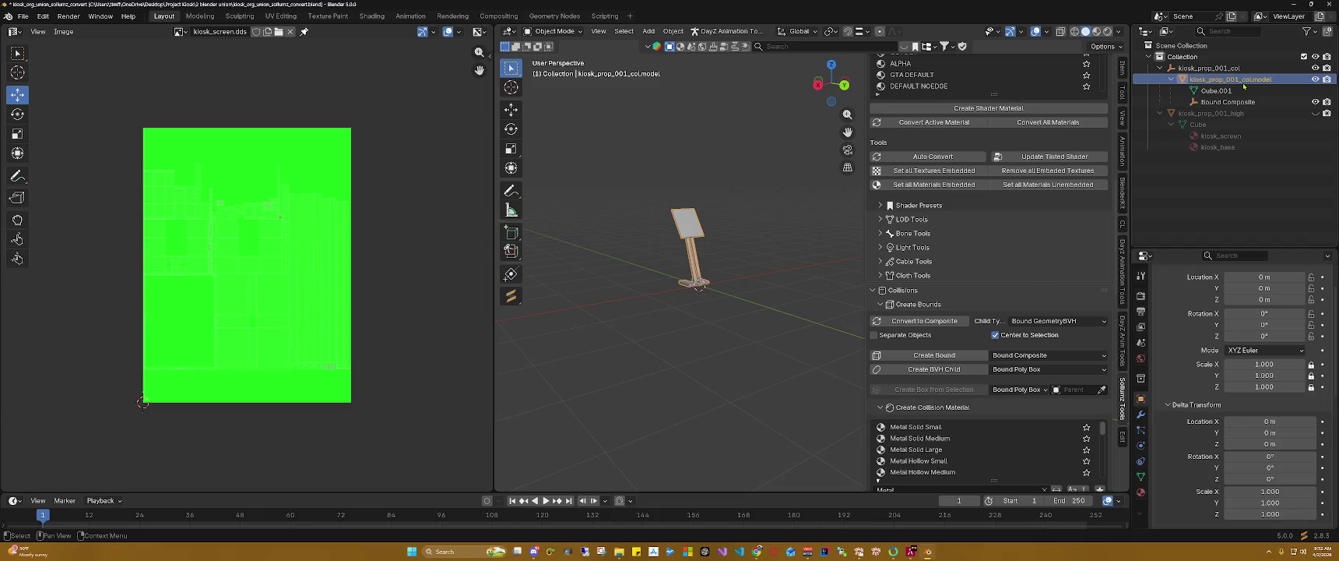
key("Delete")
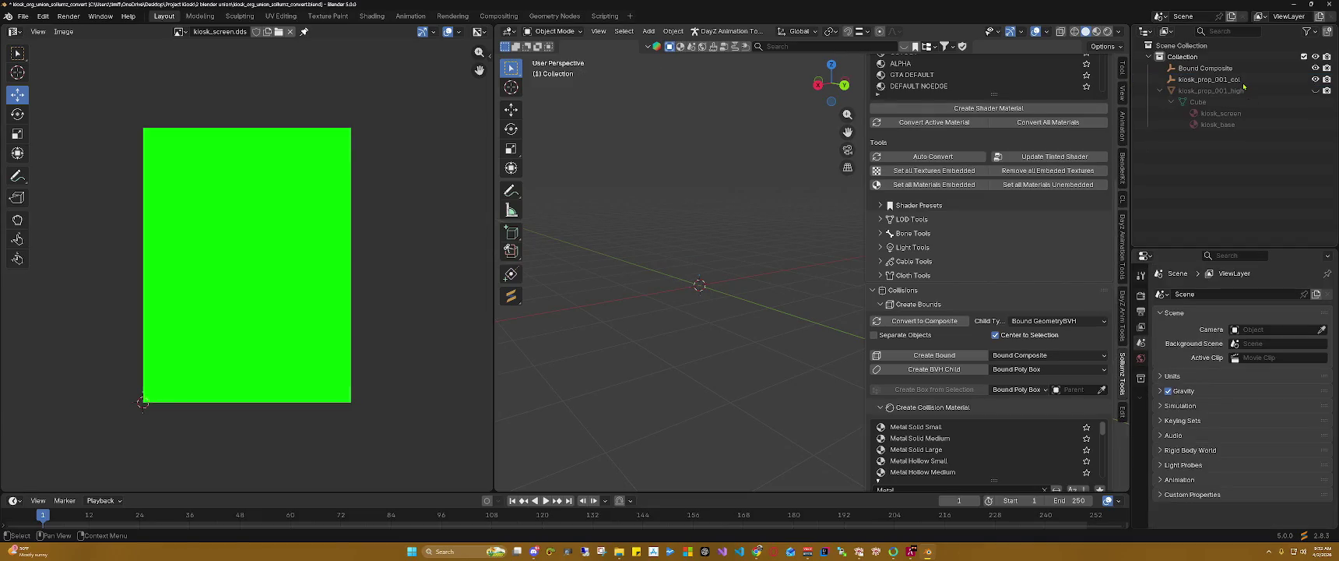
left_click(1205, 69)
key("Delete")
left_click(1205, 70)
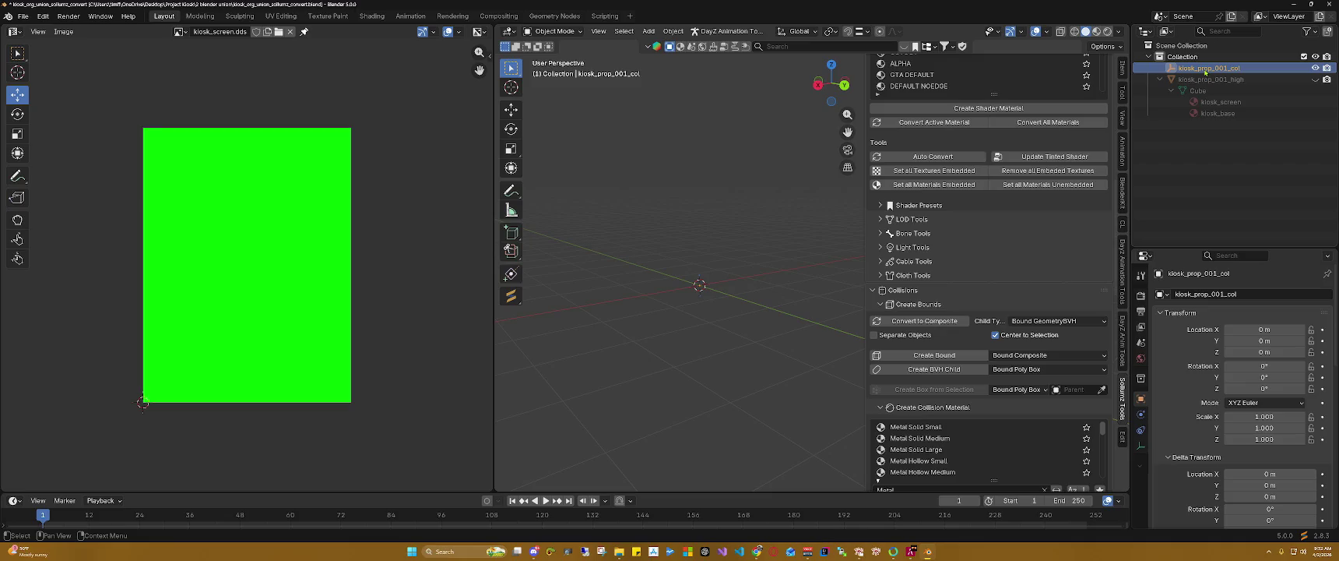
key("Delete")
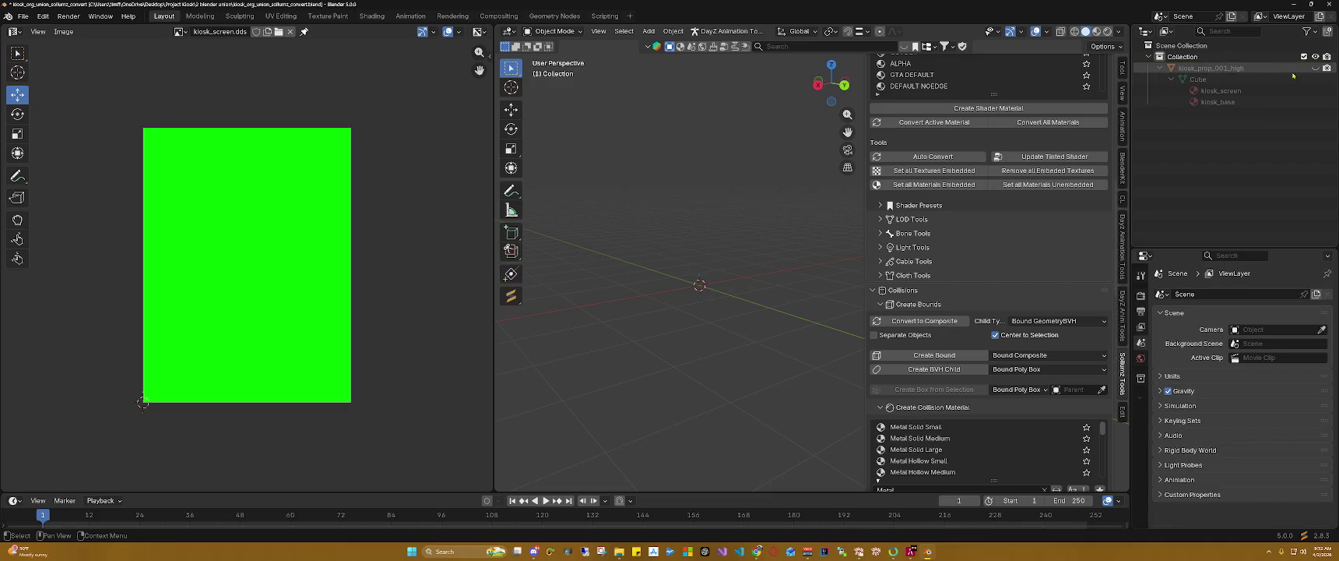
Step: Unhide kiosk_prop_001_high and undo several steps to restore the original hierarchy
left_click(1315, 68)
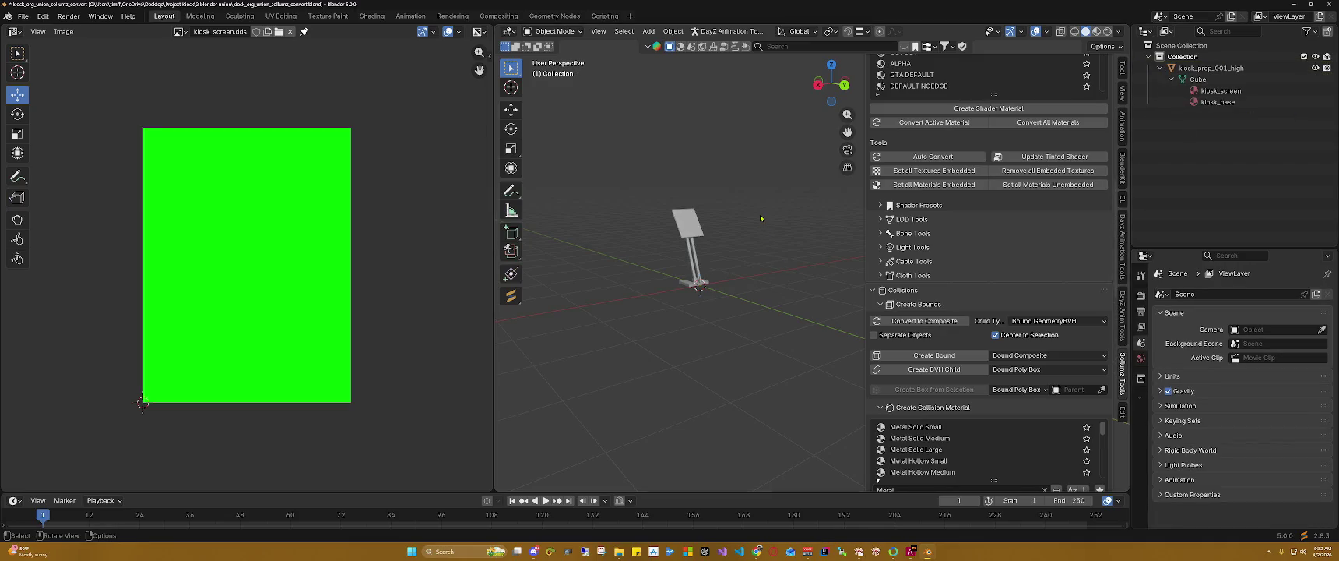
middle_click_drag(760, 202, 747, 240)
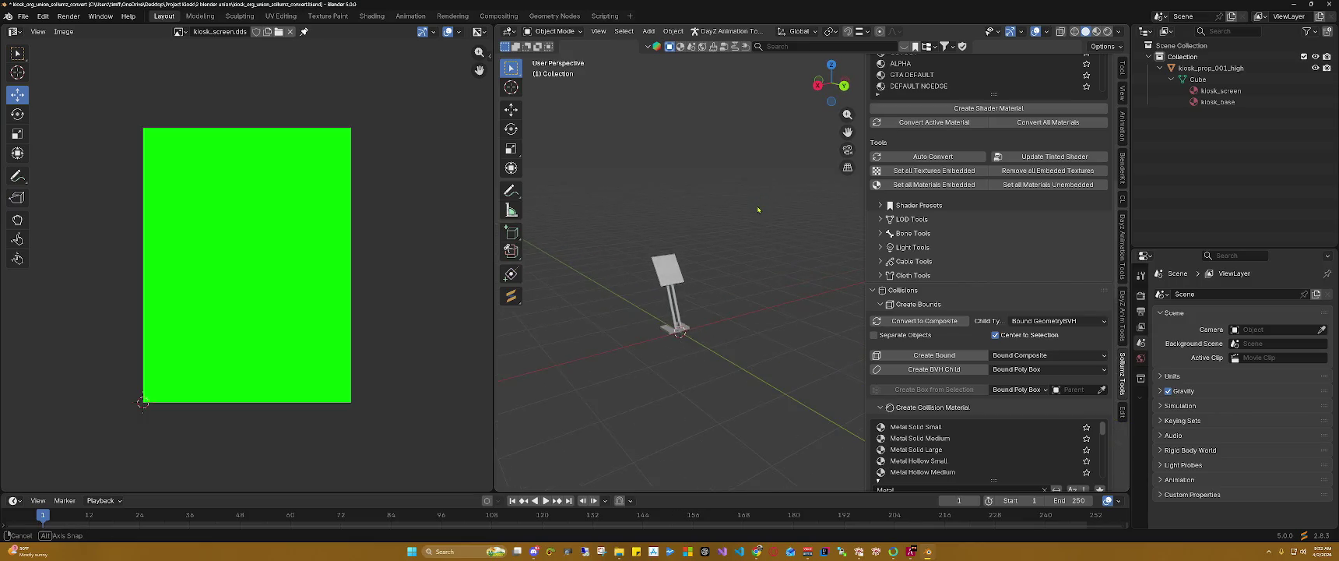
scroll(750, 321, "up", 3)
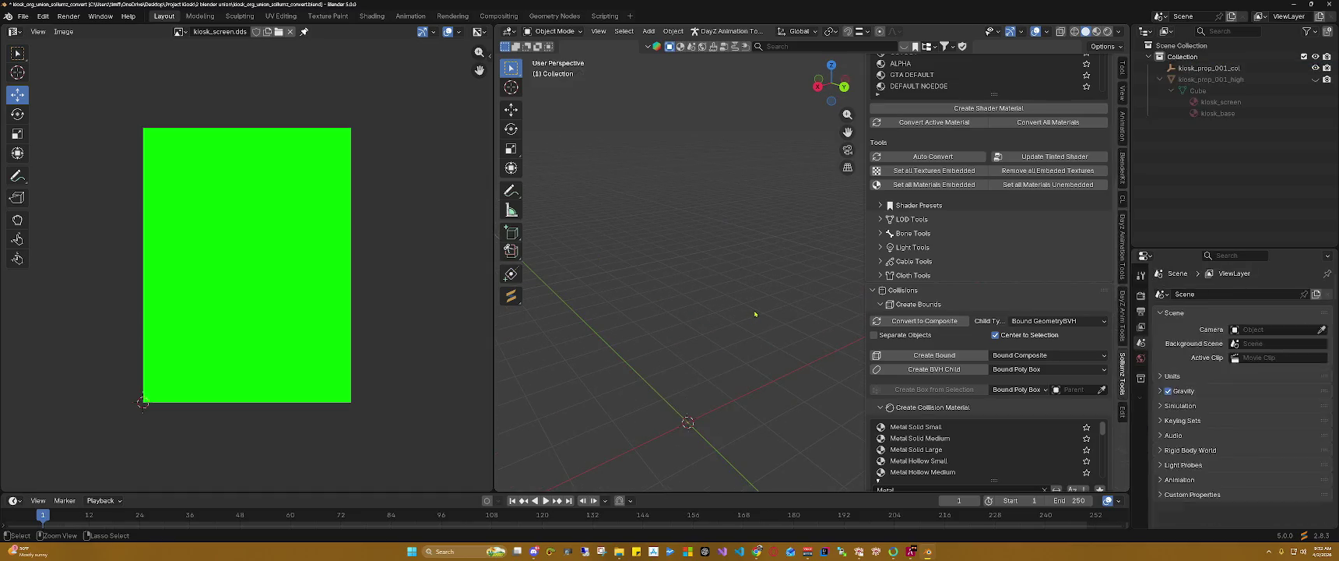
key("ctrl+z")
key("ctrl+z")
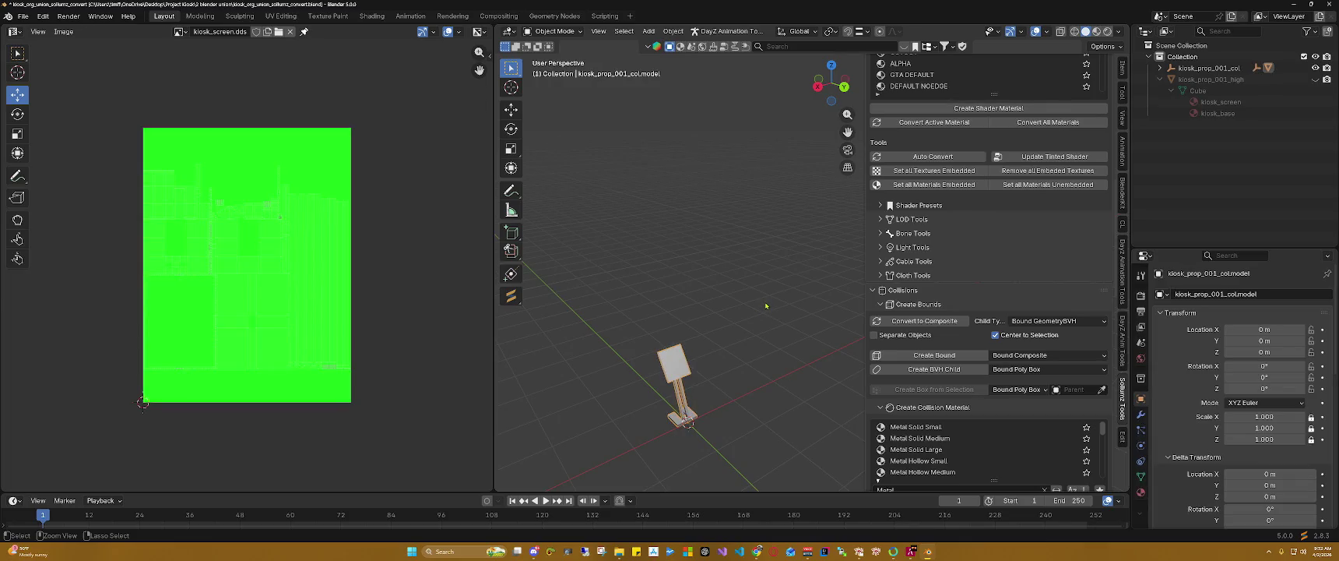
key("ctrl+z")
key("ctrl+z")
key("ctrl+z")
key("ctrl+z")
key("ctrl+z")
key("ctrl+z")
key("ctrl+z")
key("ctrl+z")
key("ctrl+z")
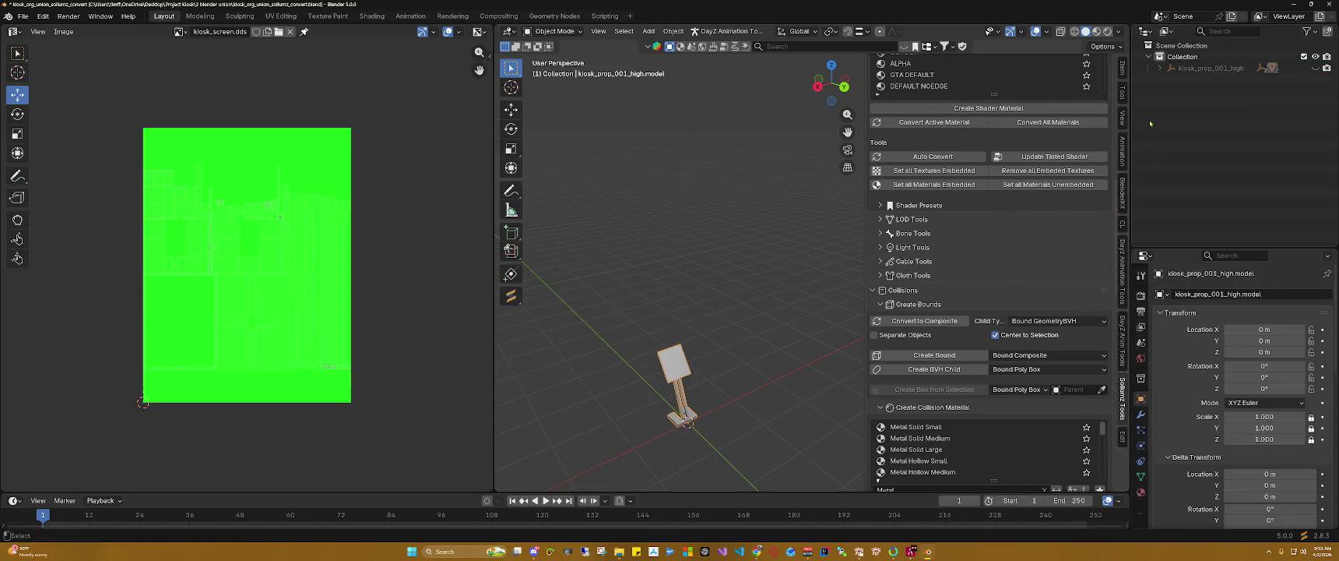
key("ctrl+z")
key("ctrl+z")
key("ctrl+z")
key("ctrl+z")
key("ctrl+z")
key("ctrl+z")
key("ctrl+z")
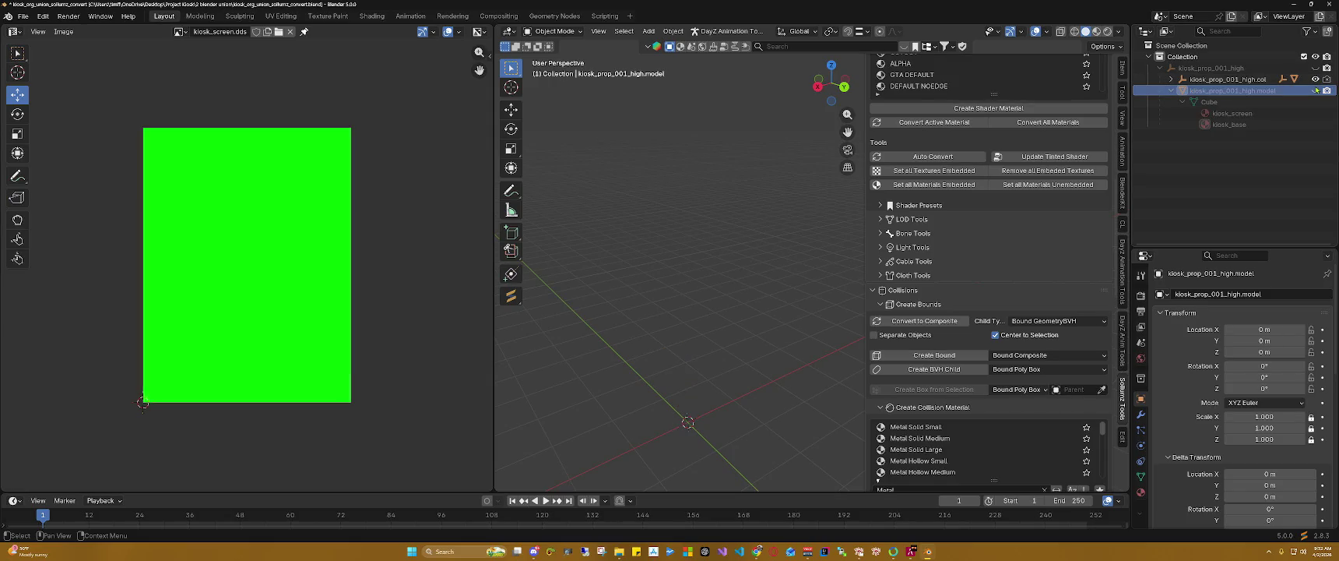
Step: Expand the .col and .bvh entries and make the kiosk model and its parts visible
left_click(1172, 79)
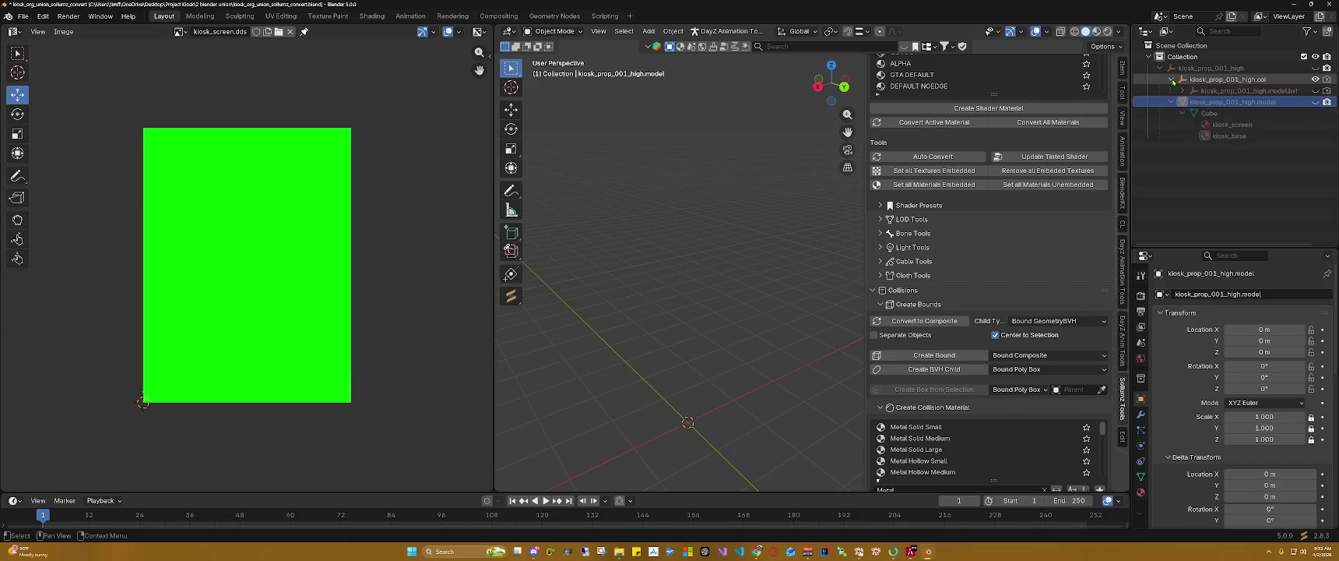
left_click(1315, 91)
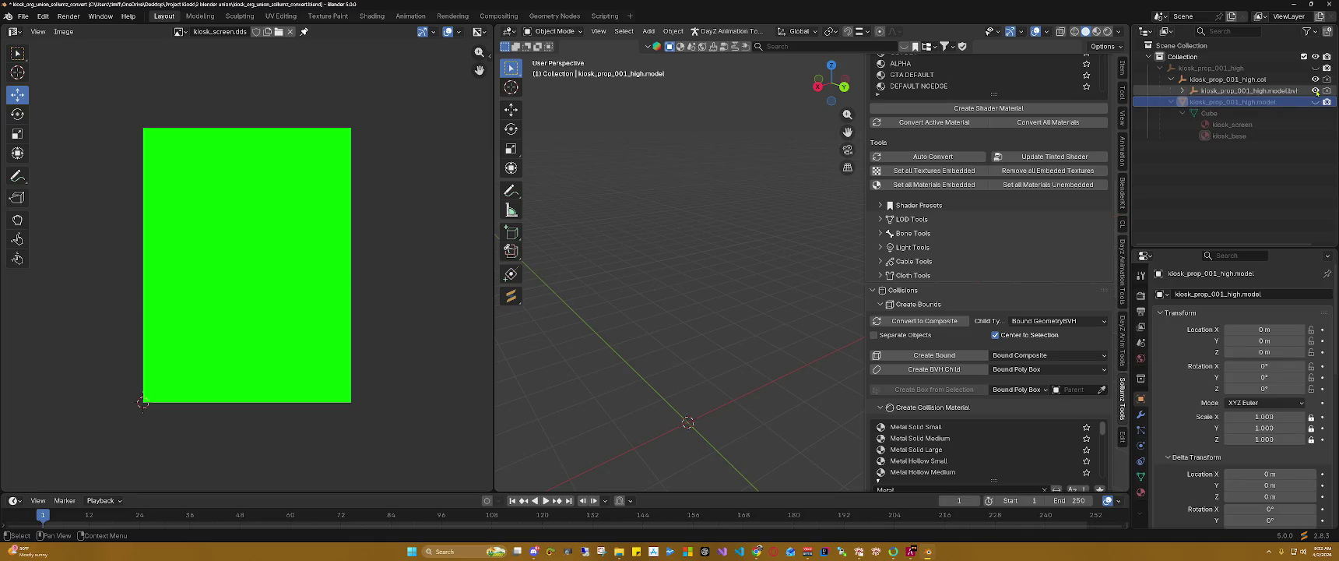
left_click(1182, 91)
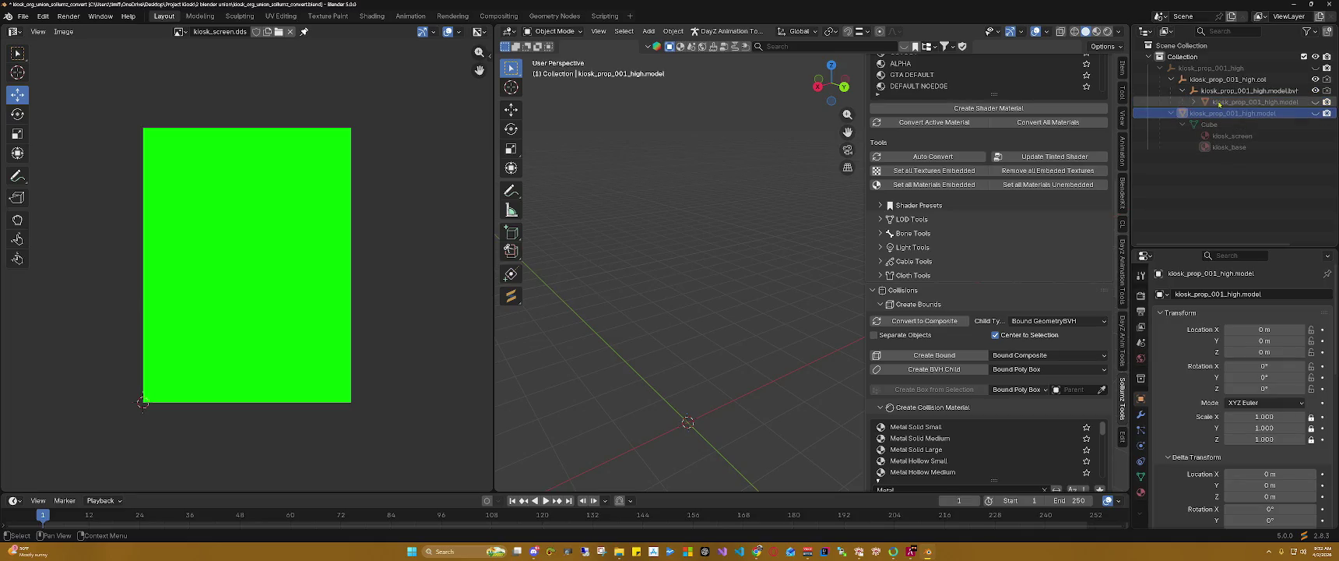
left_click(1238, 102)
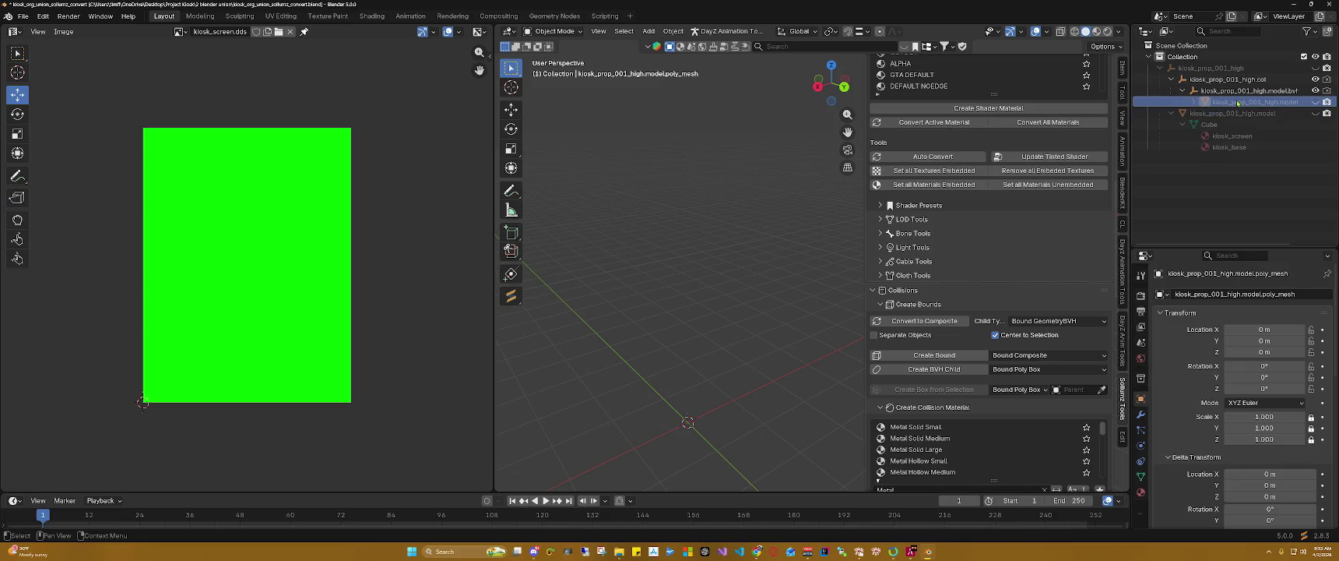
left_click(1315, 102)
left_click(1194, 102)
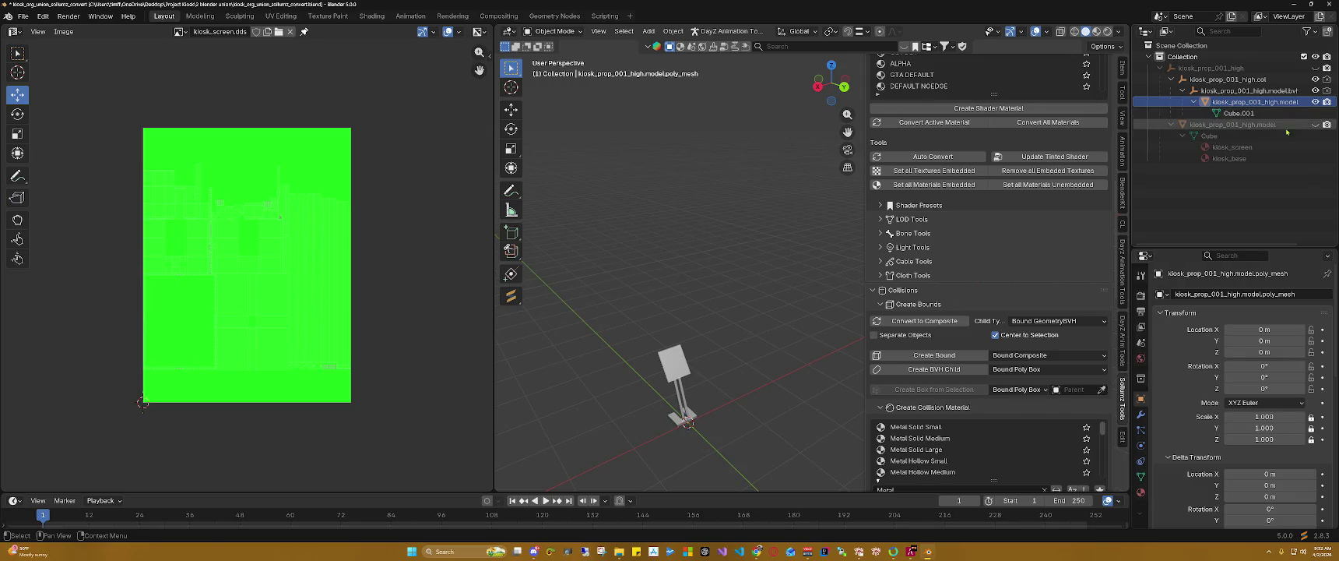
left_click(1315, 124)
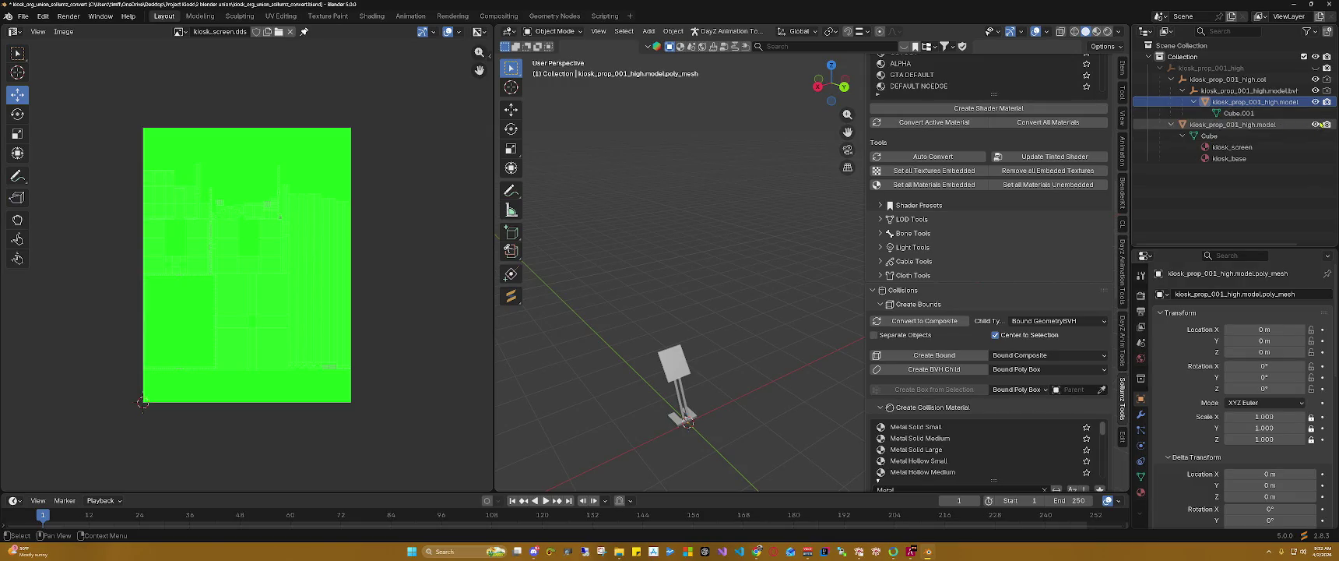
Step: Unhide the high collection, hide the four collision objects, and select the kiosk_screen material
left_click(1315, 68)
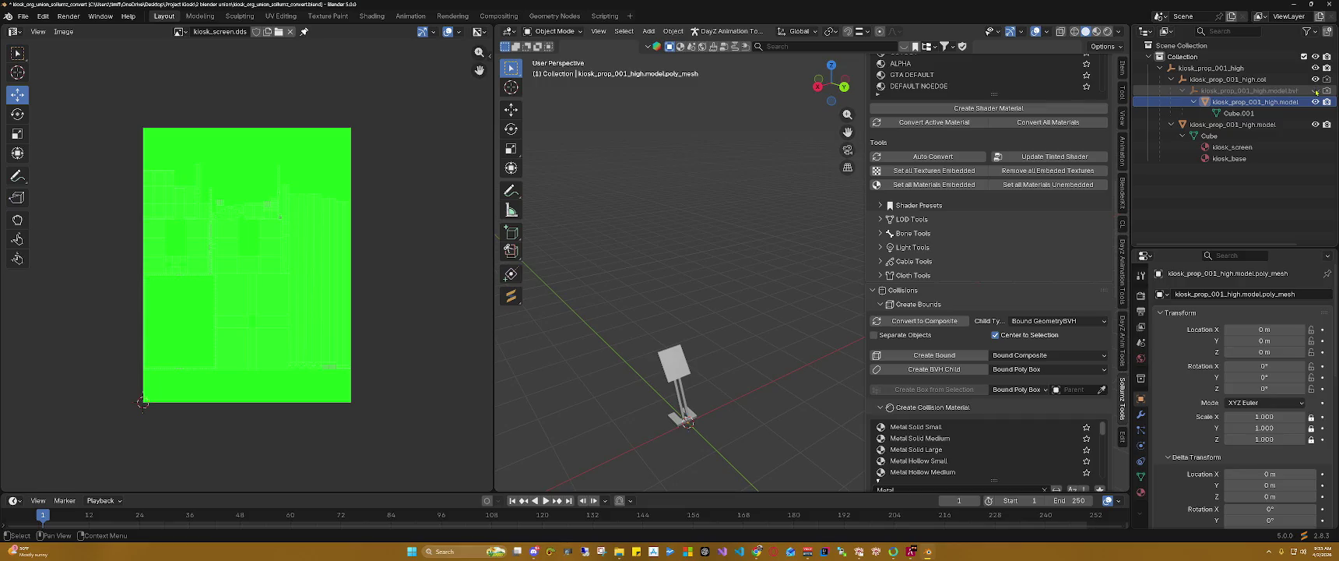
left_click_drag(1316, 101, 1315, 73)
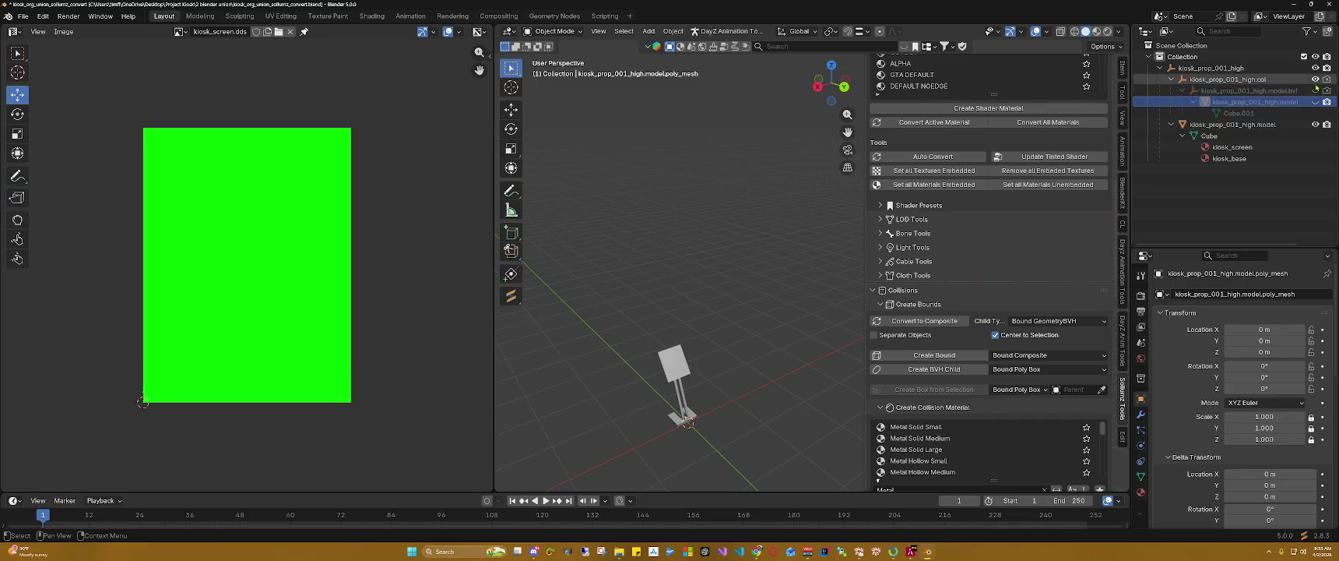
left_click(1233, 147)
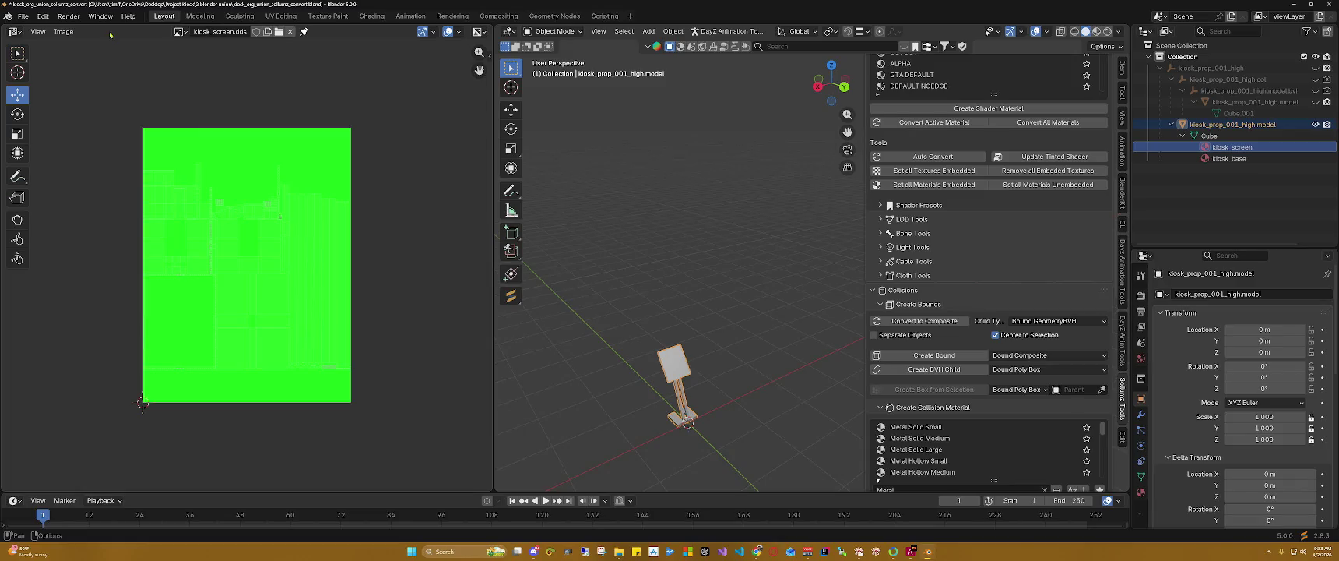
left_click(14, 33)
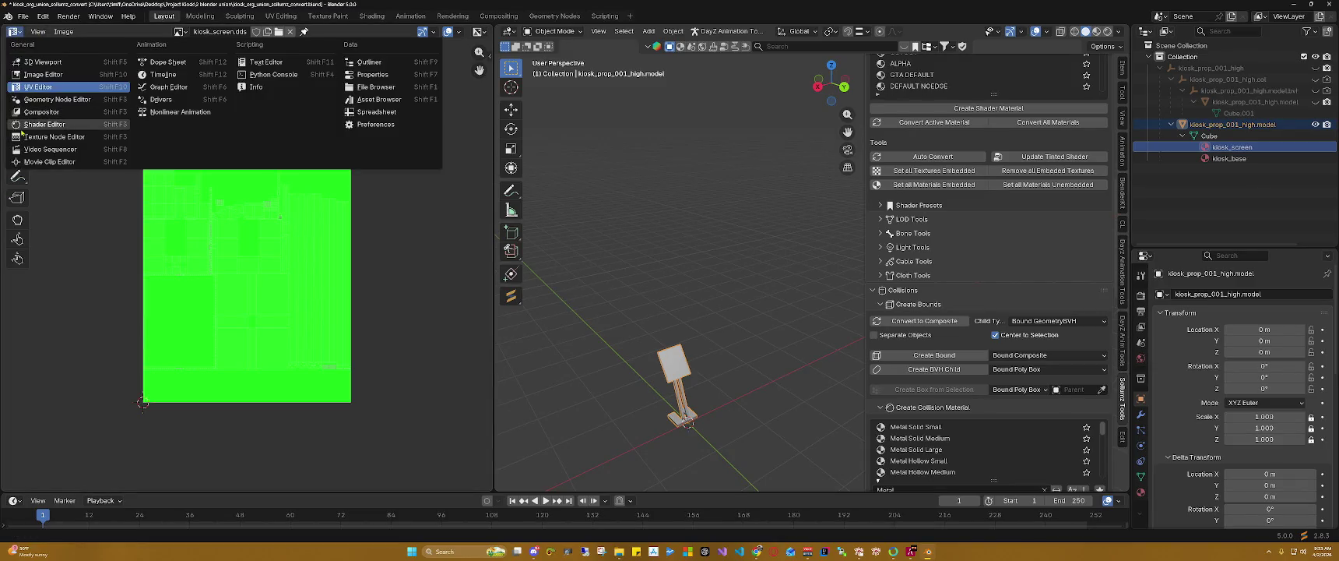
Step: Switch the left editor to the Shader Editor to show the material node tree
left_click(35, 124)
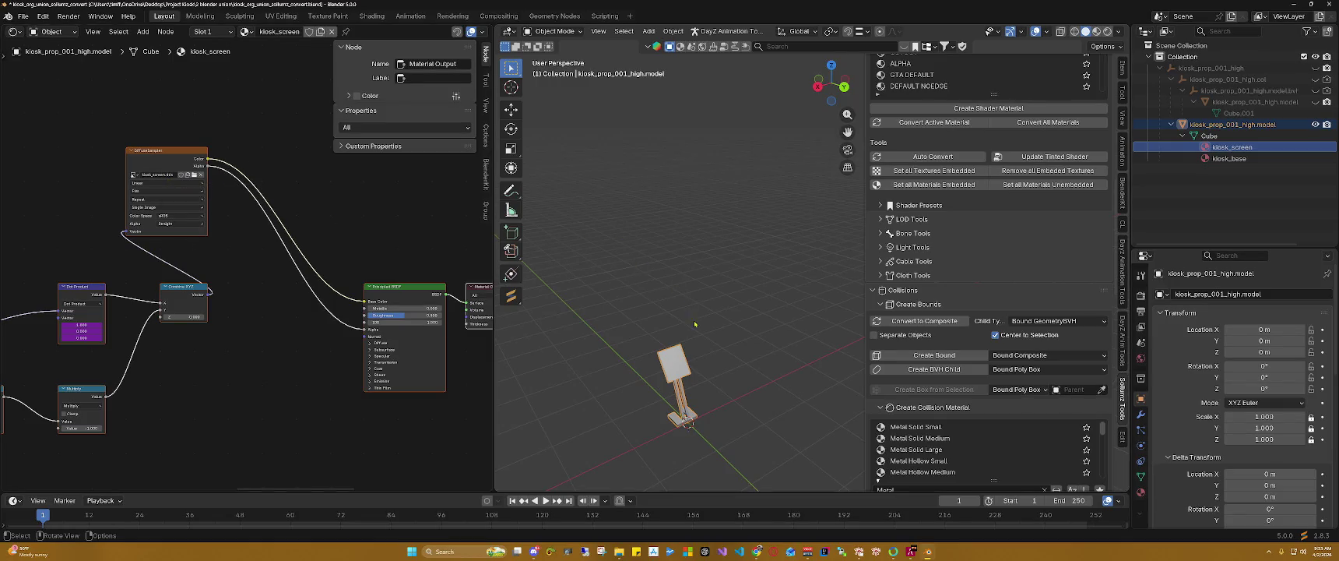
scroll(693, 323, "up", 3)
scroll(794, 194, "down", 4)
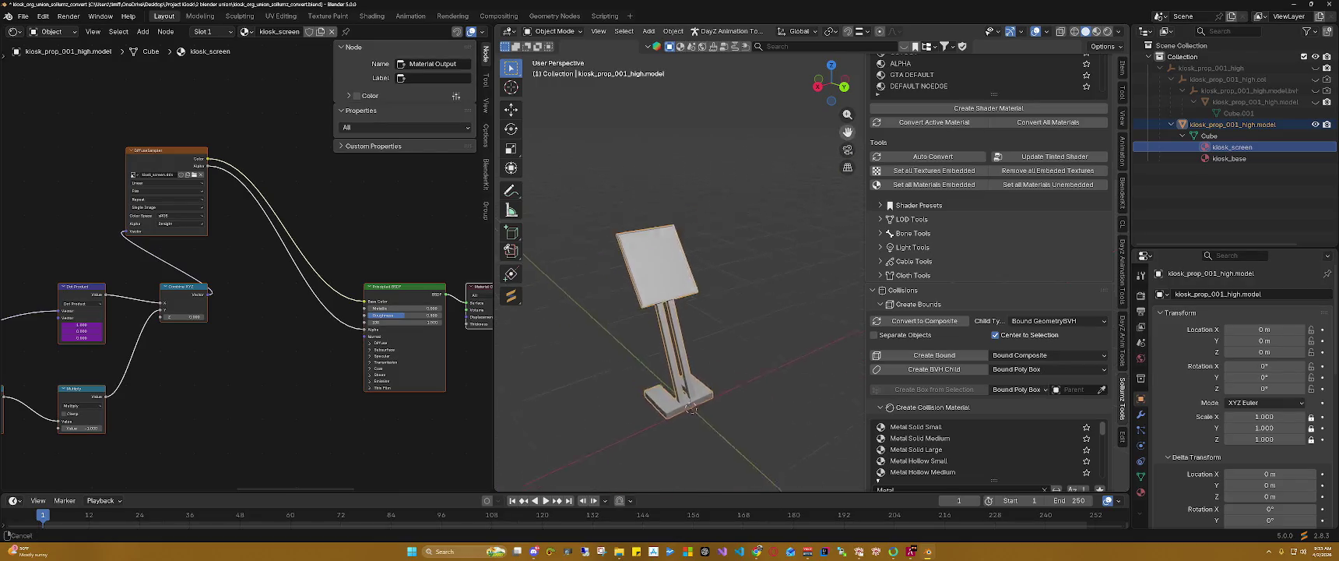
Step: Enter Edit Mode on the kiosk mesh and show its Material properties
left_click(549, 31)
left_click(554, 56)
left_click(700, 211)
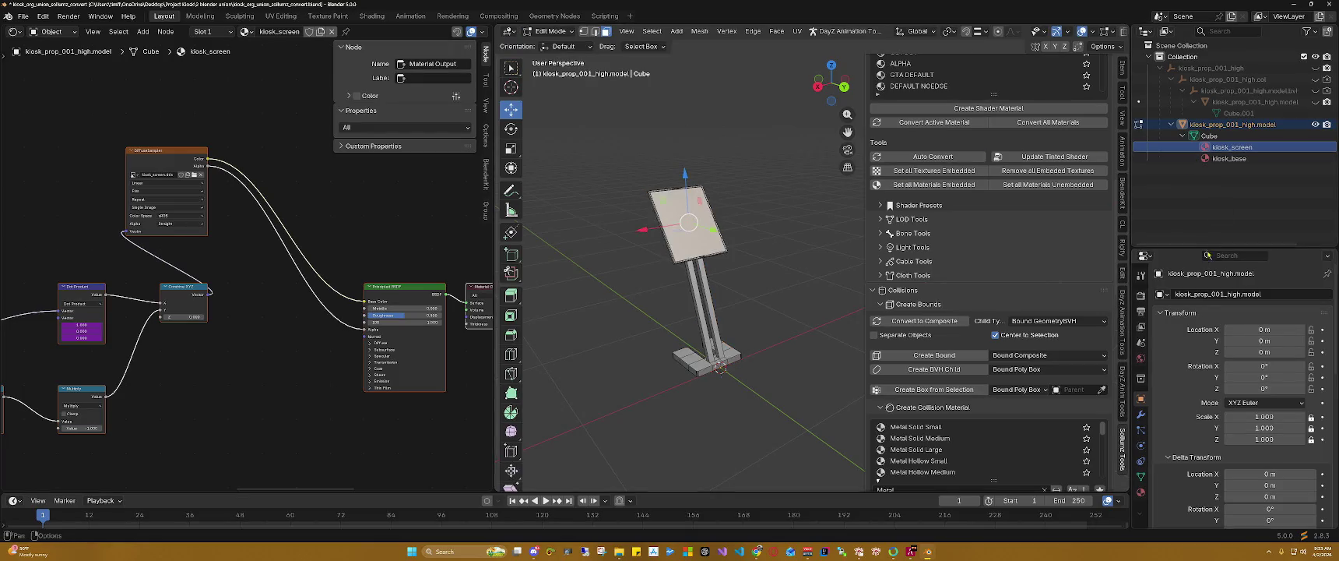
left_click(1140, 492)
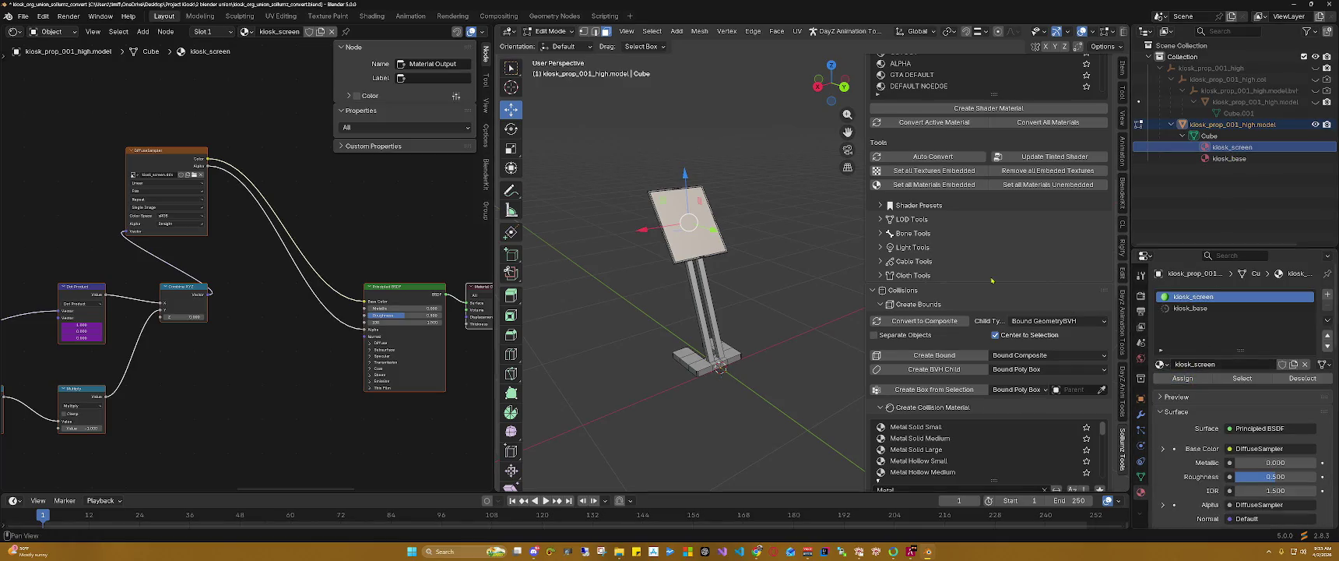
left_click(763, 254)
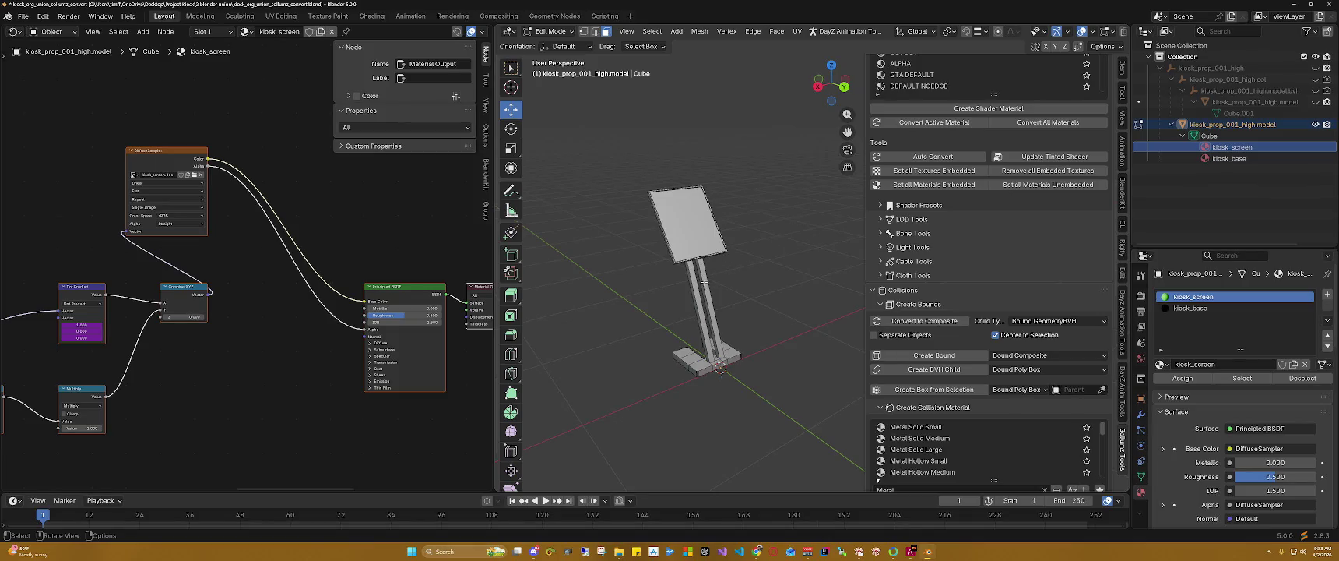
Step: Select all faces, show the kiosk_base material nodes, deselect all, and widen the 3D view
key("a")
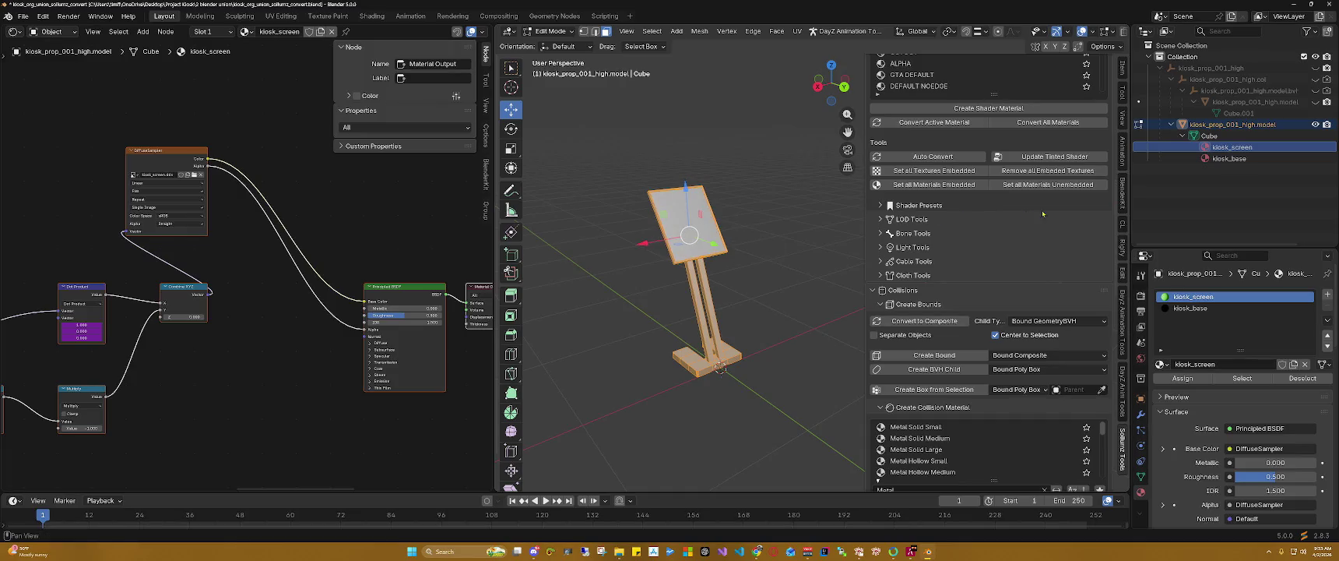
left_click(1229, 158)
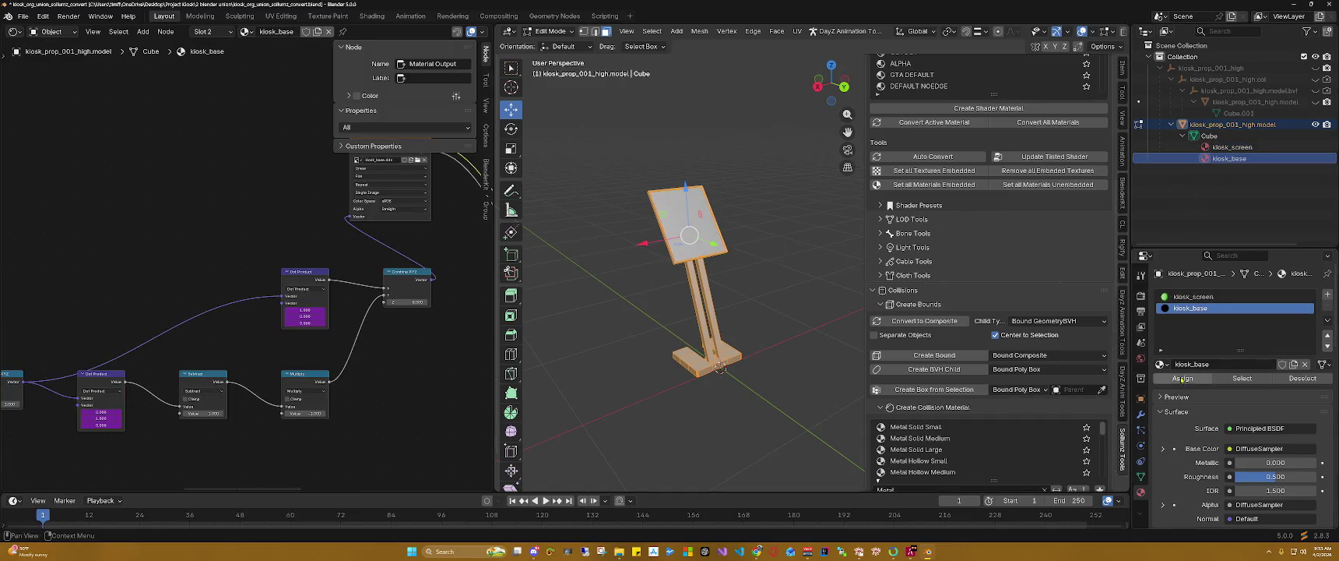
key("alt+a")
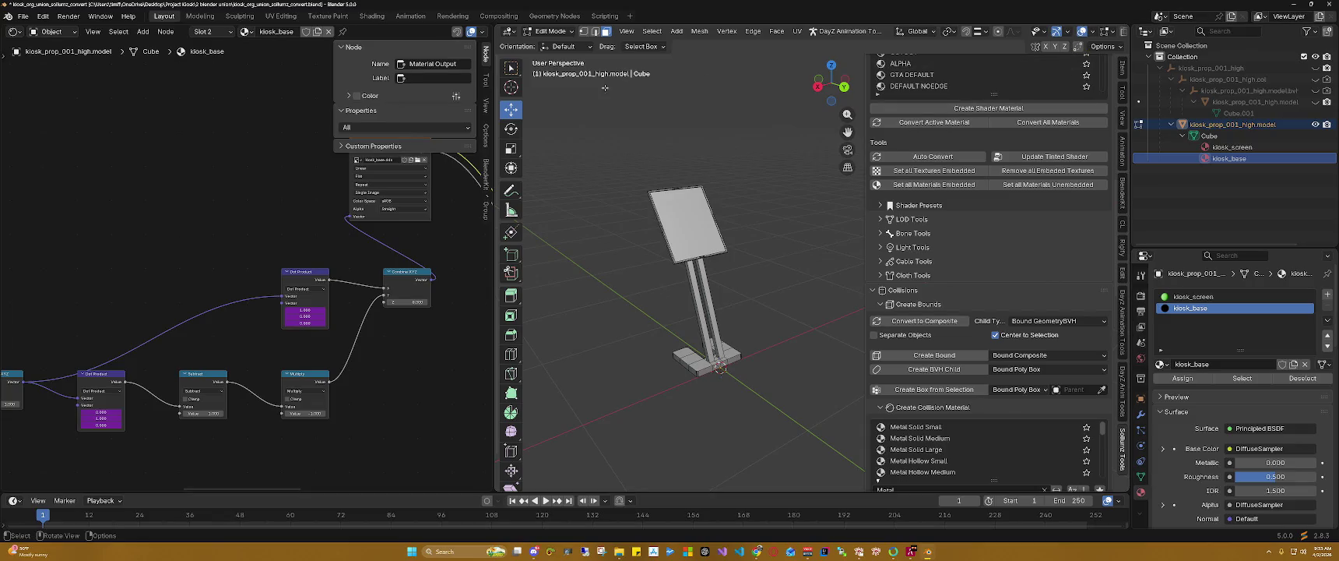
left_click_drag(496, 91, 379, 90)
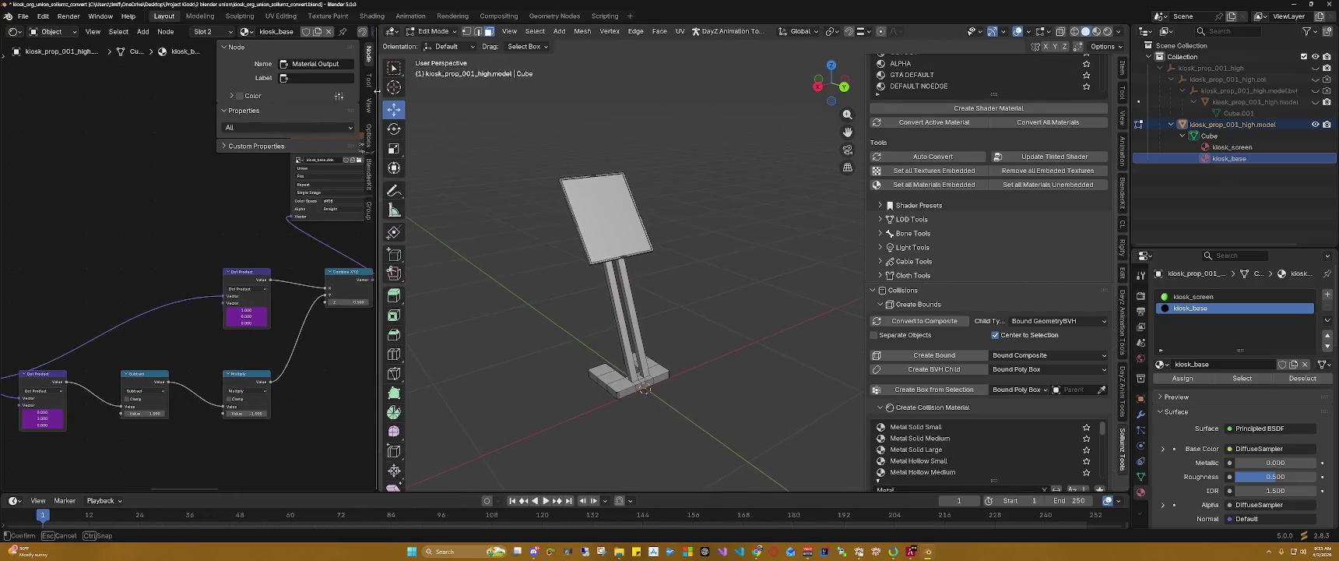
Step: Switch to Material Preview shading, orbit the kiosk, and hide its visual .model
left_click(1097, 31)
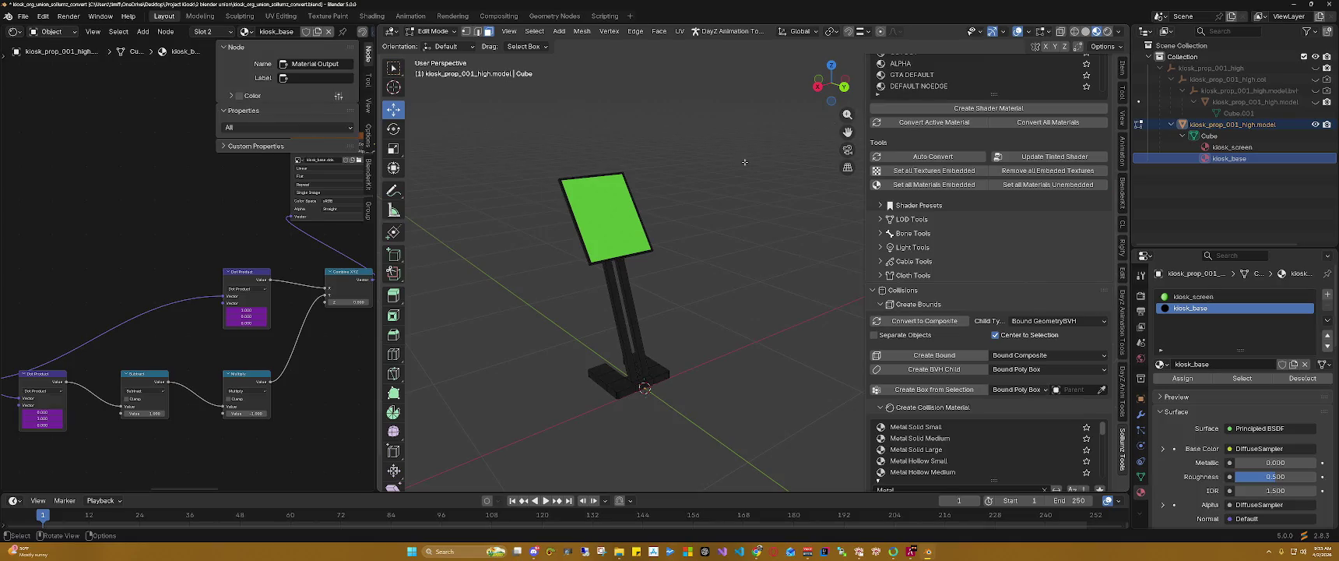
left_click_drag(831, 86, 814, 88)
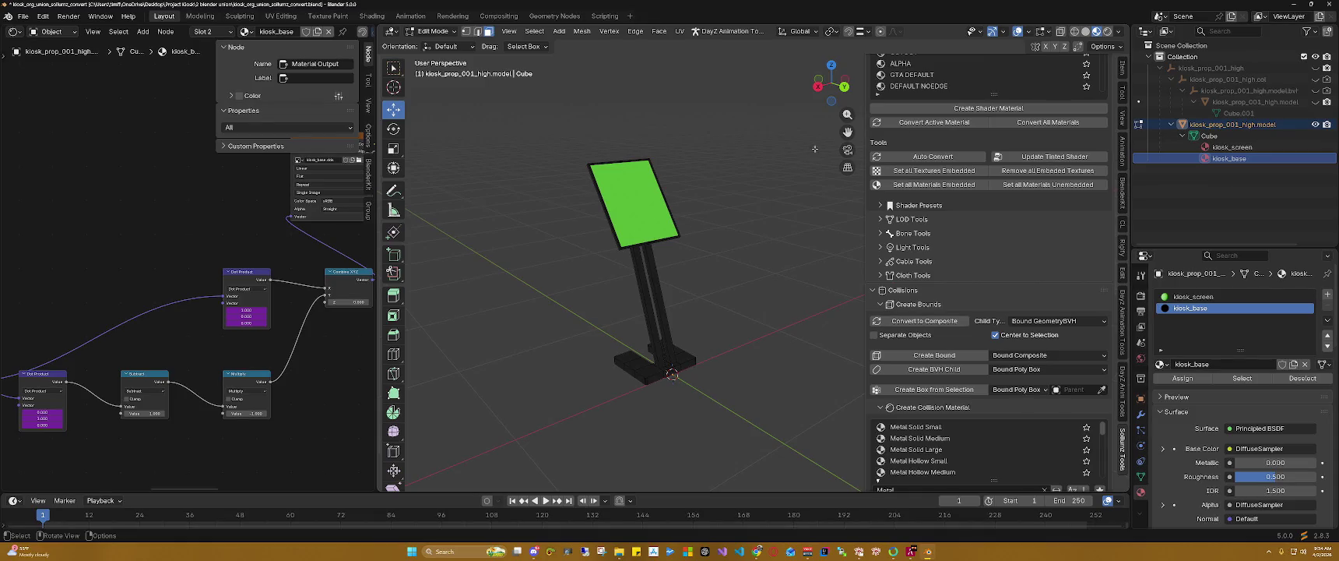
left_click(1316, 124)
Step: Unhide the .col and .bvh collision rows and select the collision mesh
left_click(1316, 90)
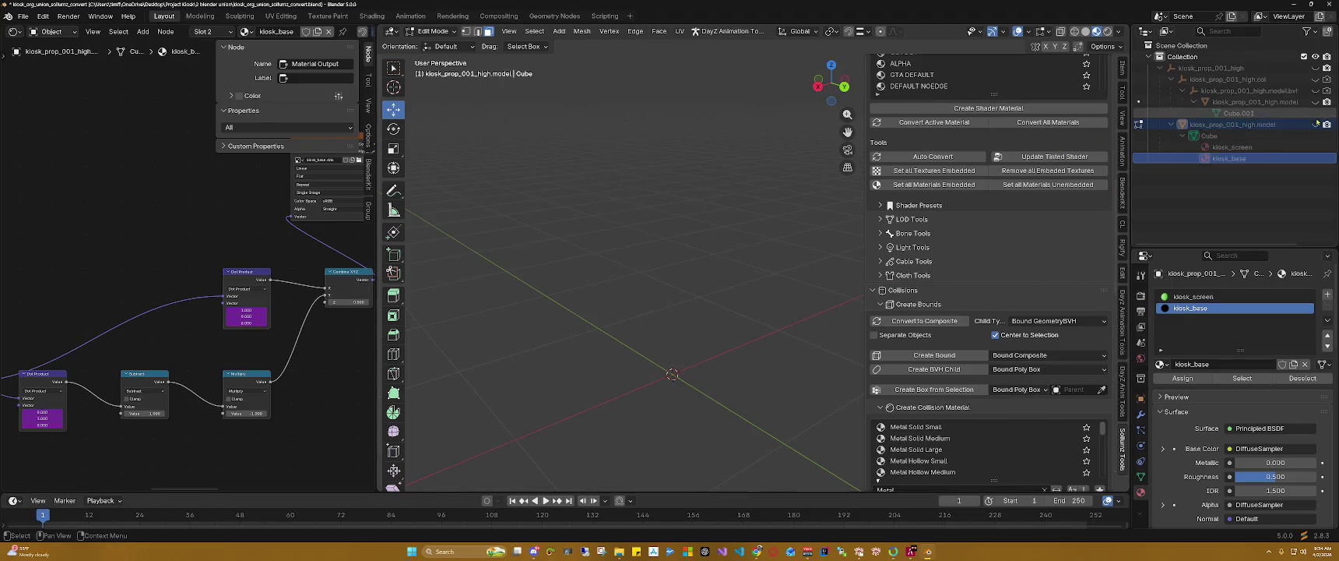
left_click(1316, 80)
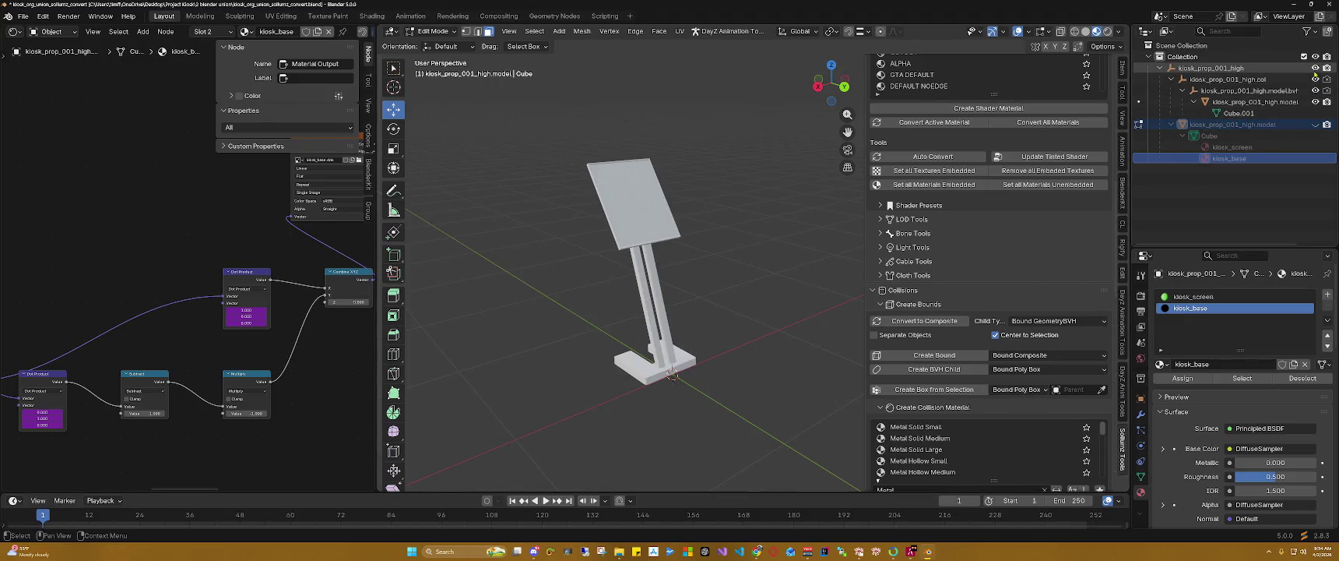
left_click(1246, 92)
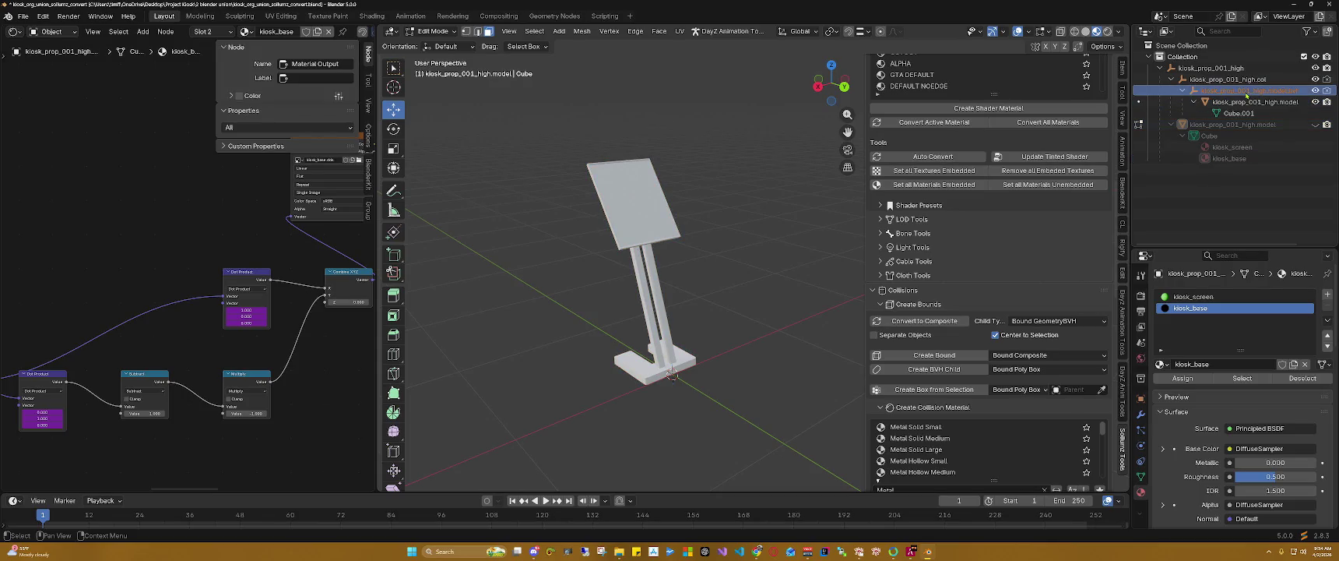
left_click(1243, 102)
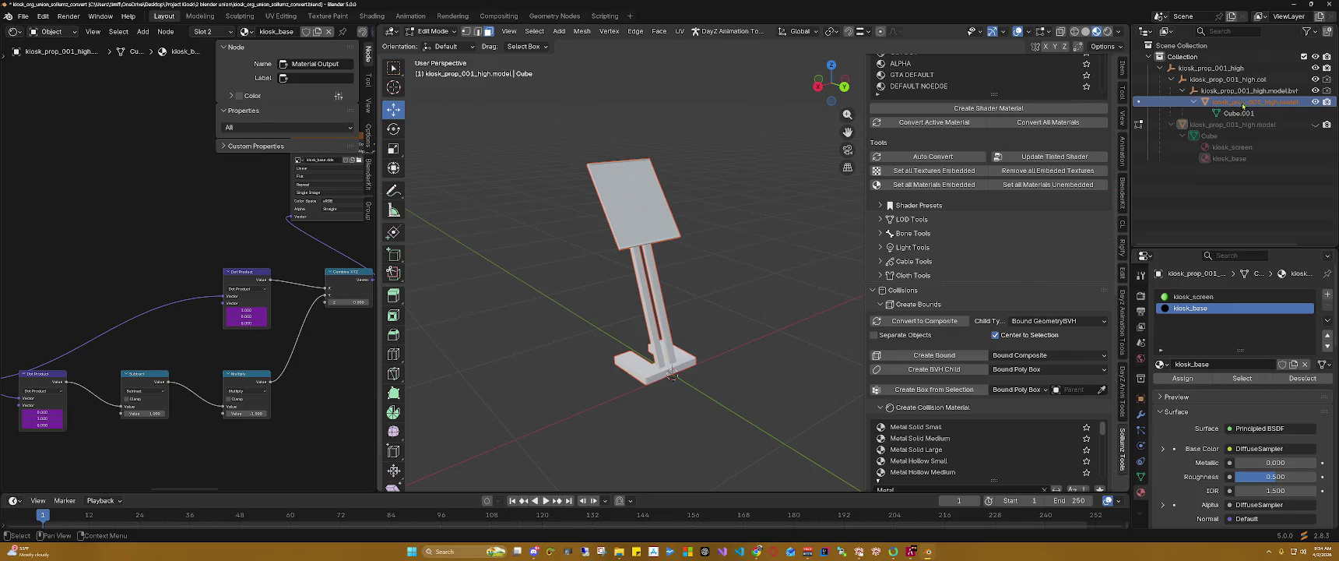
Step: Apply the General (Default) flag preset to the collision mesh
scroll(998, 243, "down", 3)
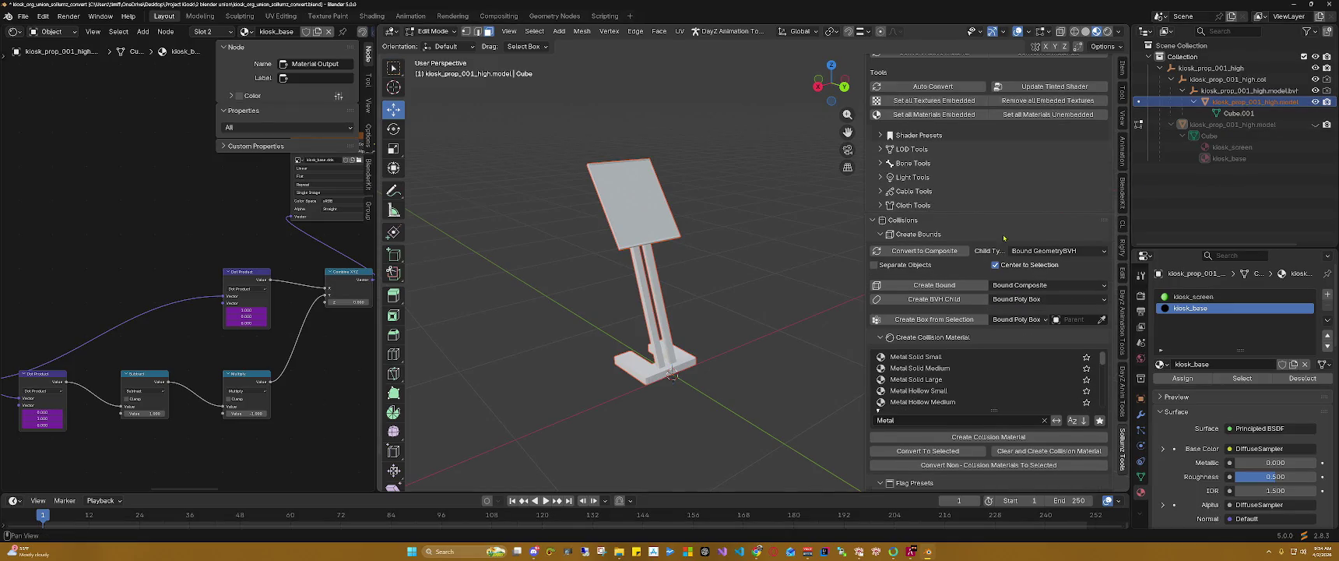
scroll(1003, 237, "down", 2)
scroll(1004, 237, "down", 3)
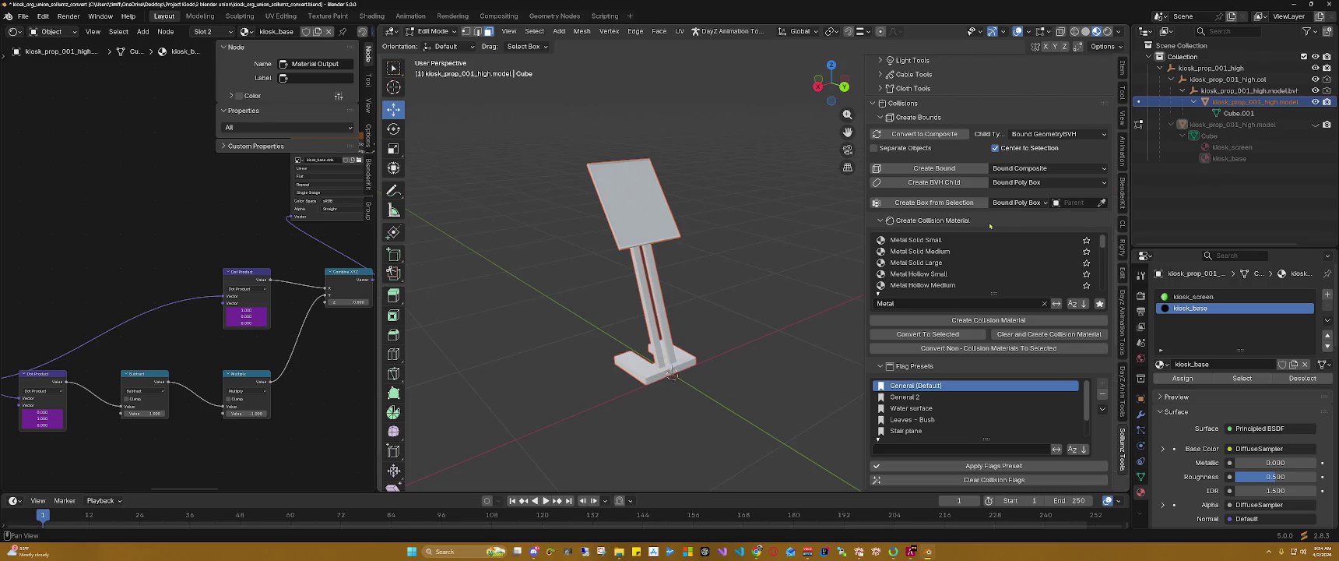
scroll(989, 225, "down", 3)
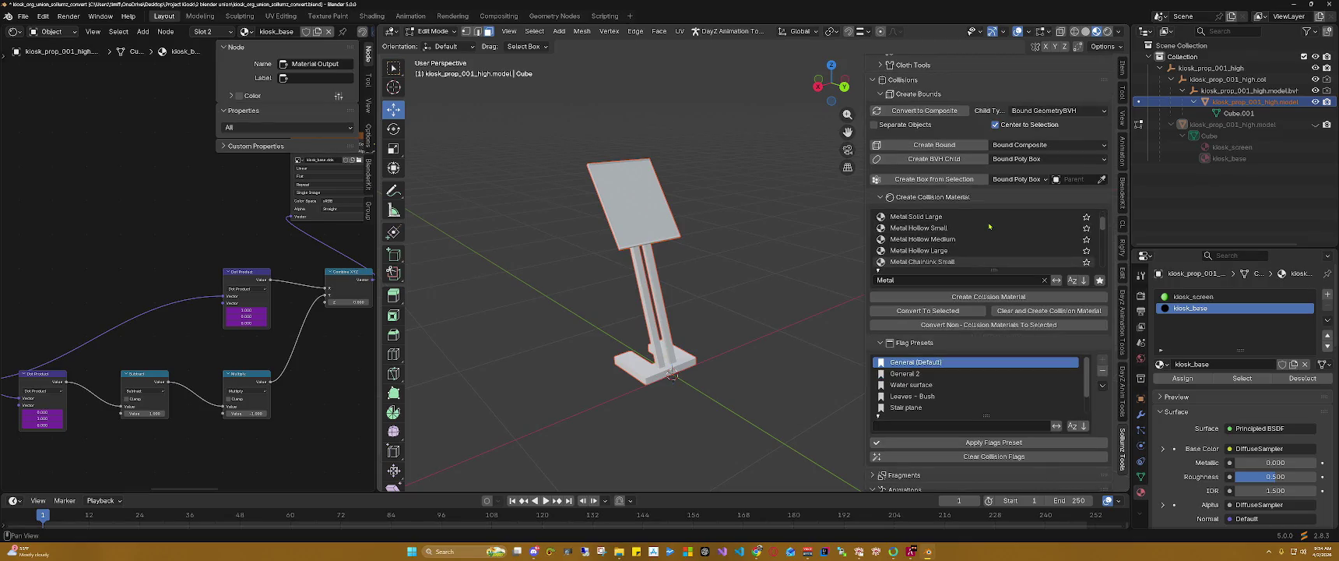
left_click(975, 442)
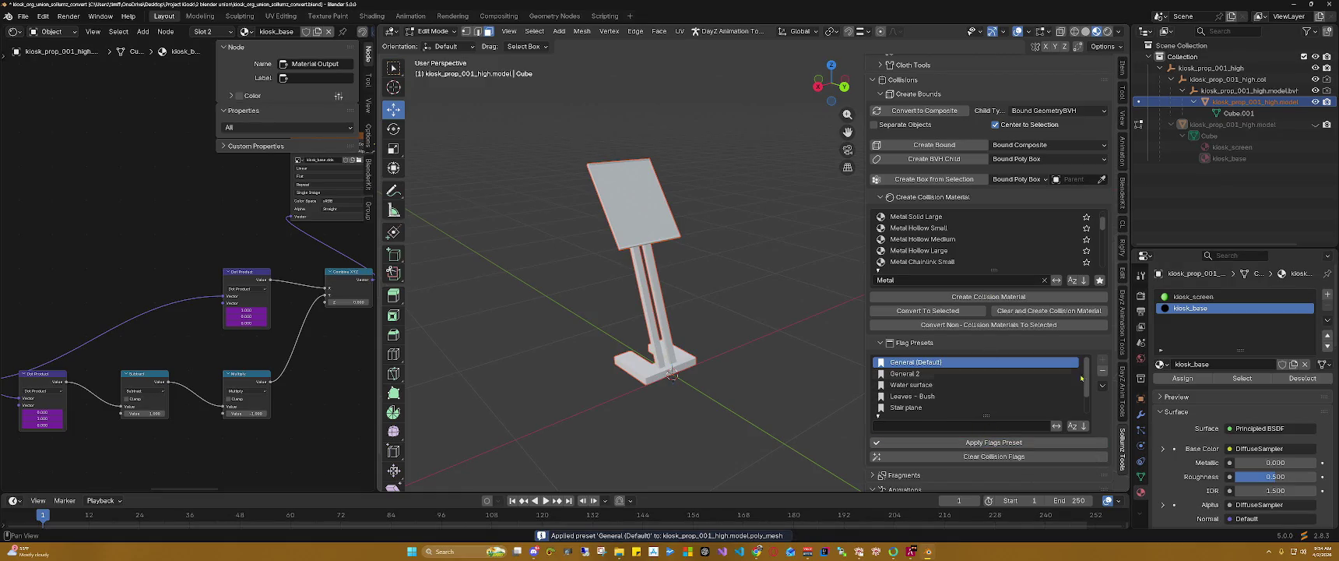
Step: Collapse Create Bounds and Flag Presets, then choose Metal Solid Medium under Create Collision Material
scroll(1090, 382, "down", 2)
scroll(1101, 409, "down", 1)
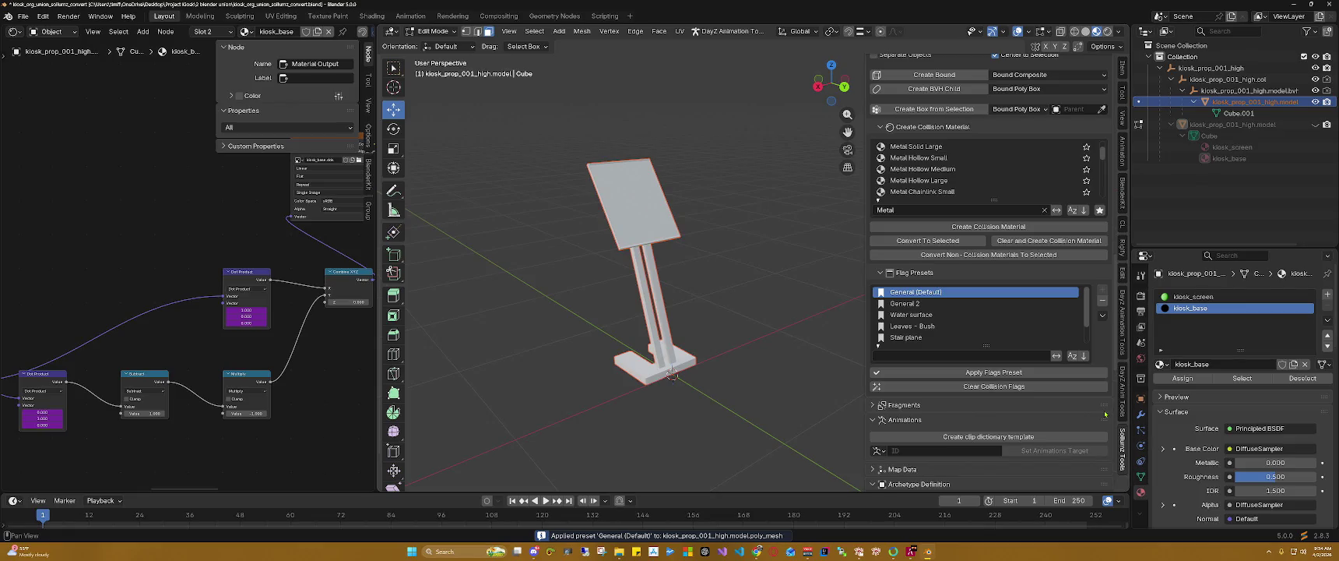
scroll(1105, 413, "down", 2)
scroll(1104, 413, "down", 3)
scroll(1105, 413, "down", 1)
scroll(1104, 413, "down", 3)
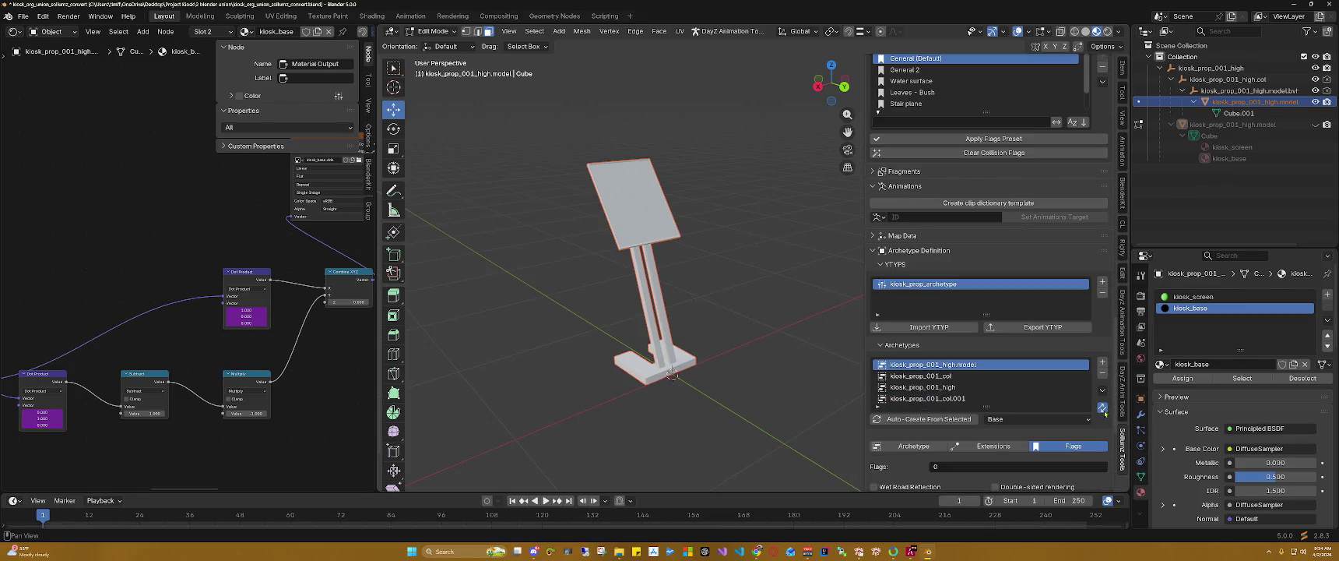
scroll(1104, 413, "down", 4)
scroll(1105, 413, "up", 5)
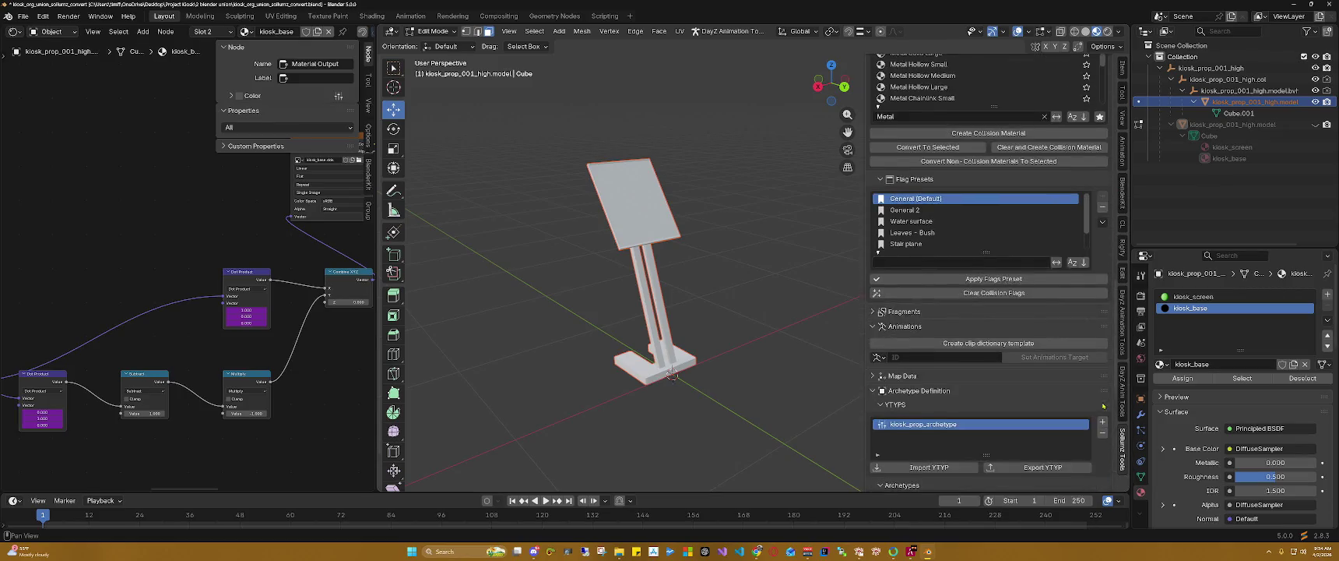
scroll(1090, 397, "up", 5)
scroll(1043, 366, "up", 5)
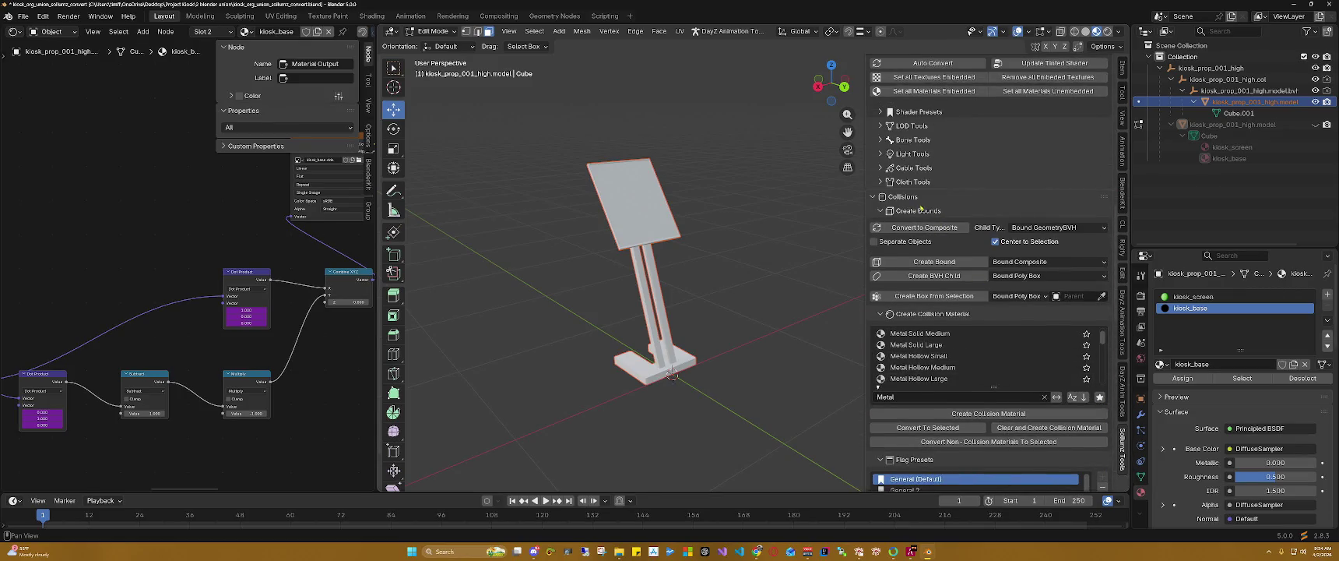
left_click(880, 211)
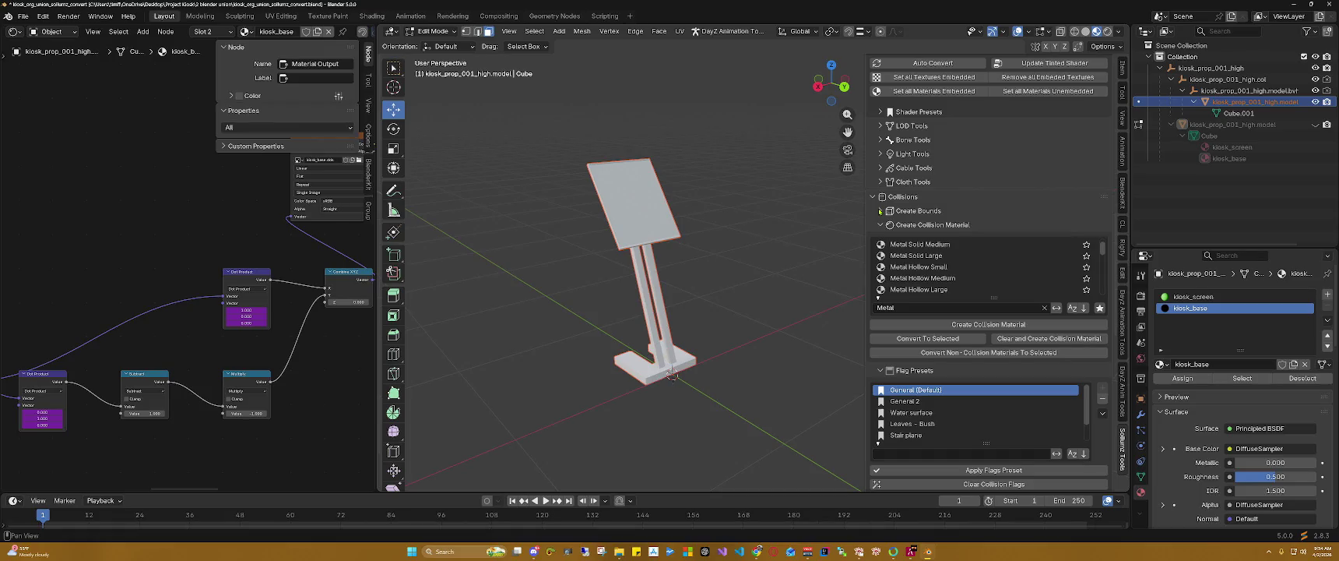
left_click(879, 225)
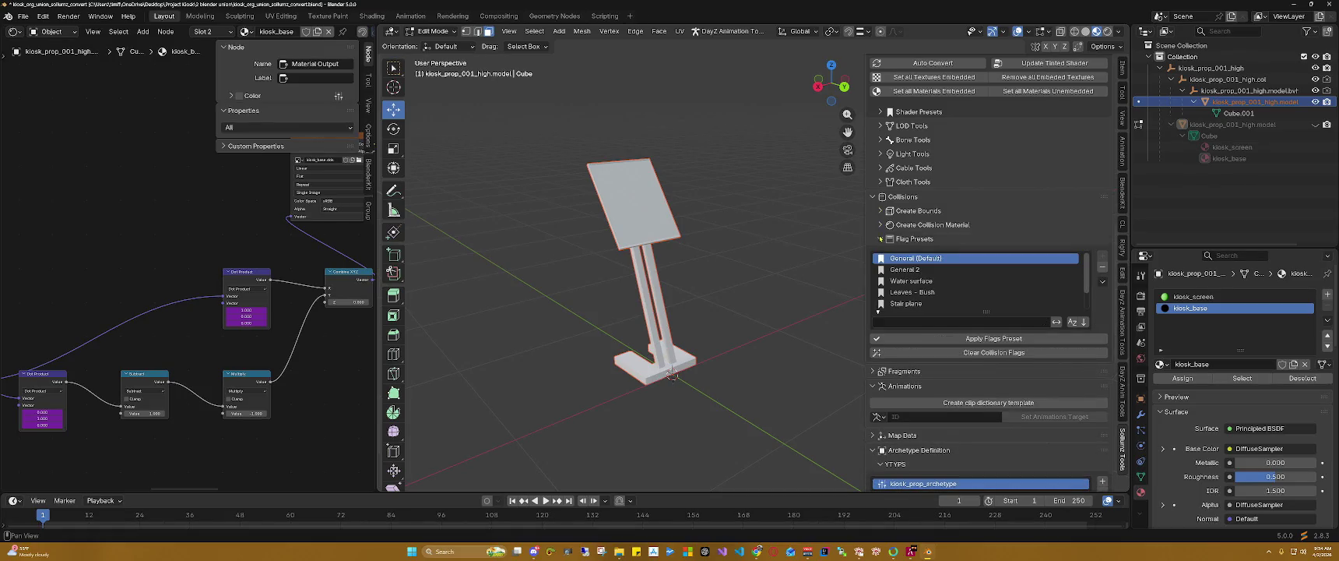
left_click(881, 239)
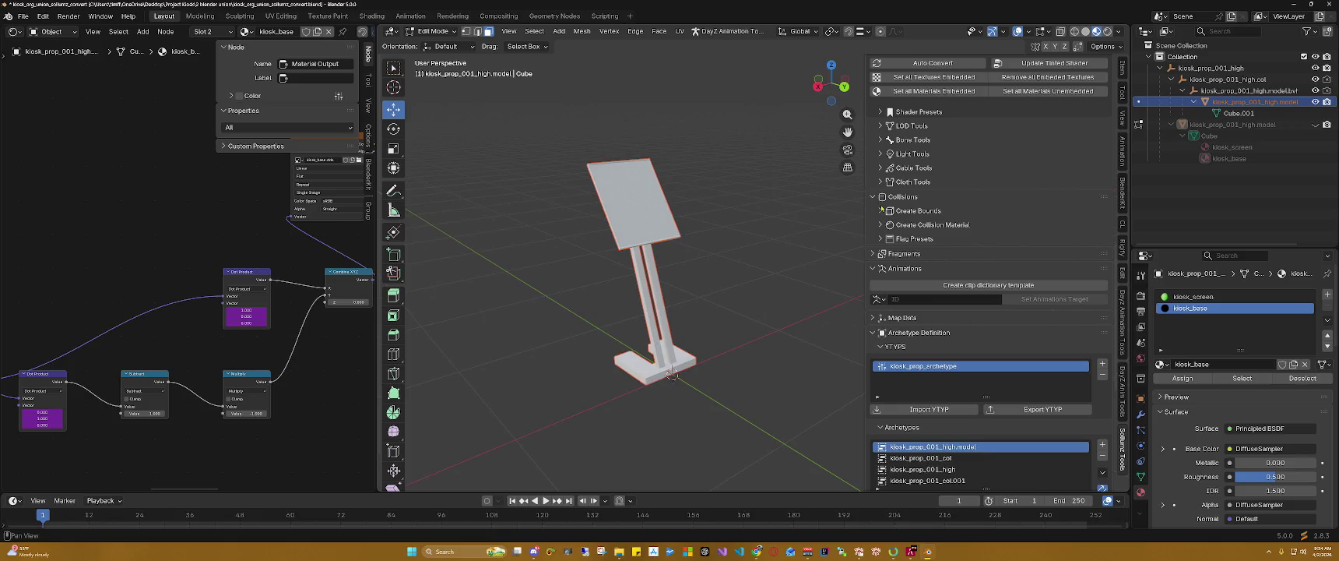
left_click(880, 225)
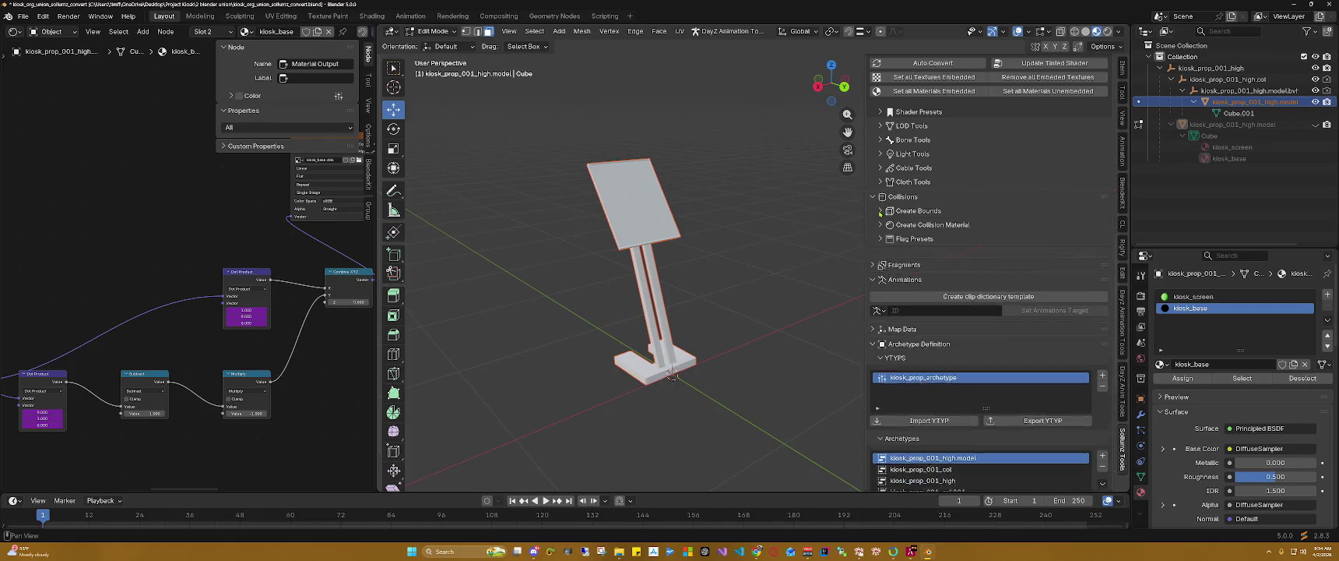
left_click(895, 244)
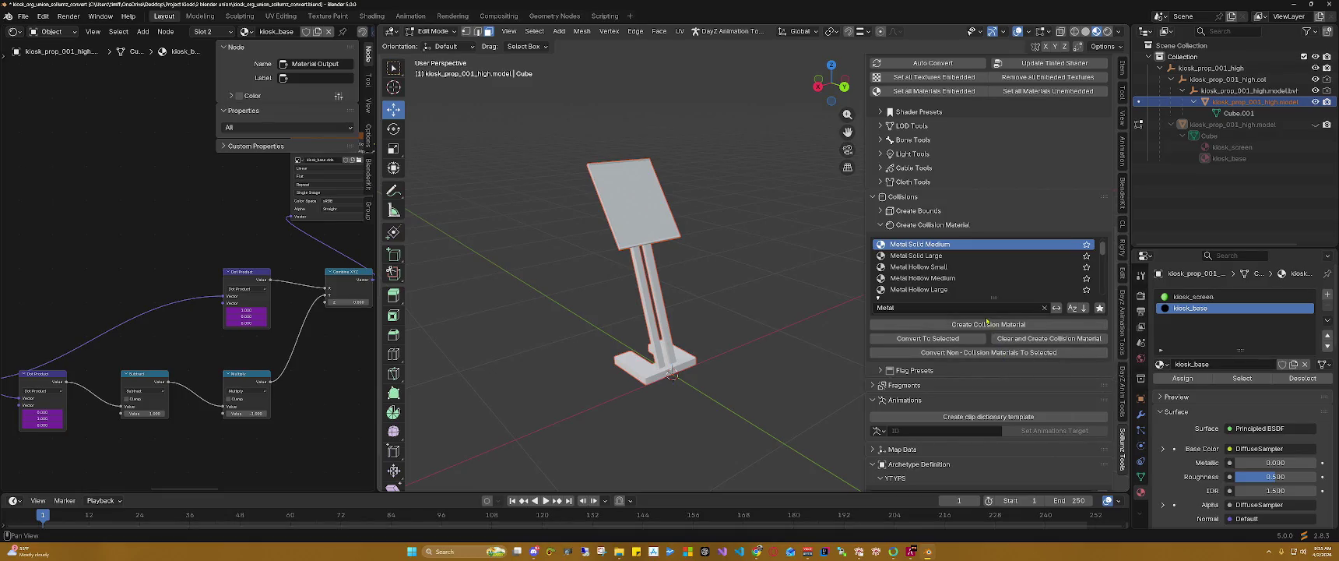
Step: Add METAL_SOLID_MEDIUM to the collision mesh, confirm it under Cube.001, and widen the sidebar
left_click(980, 325)
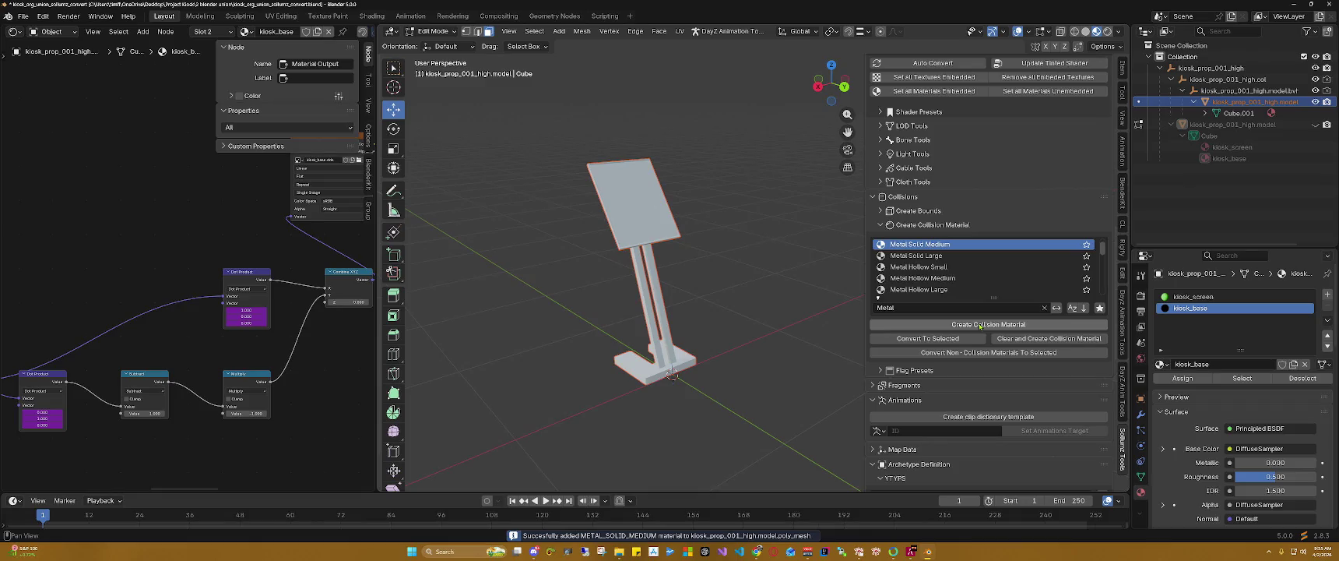
left_click(1205, 114)
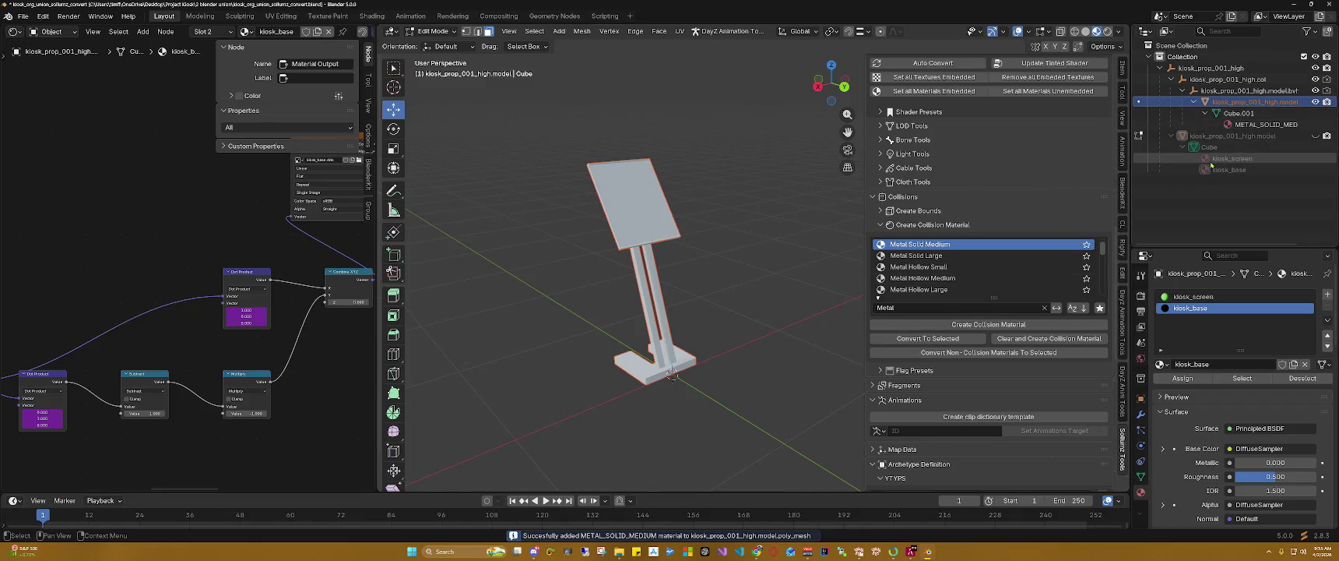
mouse_move(1130, 155)
left_mouse_down()
mouse_move(1082, 156)
mouse_move(1113, 156)
left_mouse_up()
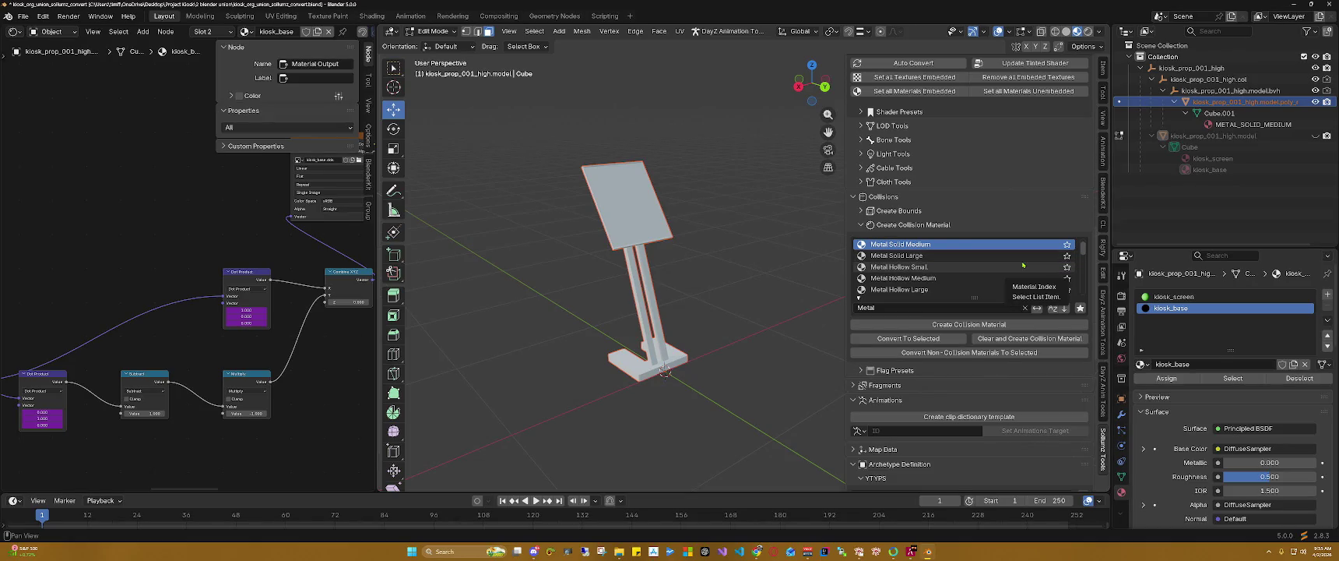
scroll(974, 319, "down", 6)
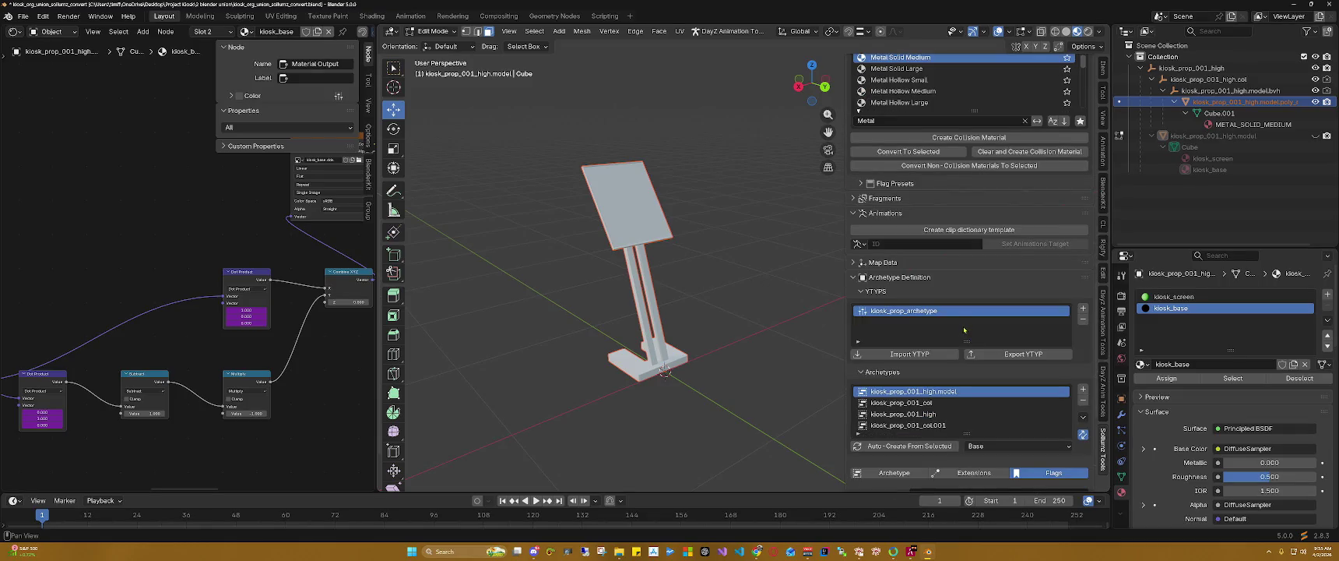
scroll(964, 328, "down", 2)
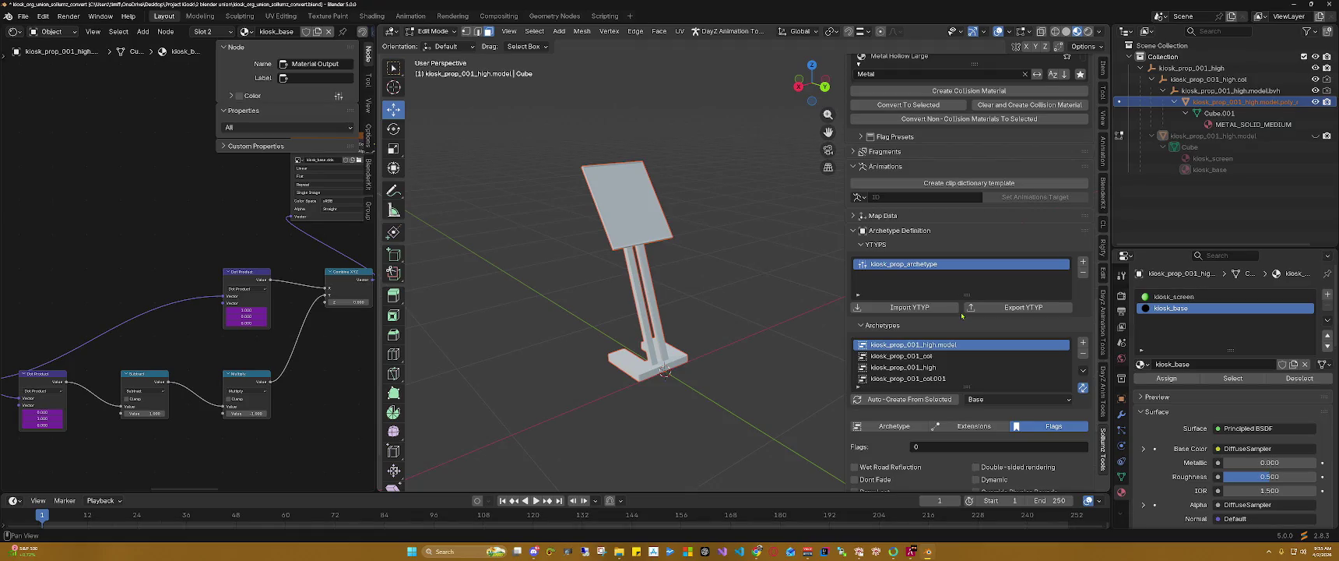
scroll(965, 288, "up", 2)
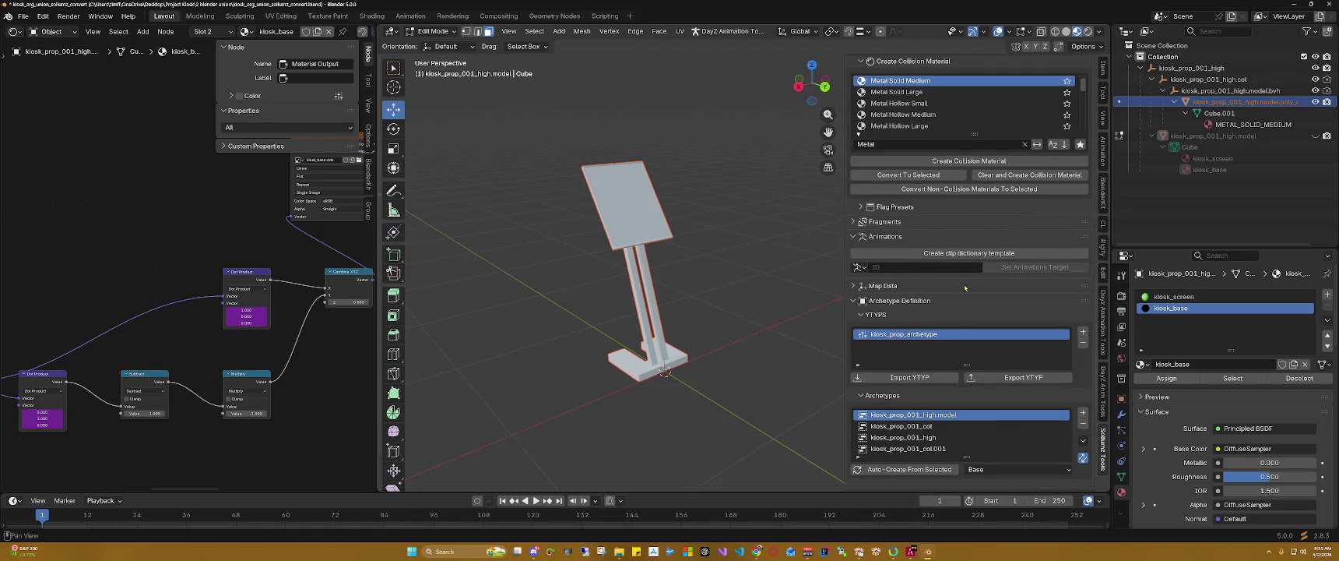
Step: Apply the General (Default) flag preset to the collision mesh, then switch to File Explorer
scroll(934, 276, "up", 1)
scroll(895, 263, "up", 1)
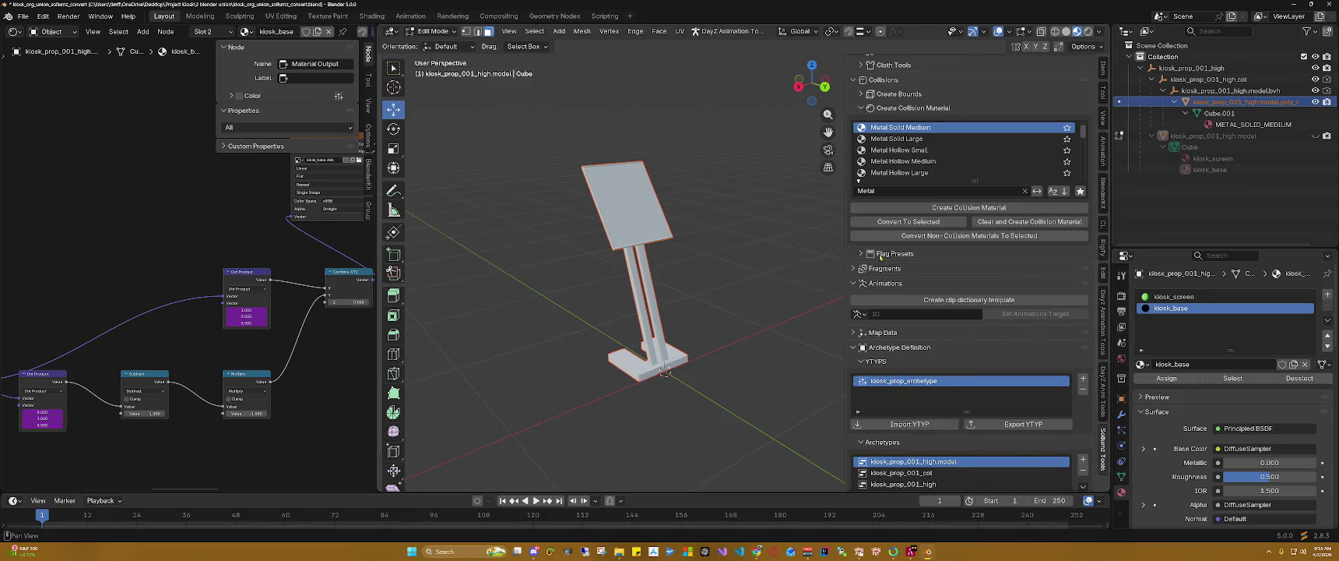
left_click(862, 254)
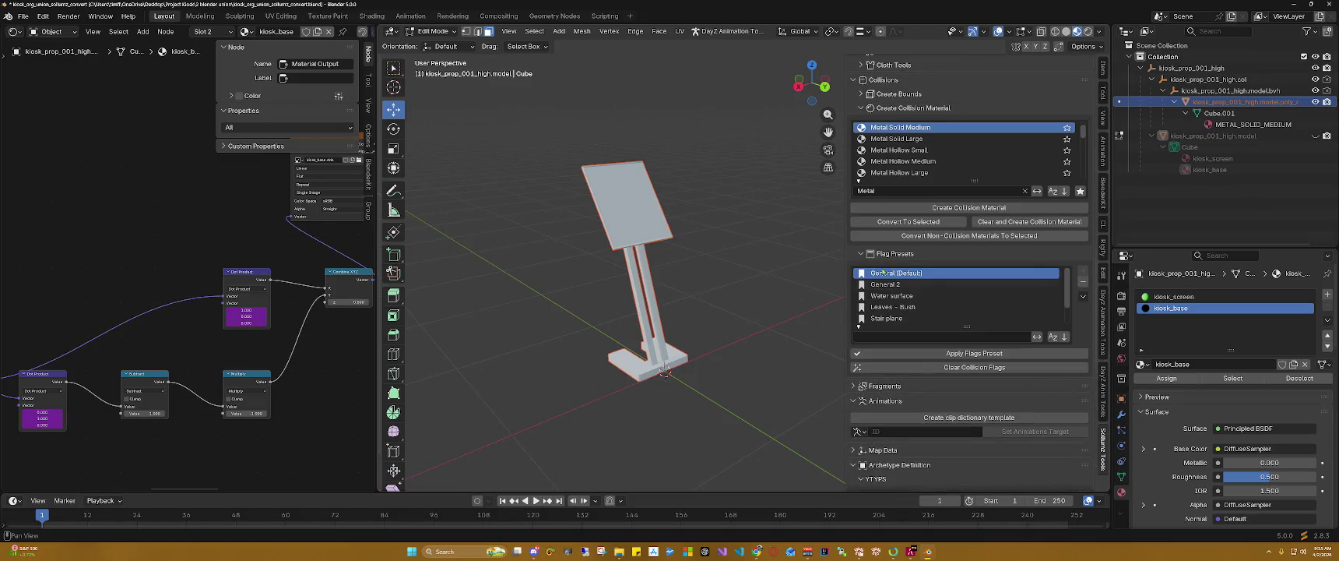
left_click(956, 352)
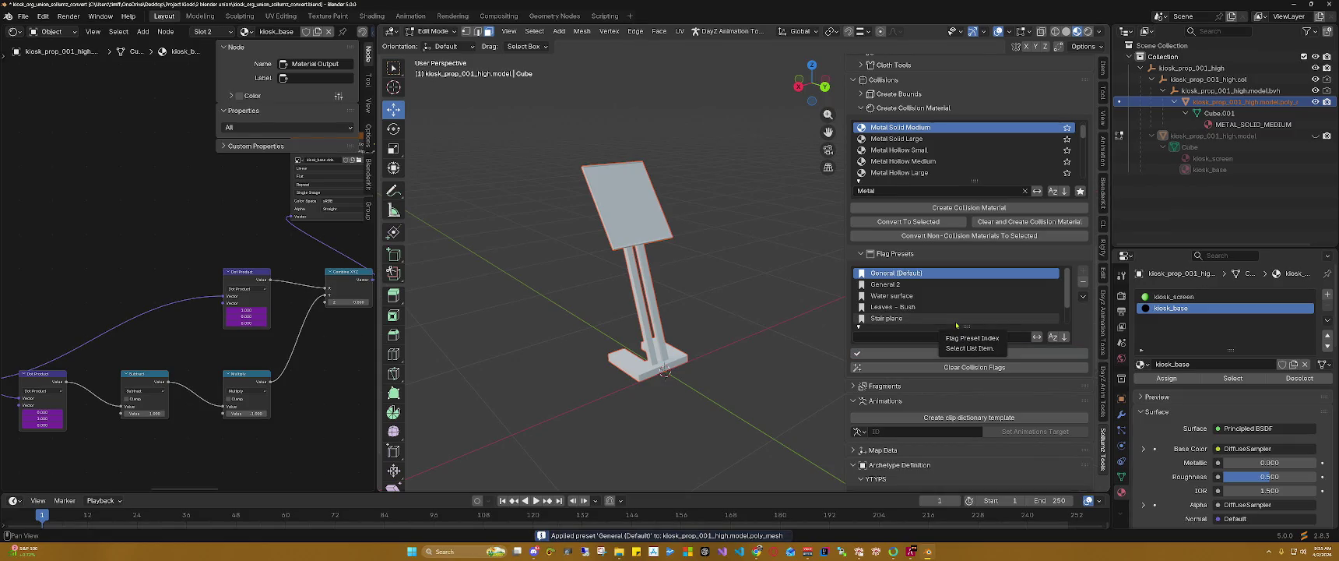
scroll(956, 319, "down", 2)
scroll(1086, 314, "down", 5)
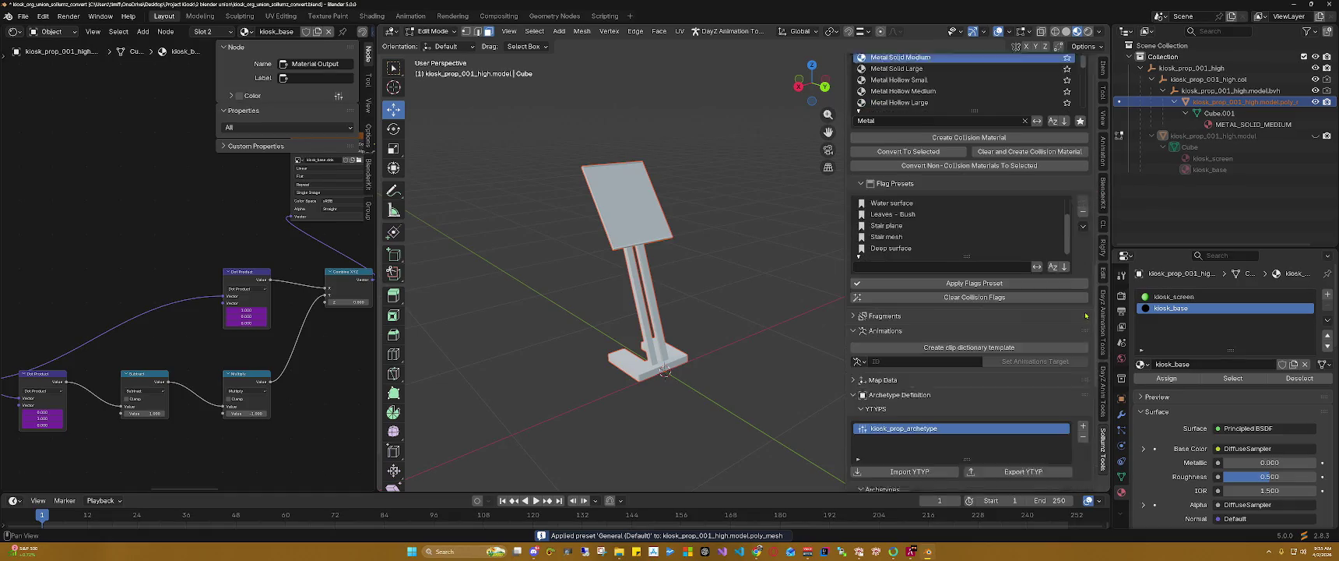
scroll(1086, 315, "down", 1)
scroll(1086, 314, "down", 1)
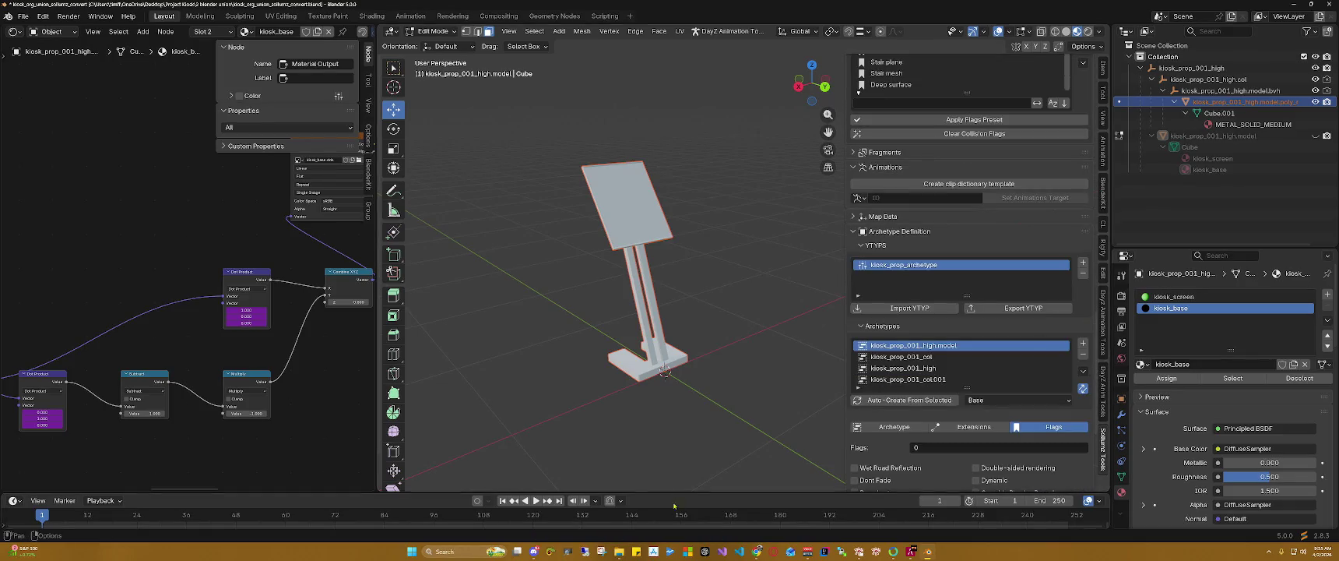
key("alt+Tab")
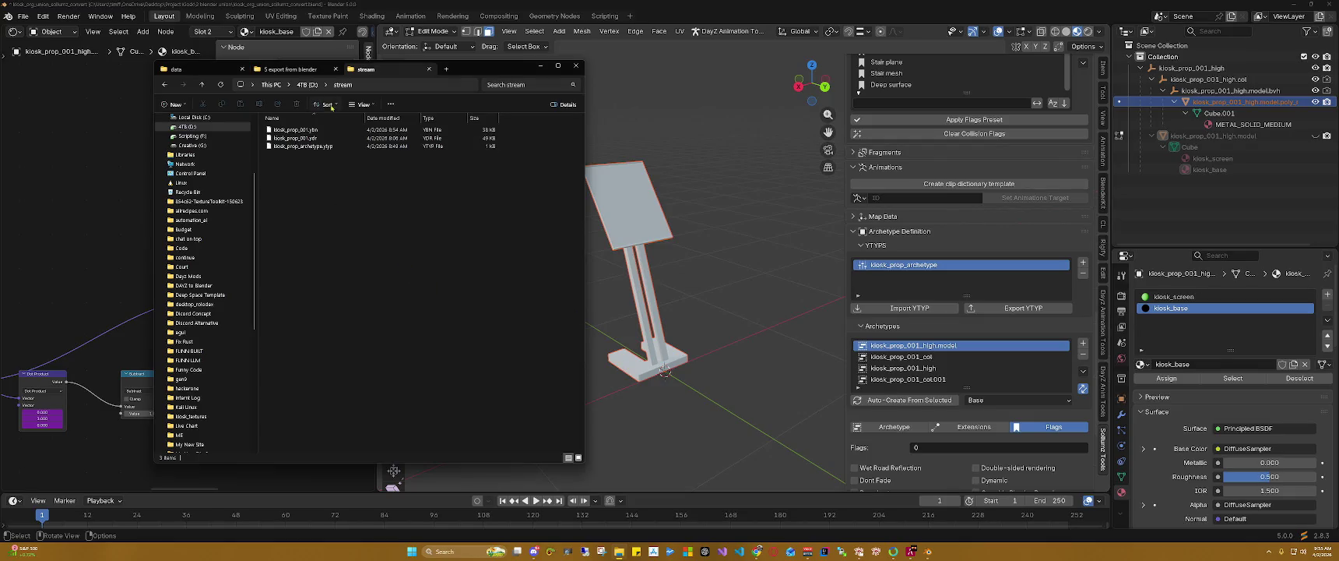
Step: Delete the gen8 and gen9 folders from '5 export from blender' and return to Blender
left_click(290, 68)
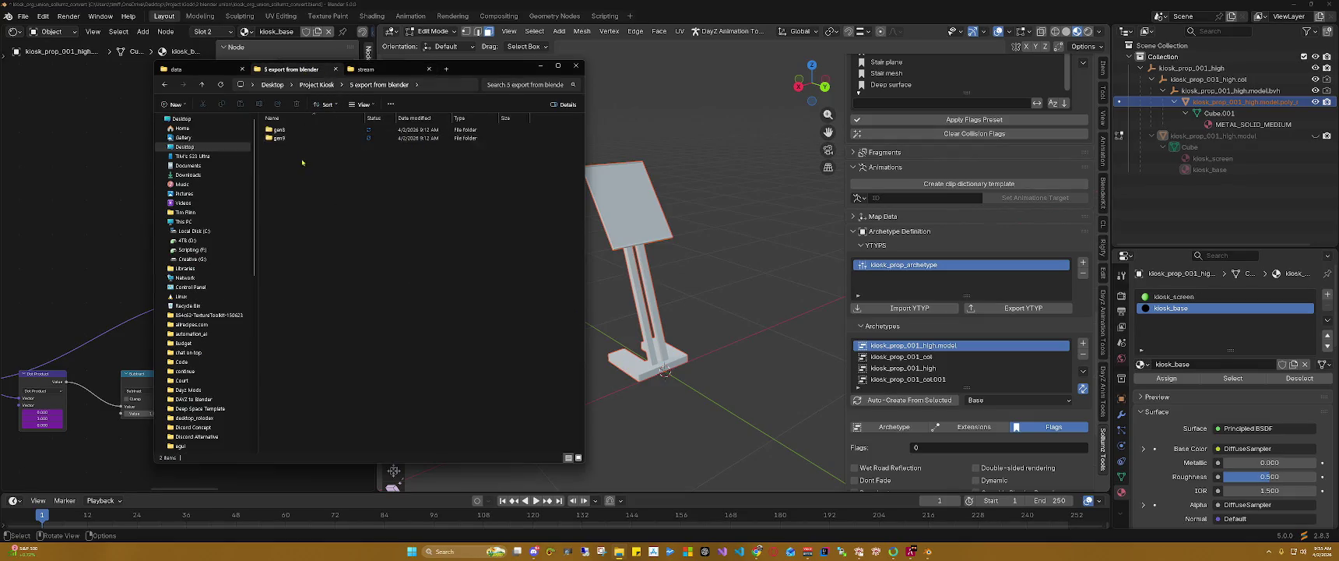
key("ctrl+a")
key("Delete")
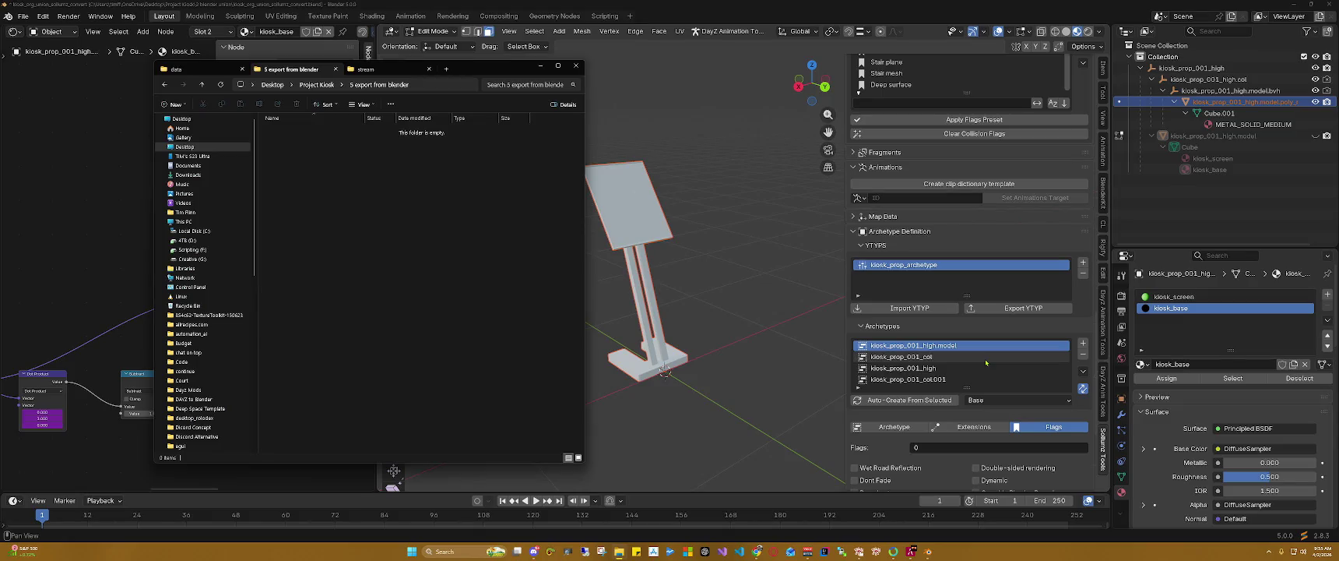
left_click(1080, 327)
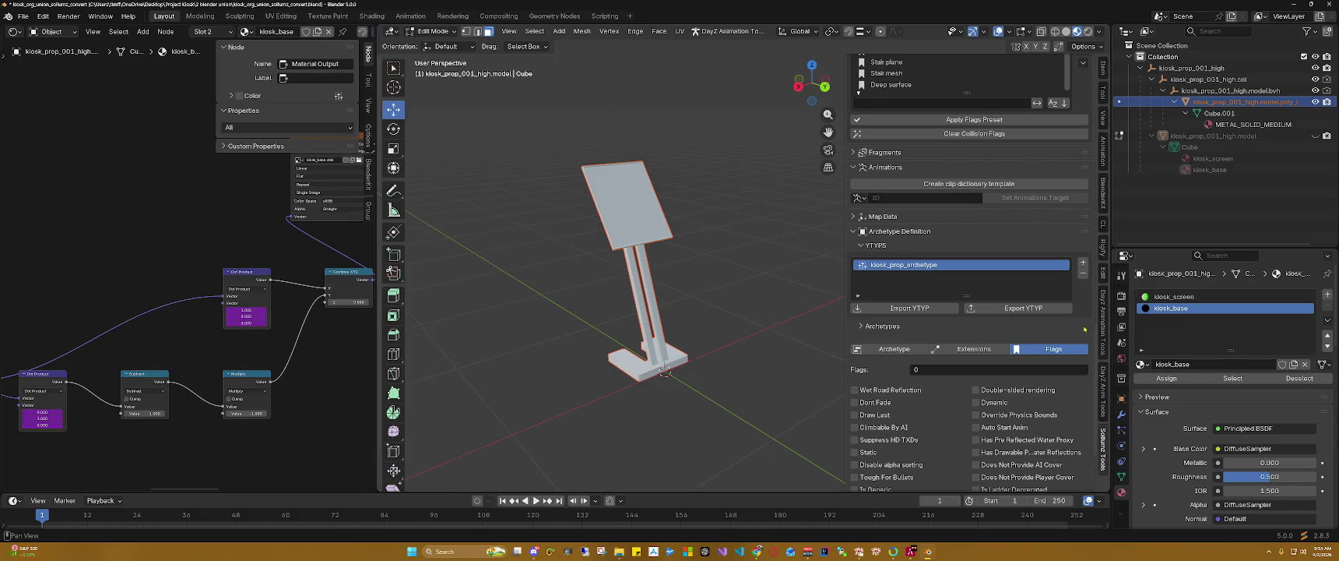
Step: Collapse the collision, shader, vertex painter, Sollum type and drawables Sollumz panels
left_click(1085, 328)
left_click(866, 327)
scroll(855, 235, "up", 5)
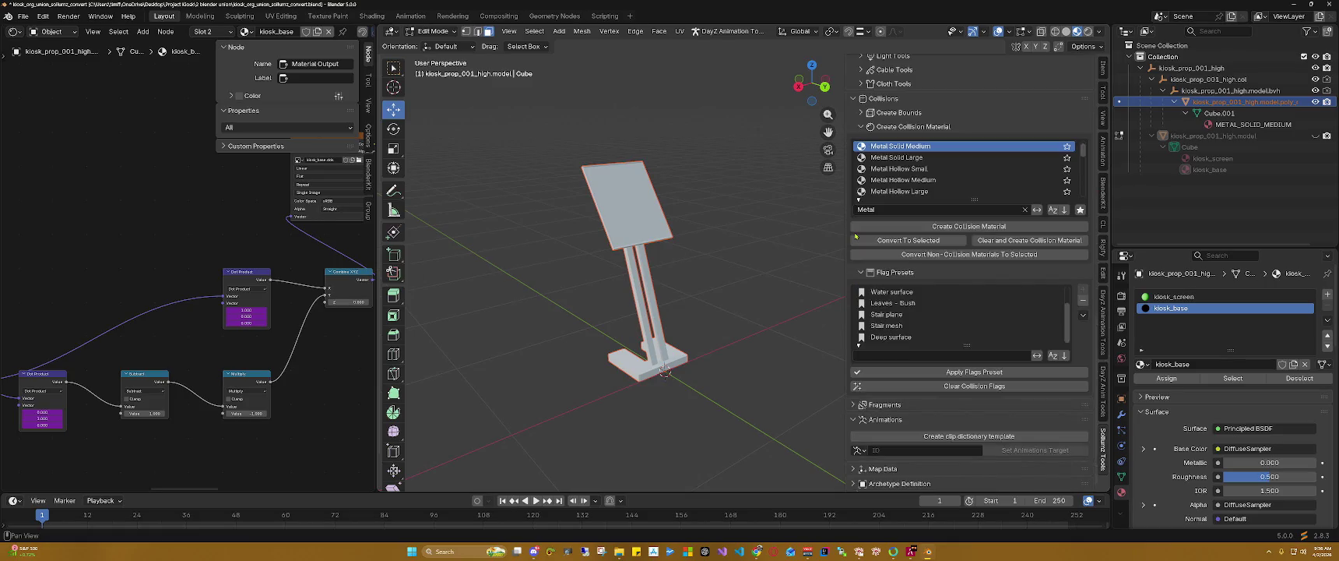
scroll(861, 275, "up", 4)
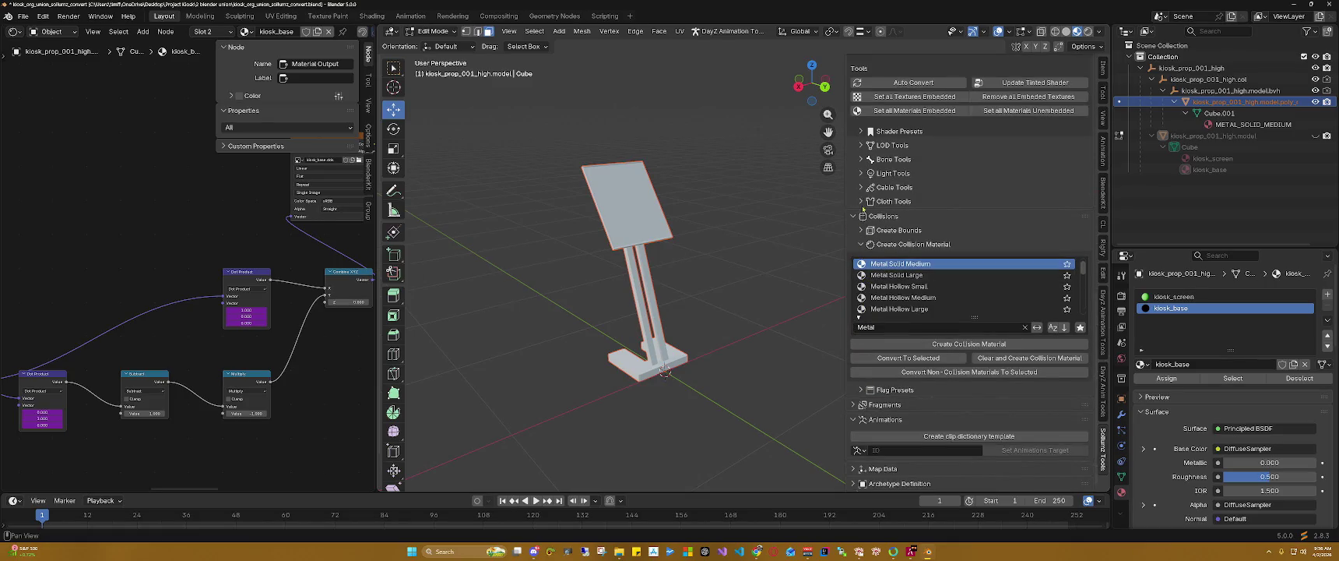
left_click(861, 131)
left_click(862, 134)
left_click(862, 215)
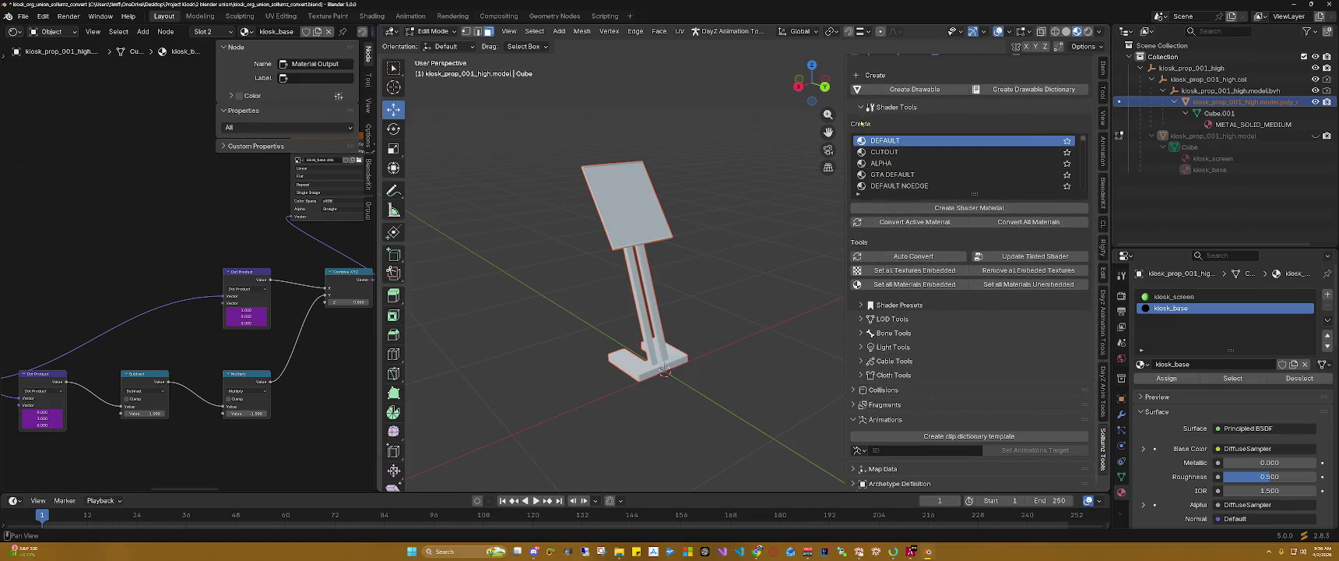
left_click(861, 107)
scroll(886, 142, "up", 3)
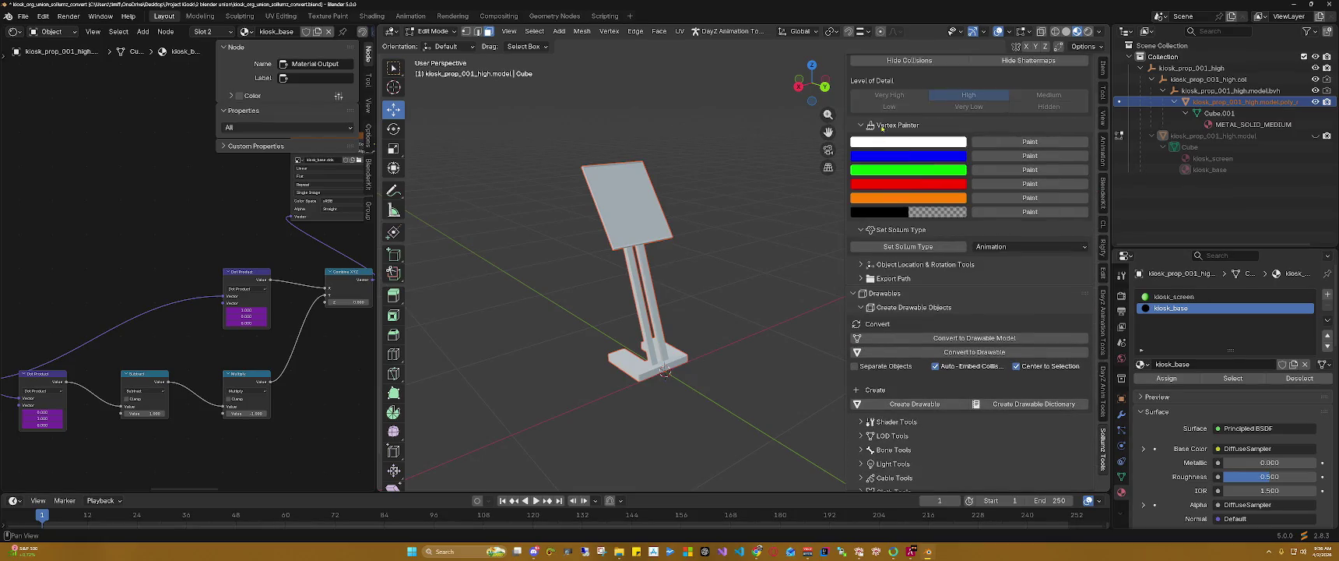
left_click(864, 126)
left_click(862, 140)
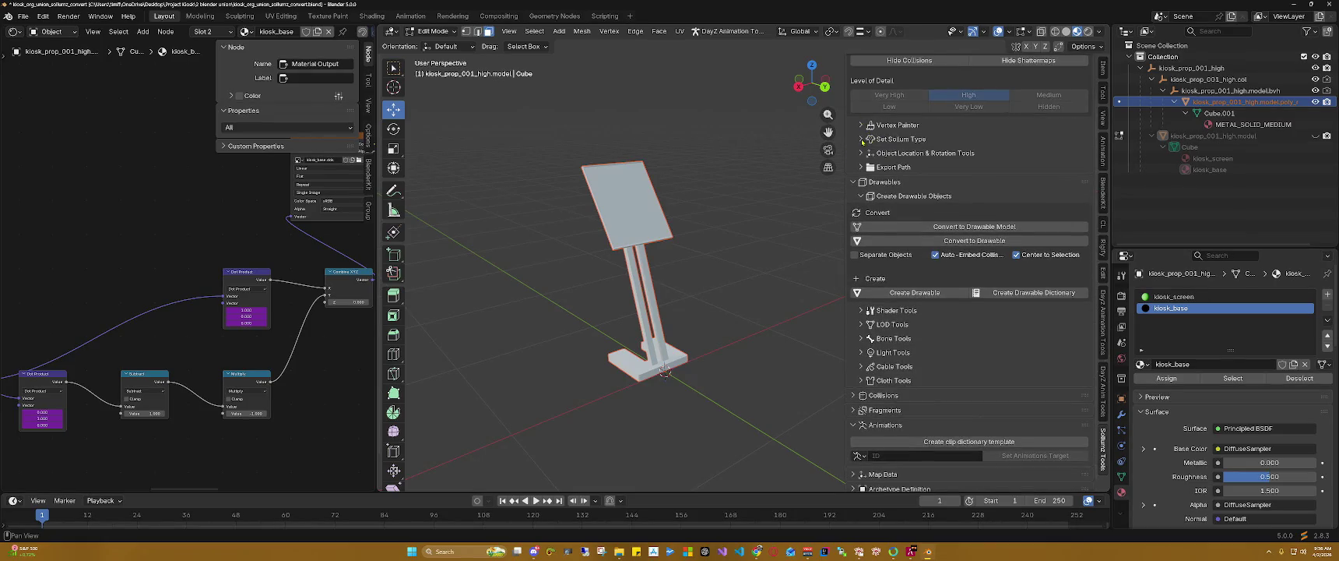
left_click(854, 182)
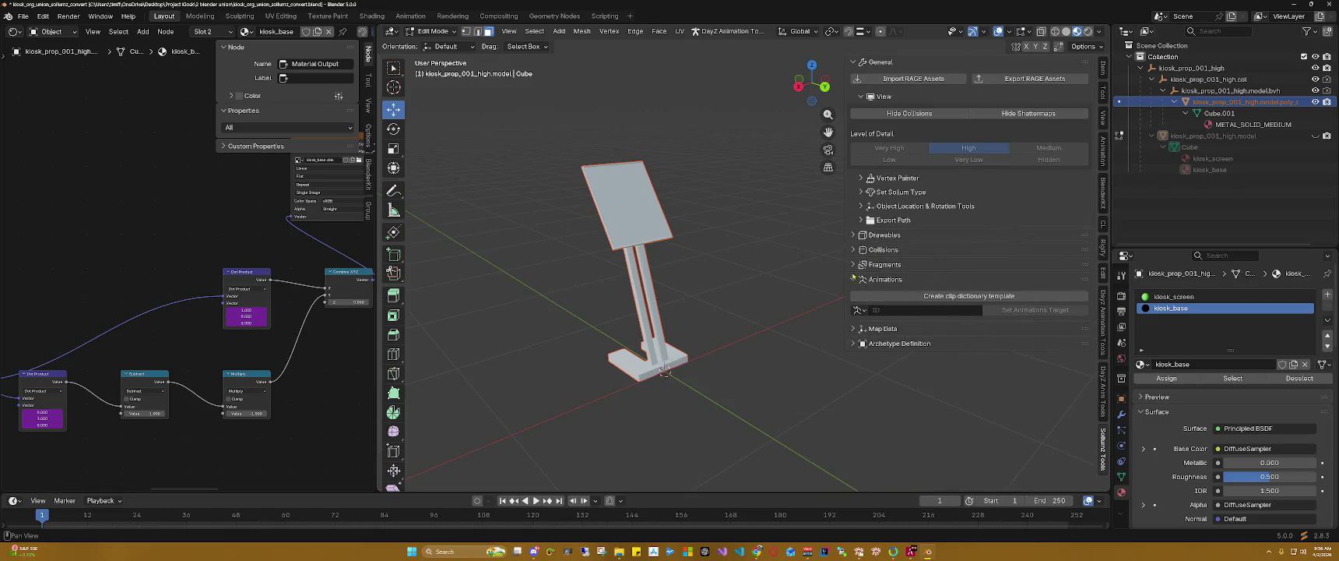
Step: Expand Archetype Definition and delete all four kiosk archetypes from kiosk_prop_archetype
left_click(853, 344)
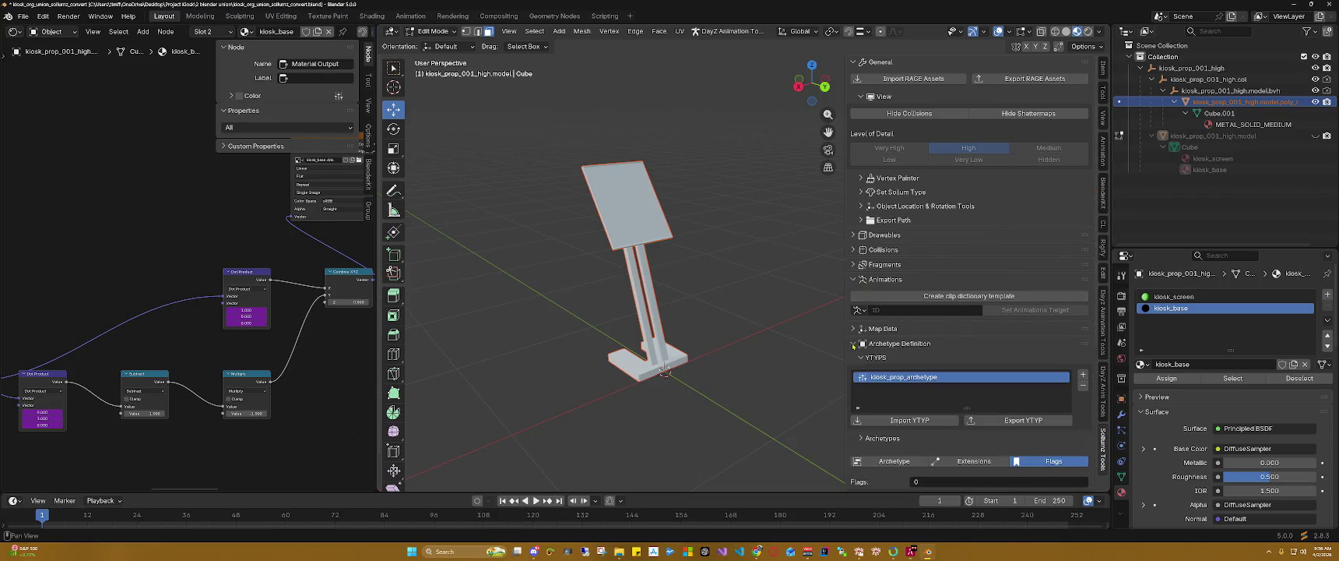
scroll(854, 345, "down", 1)
scroll(911, 359, "down", 1)
scroll(974, 372, "down", 2)
scroll(973, 366, "up", 1)
left_click(893, 304)
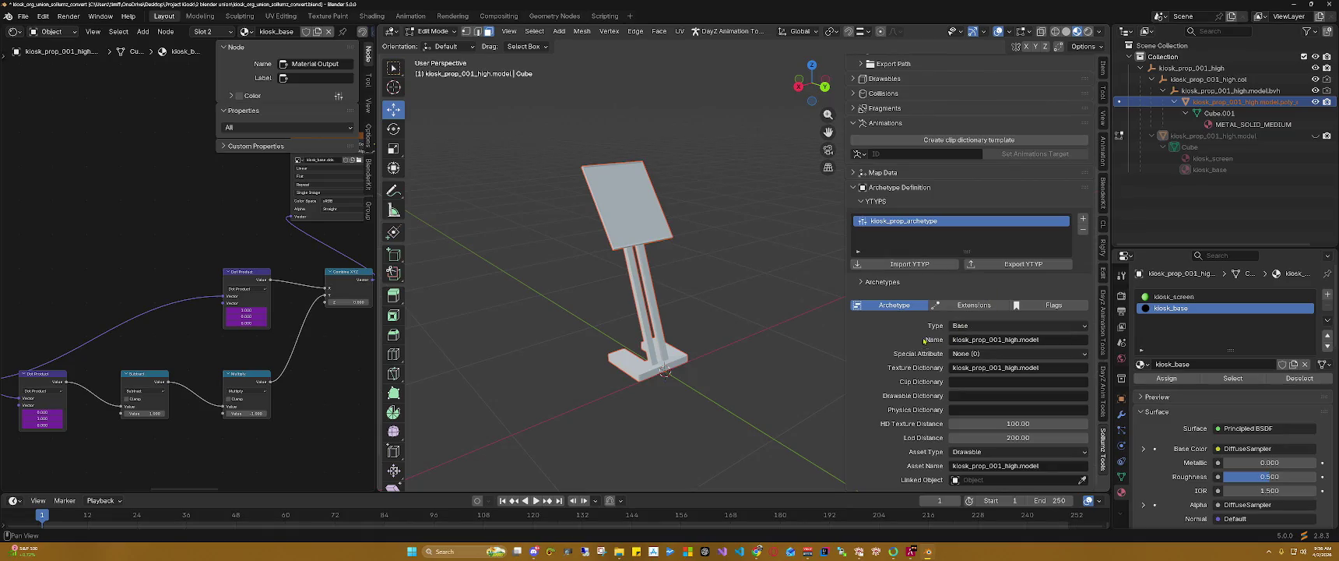
left_click(861, 282)
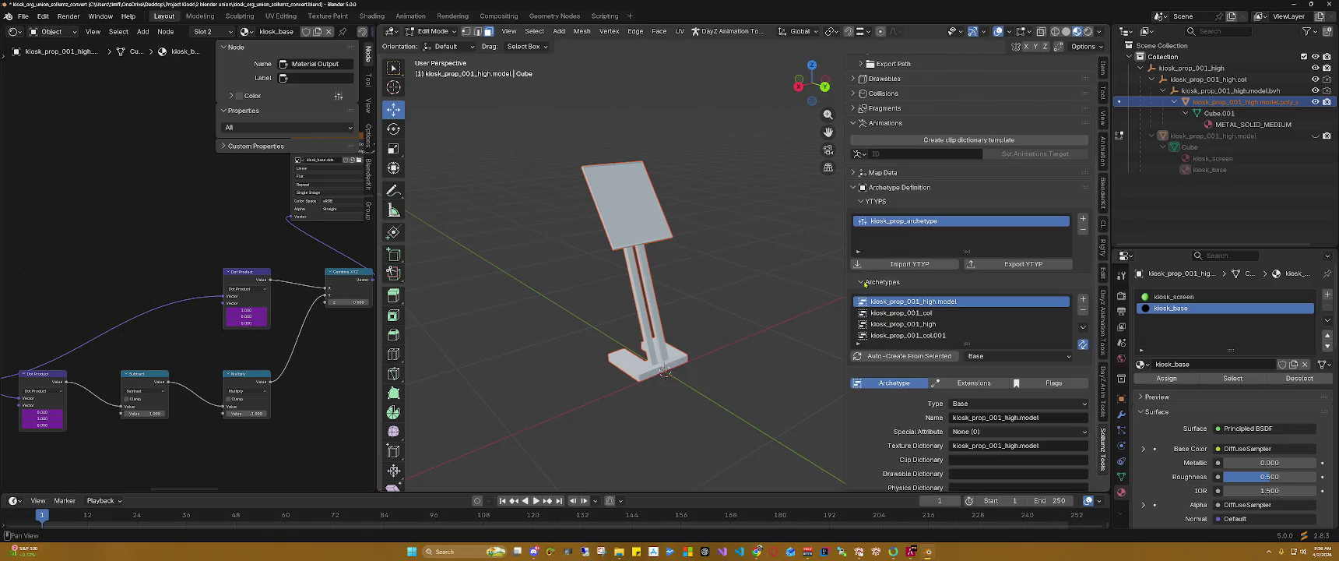
left_click(1077, 312)
left_click(1077, 313)
left_click(1076, 312)
left_click(1077, 312)
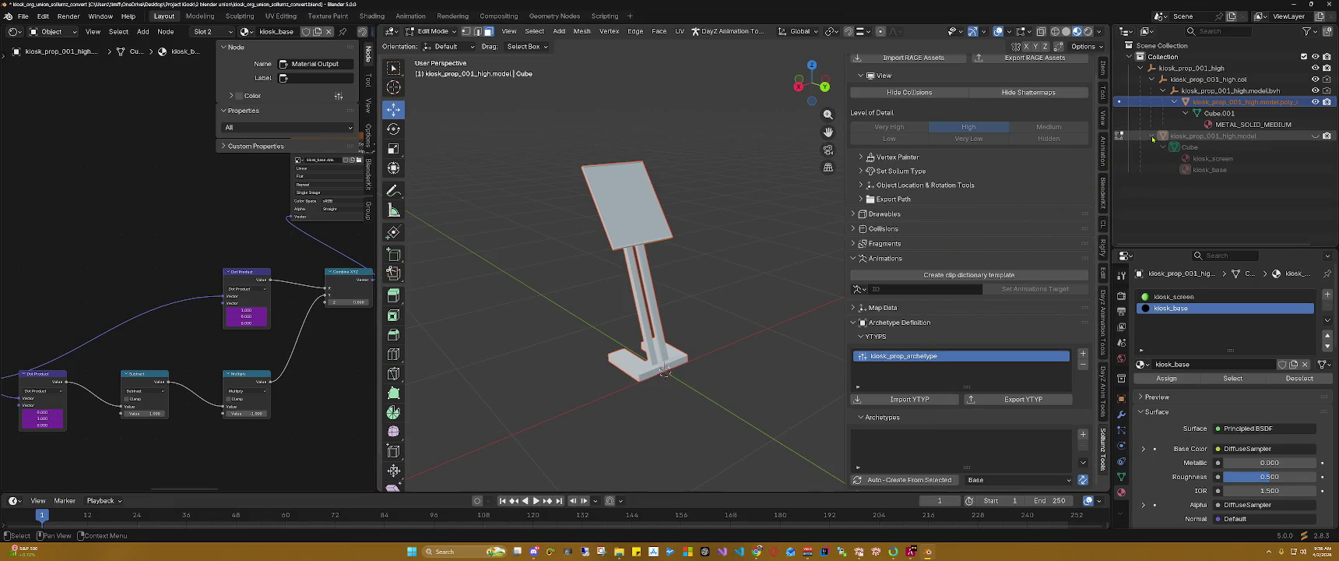
Step: Select the whole kiosk_prop_001_high mesh and auto-create a Base archetype from it
left_click(1315, 136)
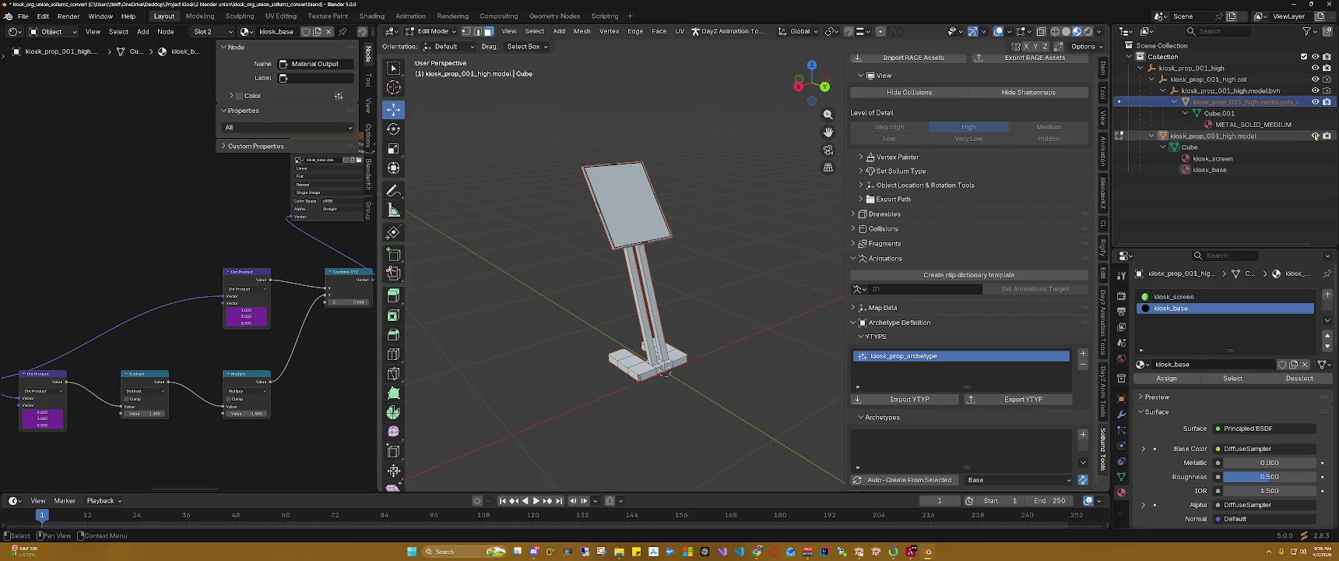
left_click(1224, 136)
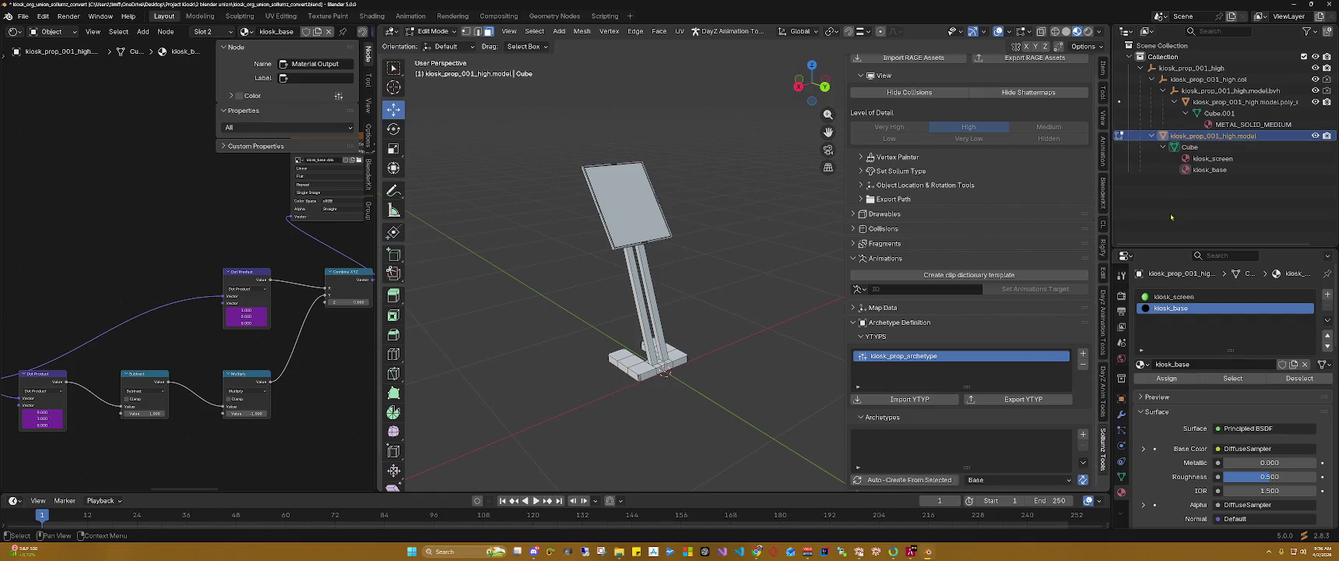
left_click(1182, 69)
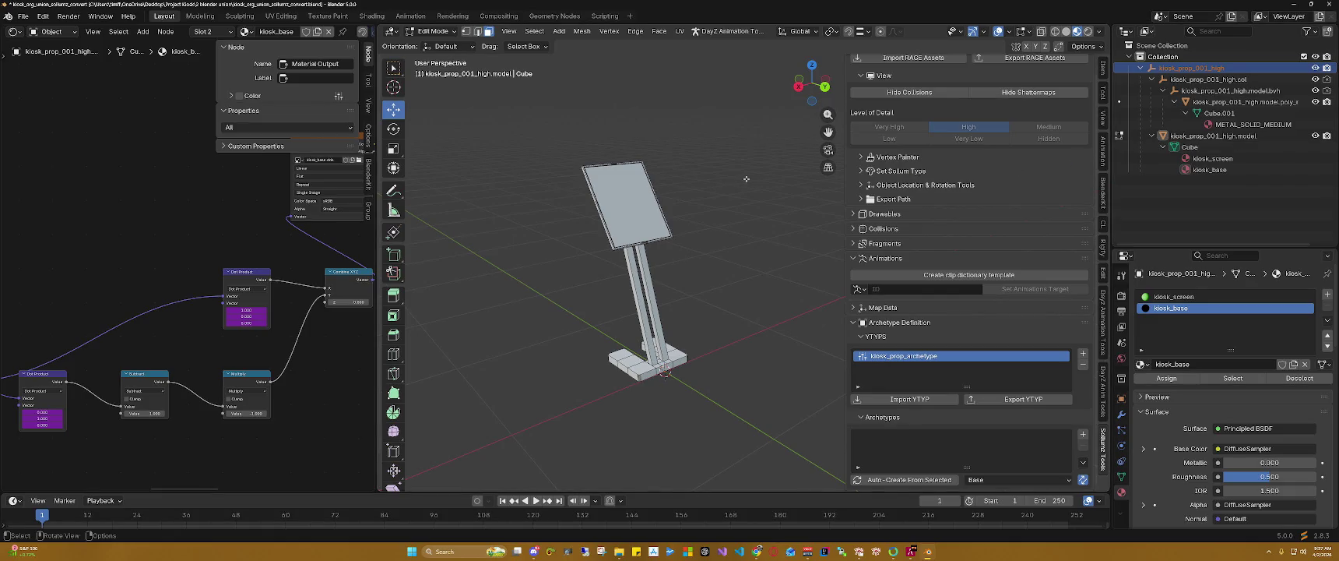
key("a")
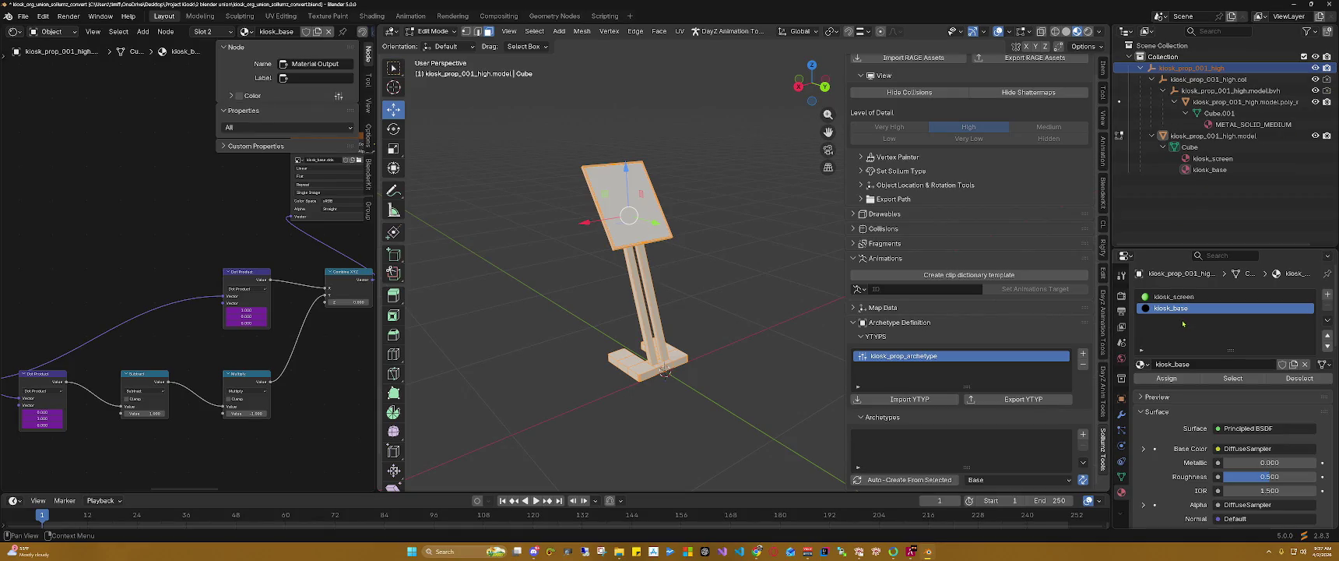
left_click(907, 480)
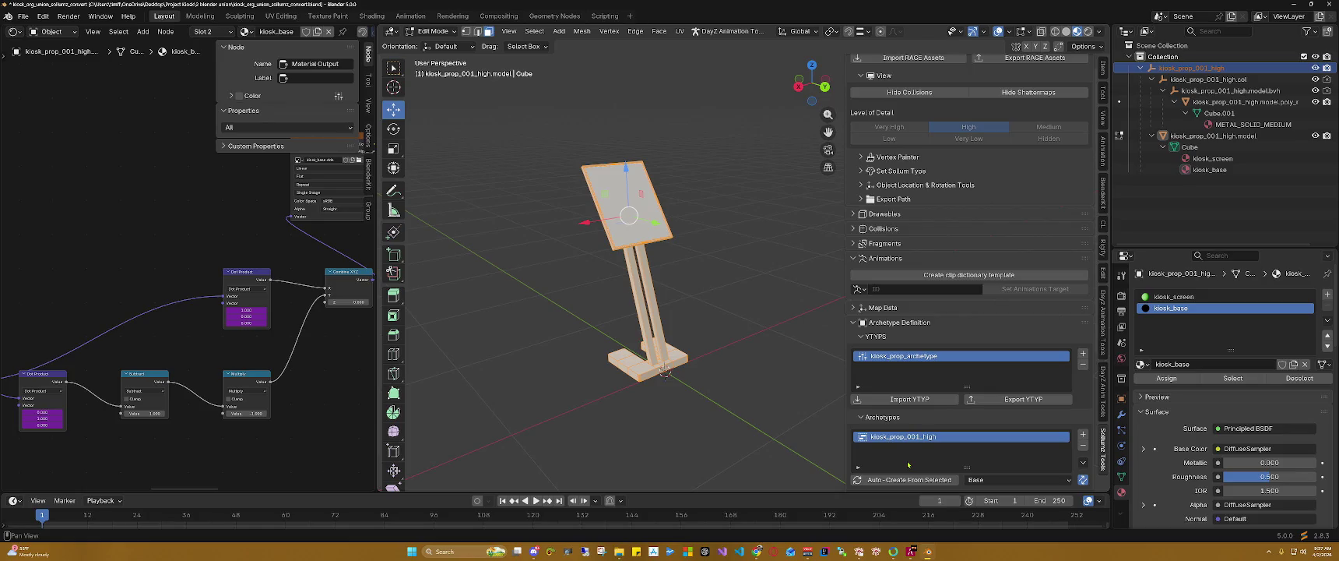
scroll(908, 464, "down", 1)
scroll(934, 460, "down", 1)
Step: Flag the kiosk_prop_001_high archetype as Static (Flags 32)
scroll(1004, 447, "down", 1)
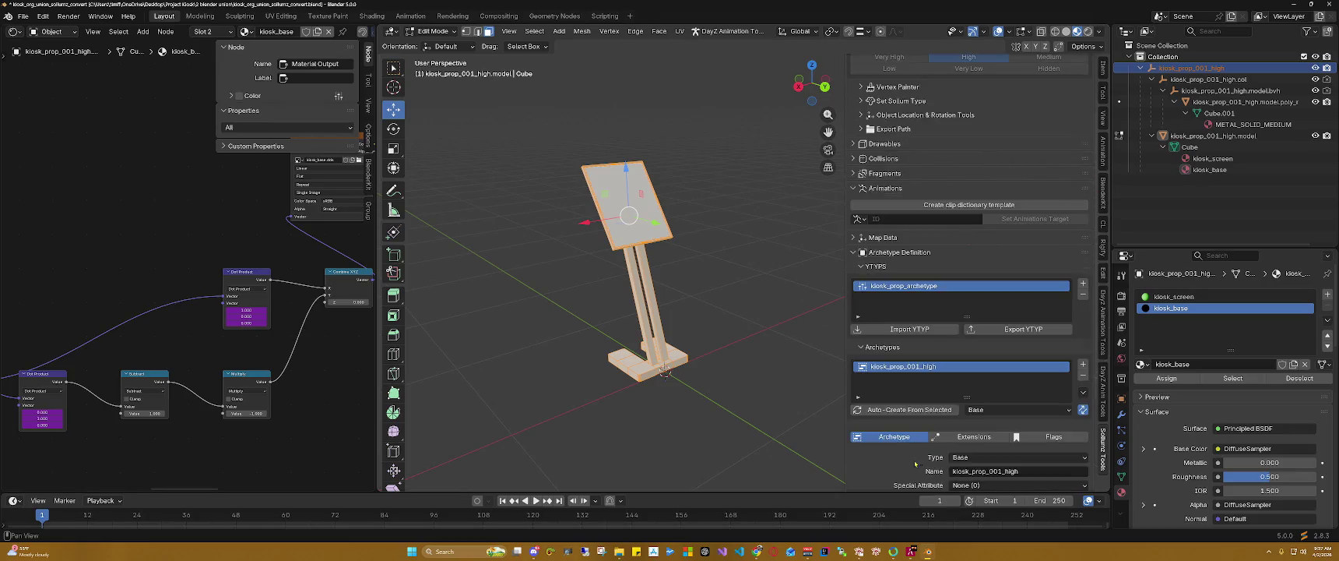
left_click(1029, 438)
scroll(997, 438, "down", 1)
scroll(973, 437, "down", 2)
scroll(949, 436, "down", 2)
left_click(917, 376)
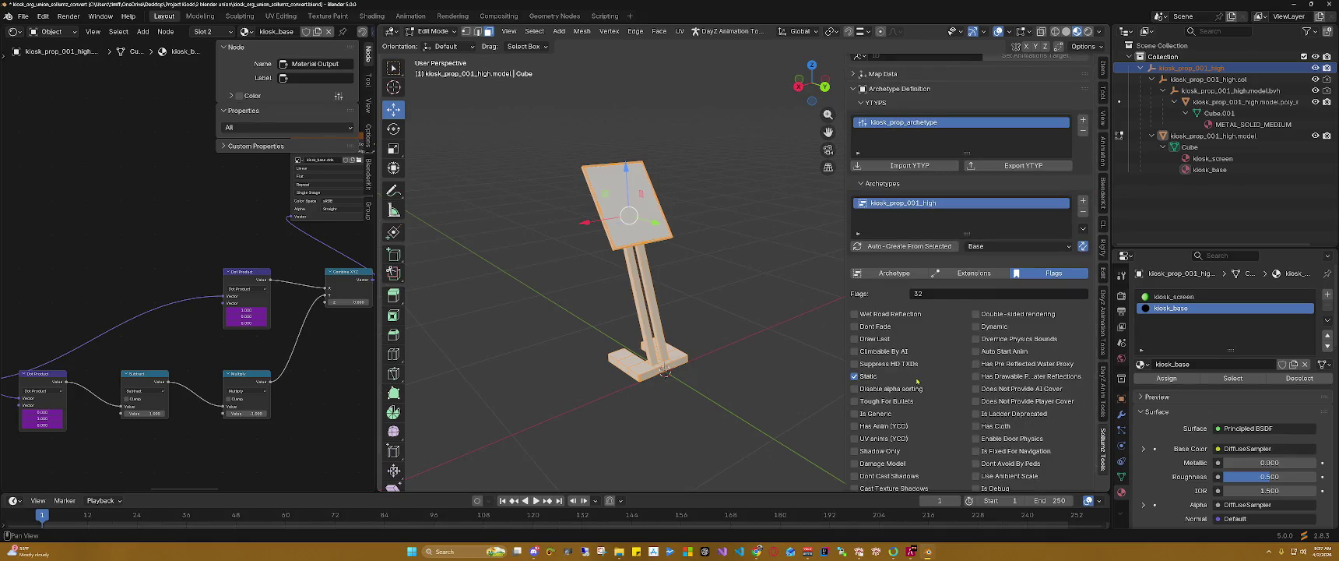
scroll(952, 367, "up", 1)
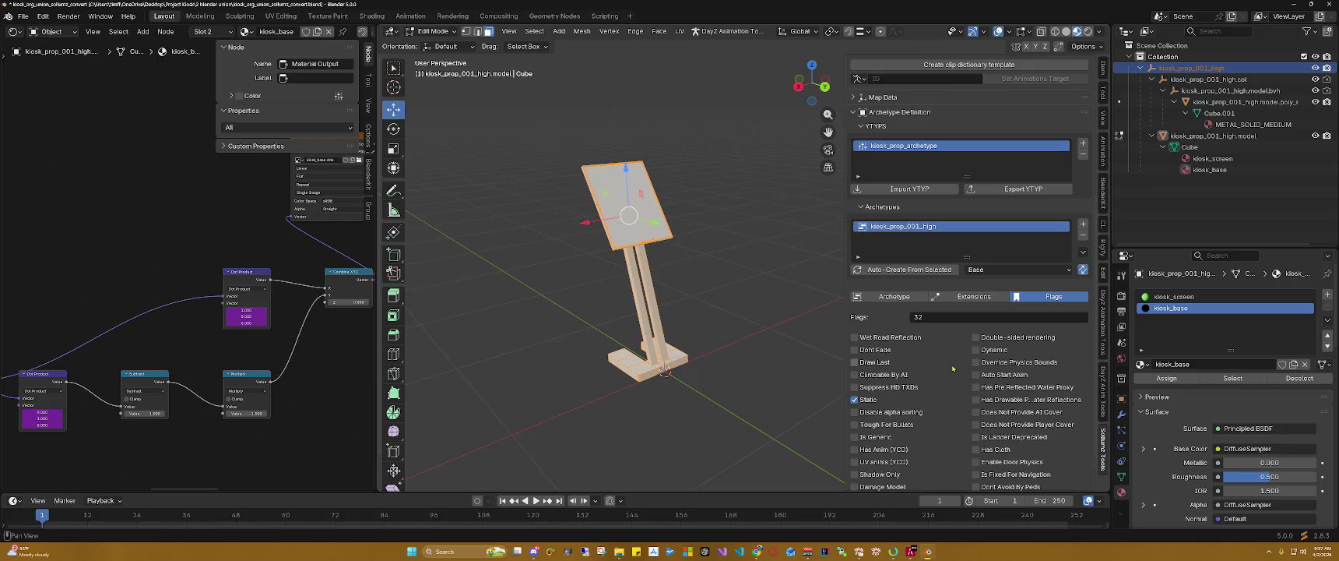
scroll(952, 367, "down", 2)
scroll(952, 368, "up", 4)
scroll(952, 367, "up", 4)
scroll(952, 367, "up", 1)
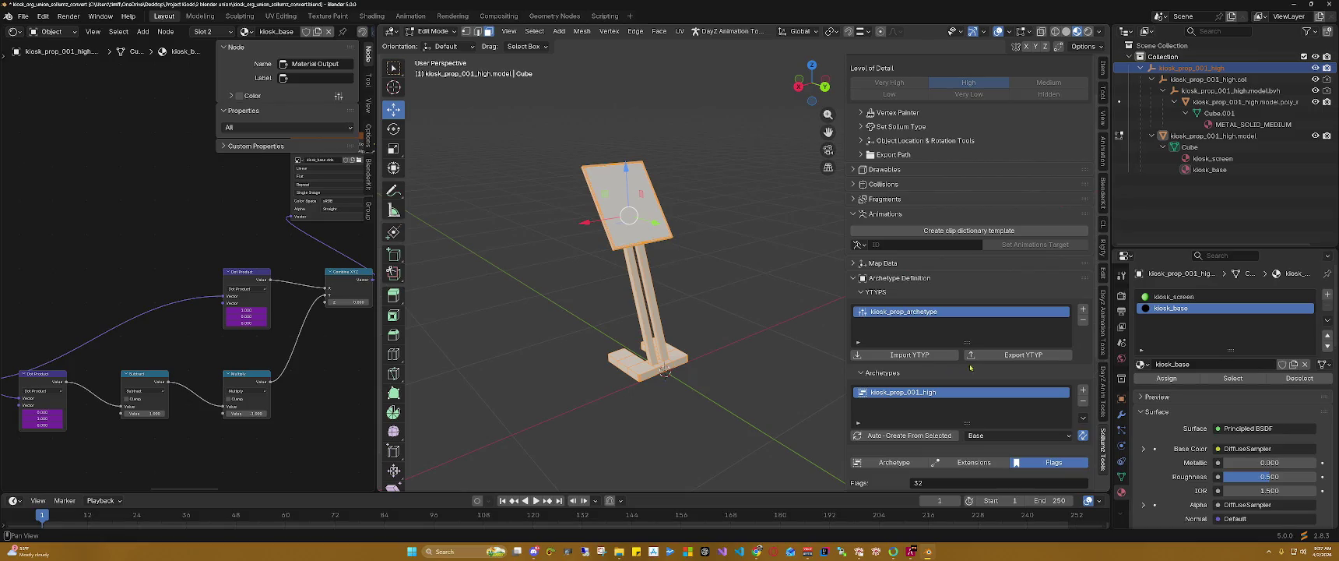
Step: Export kiosk_prop_archetype as a YTYP into Project Kiosk/5 export from blender
left_click(1018, 356)
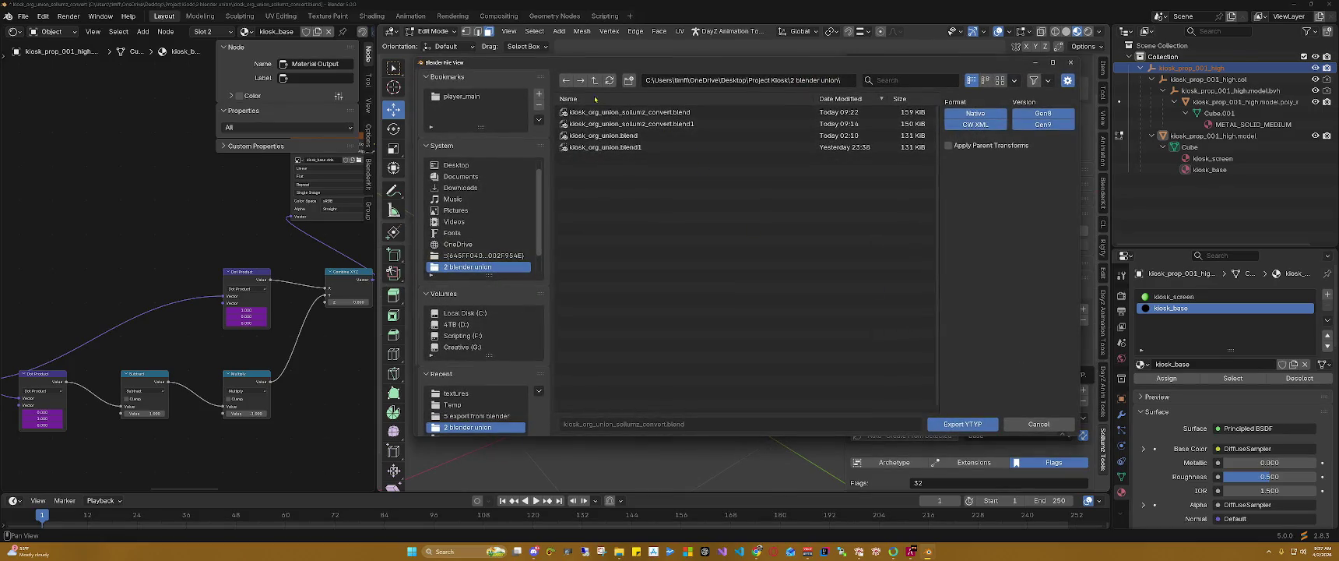
left_click(594, 80)
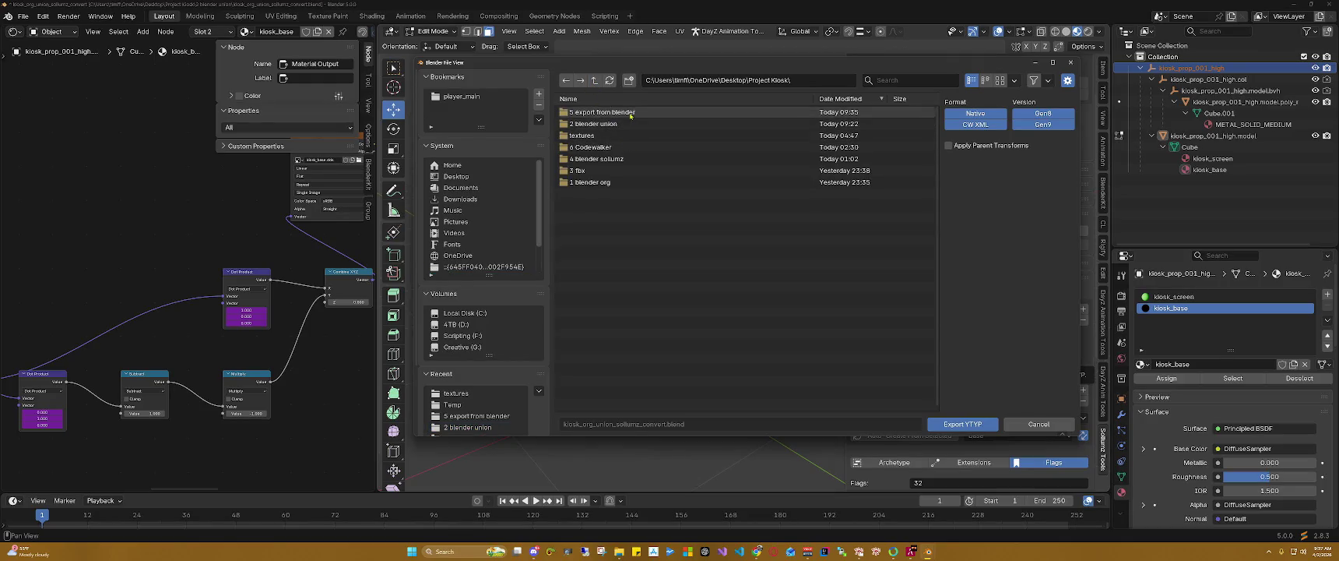
left_click(630, 113)
left_click(962, 423)
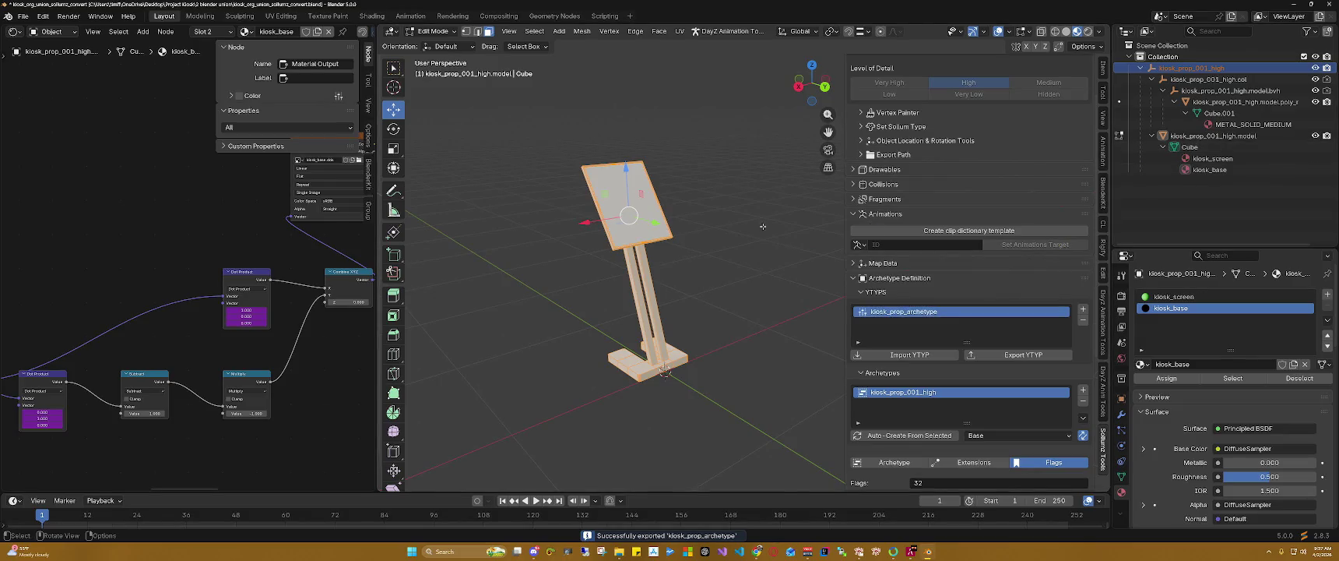
Step: Dismiss the rip error, return the kiosk to Object Mode and select every scene object
key("v")
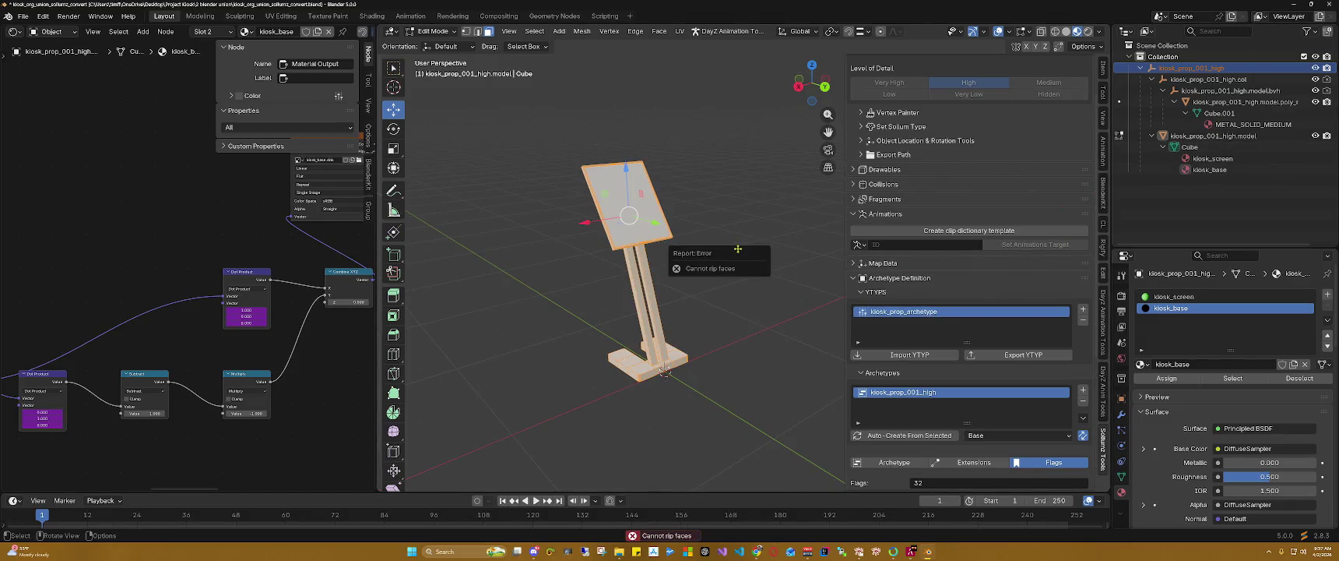
key("v")
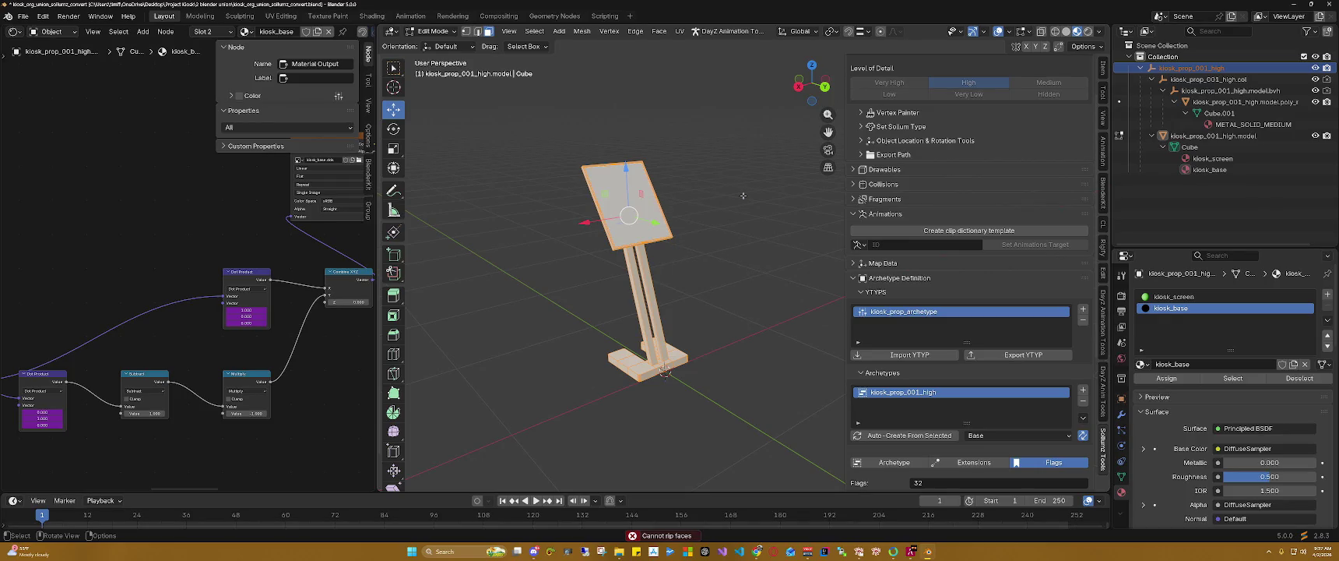
left_click(689, 150)
left_click(436, 31)
left_click(436, 41)
left_click(725, 168)
key("a")
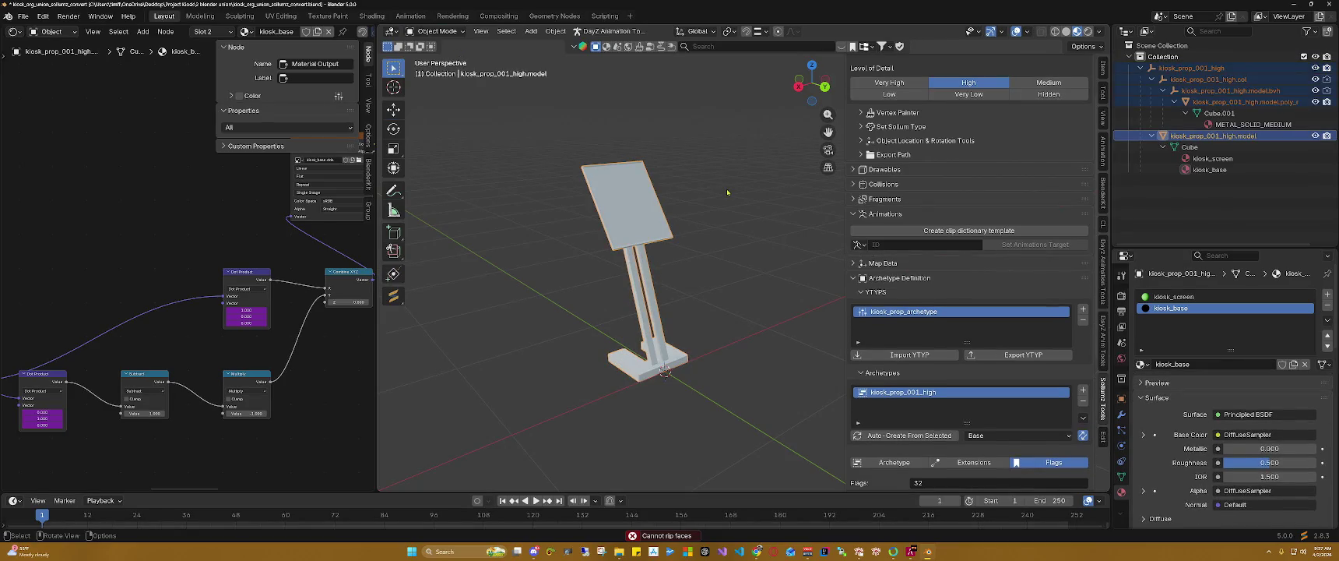
Step: Export the selection as RAGE assets into the 5 export from blender folder
key("ctrl+shift+s")
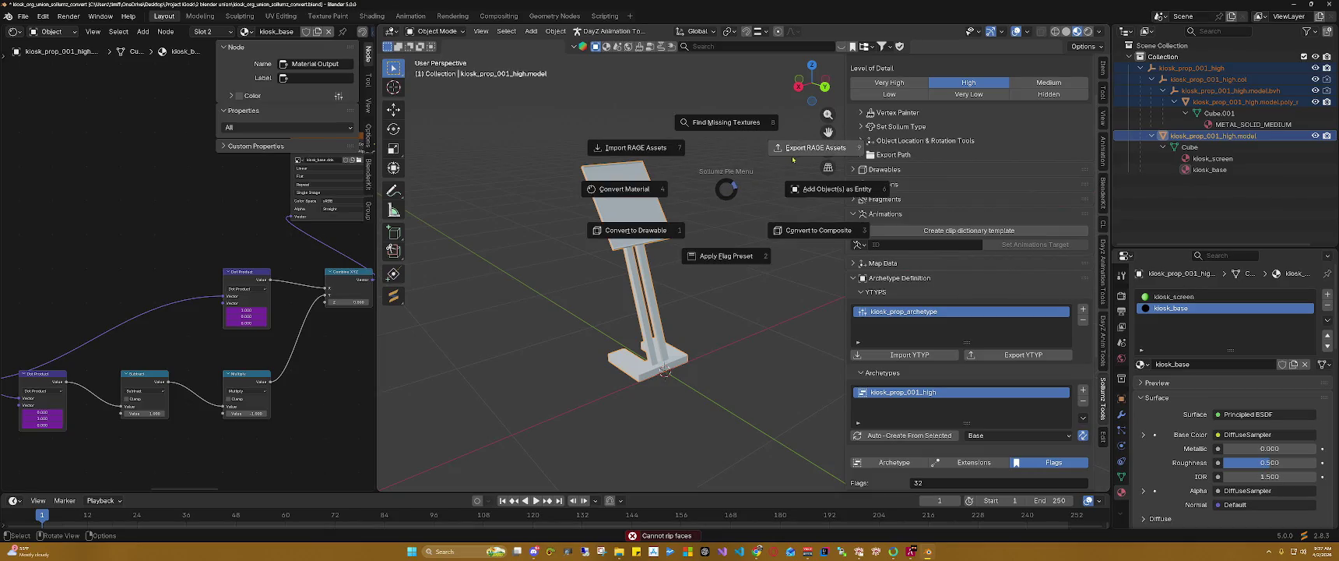
left_click(815, 148)
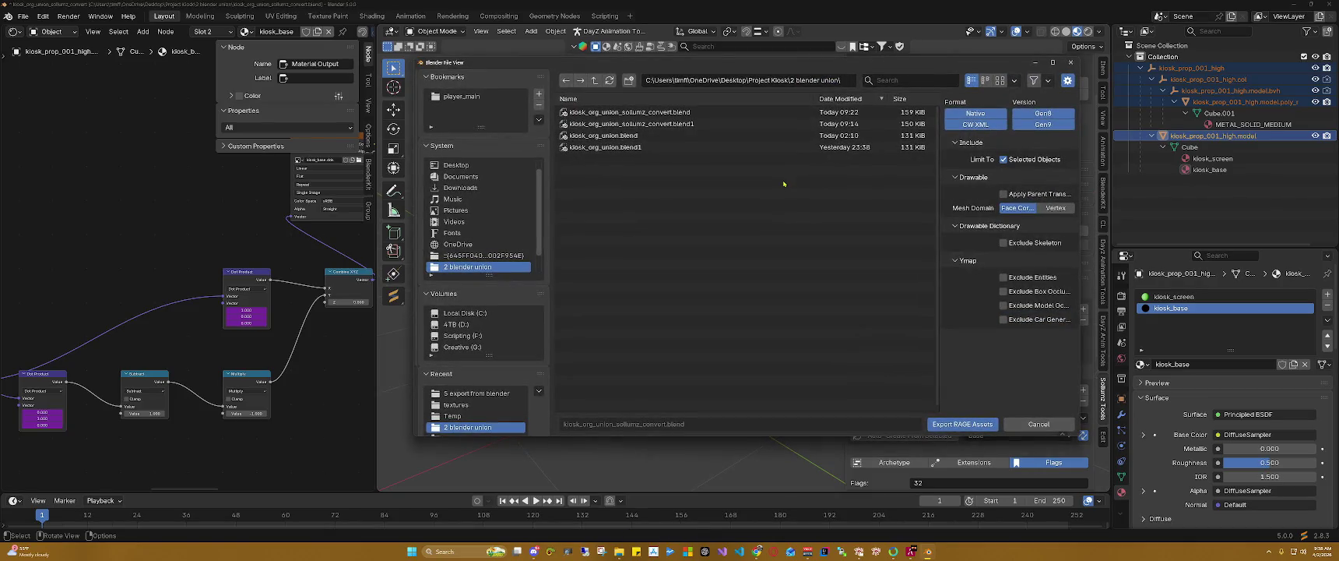
left_click(594, 80)
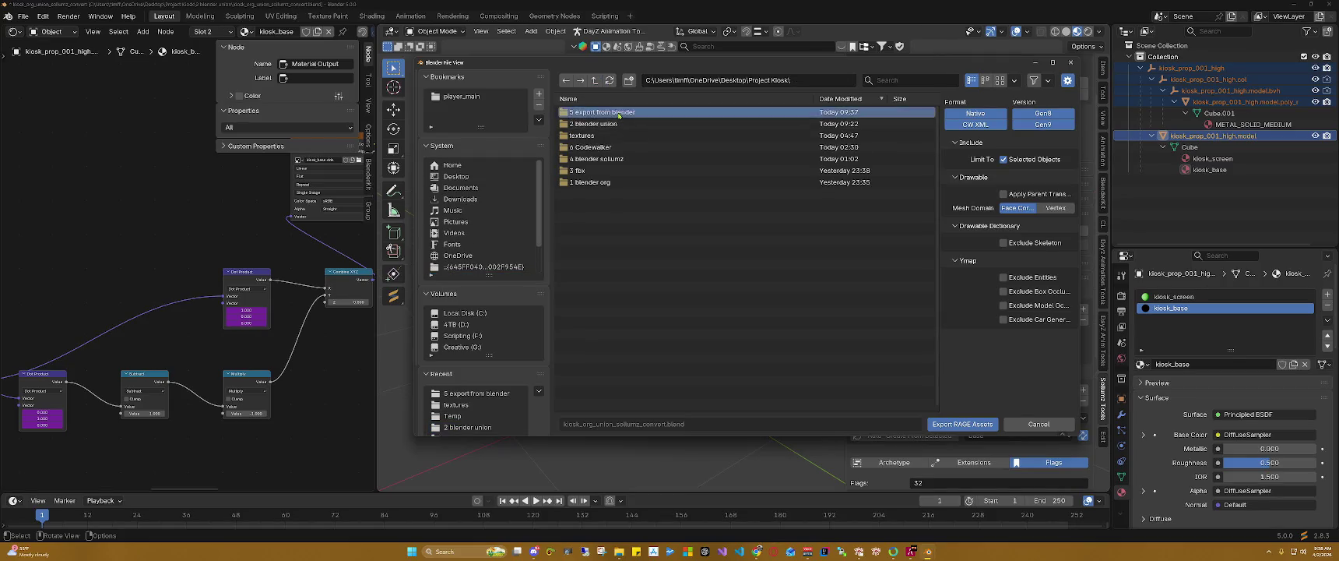
double_click(591, 112)
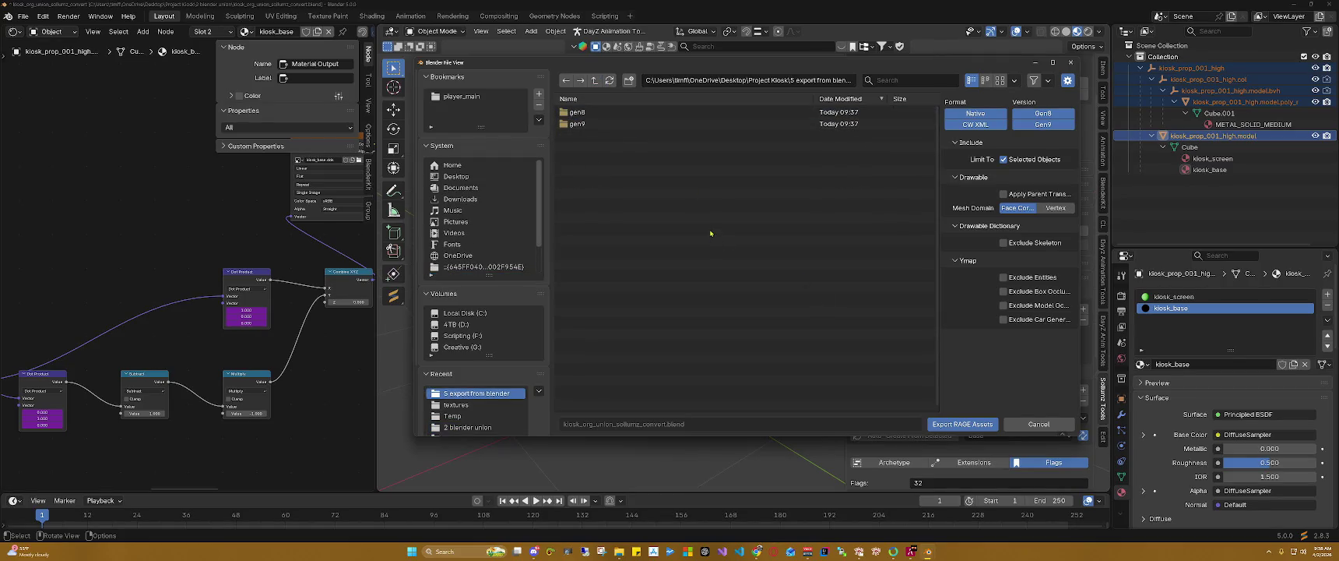
left_click(962, 424)
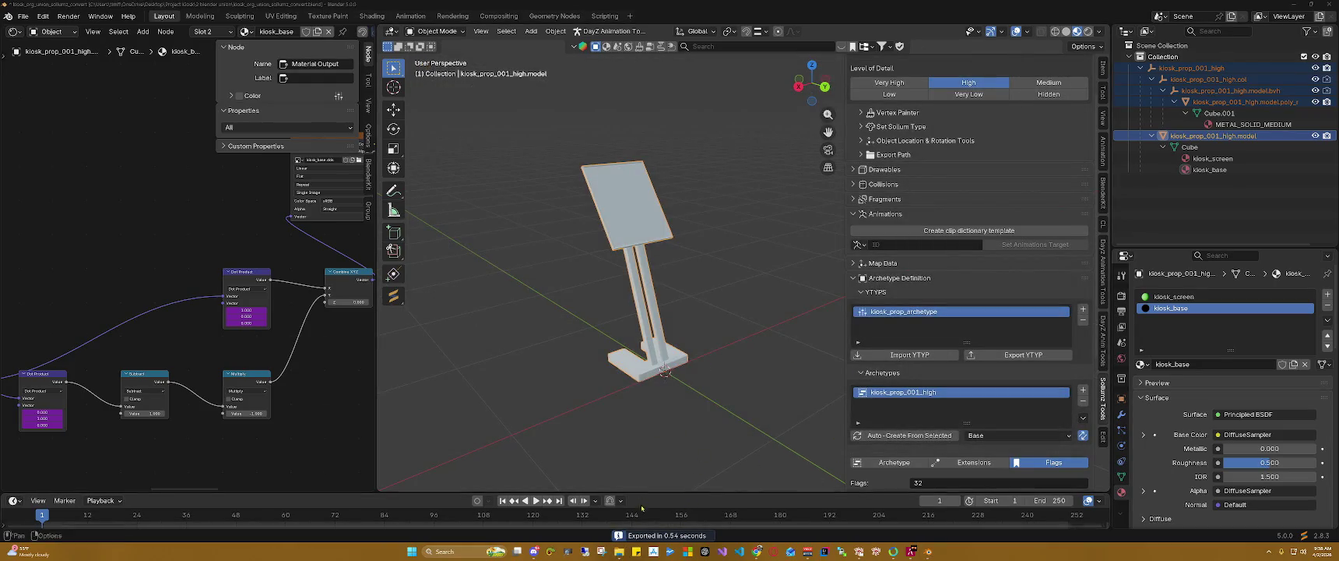
left_click(620, 551)
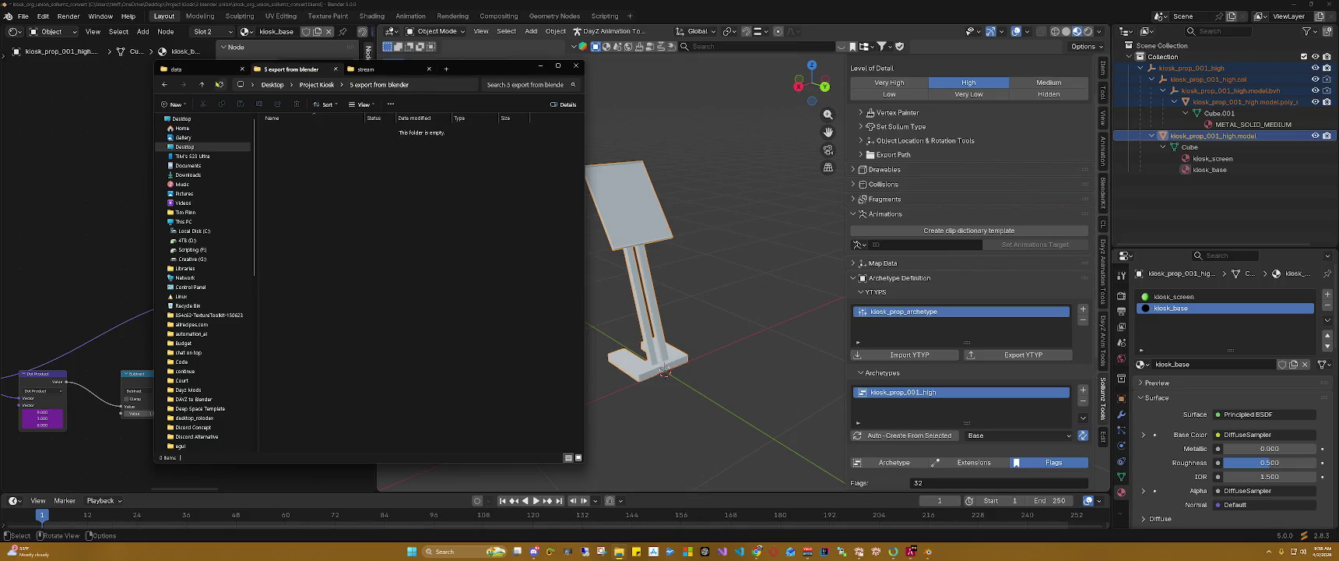
Step: Refresh the export folder, peek into gen8, then open gen9 showing the kiosk YDR and YTYP files
left_click(221, 84)
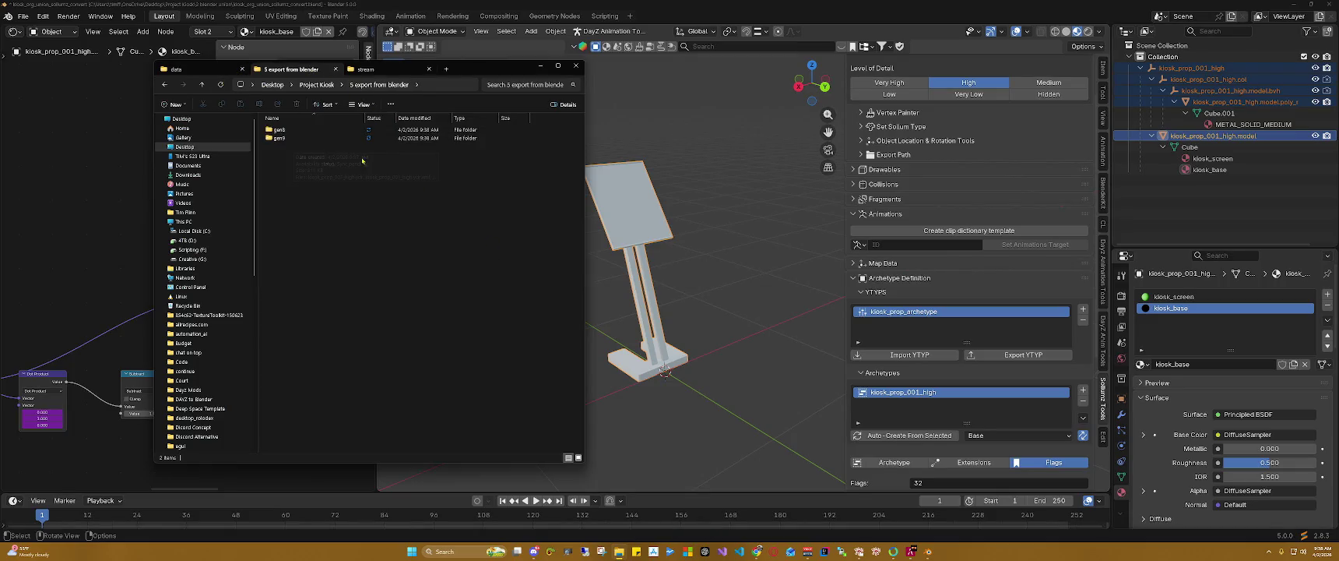
double_click(312, 130)
left_click(165, 84)
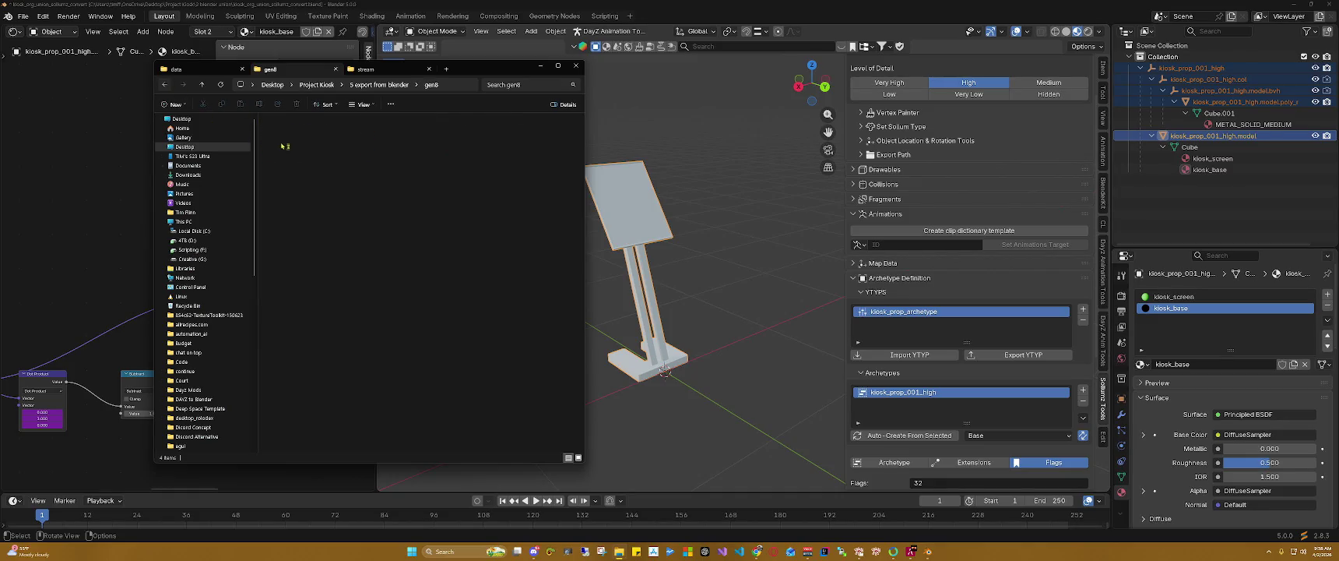
double_click(284, 141)
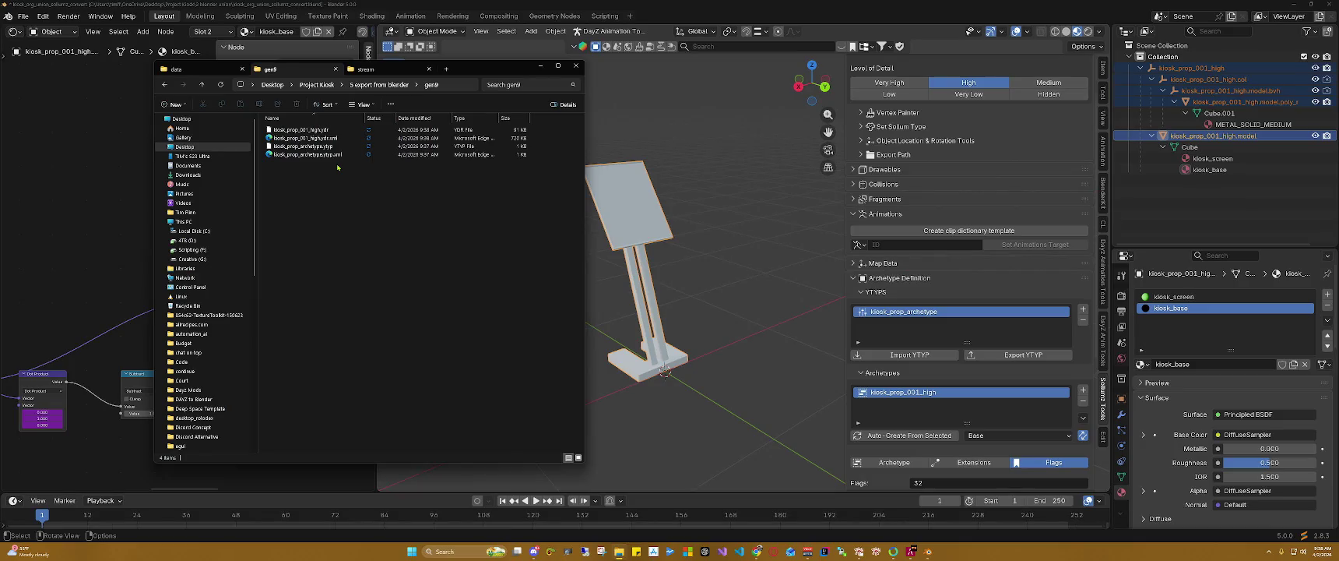
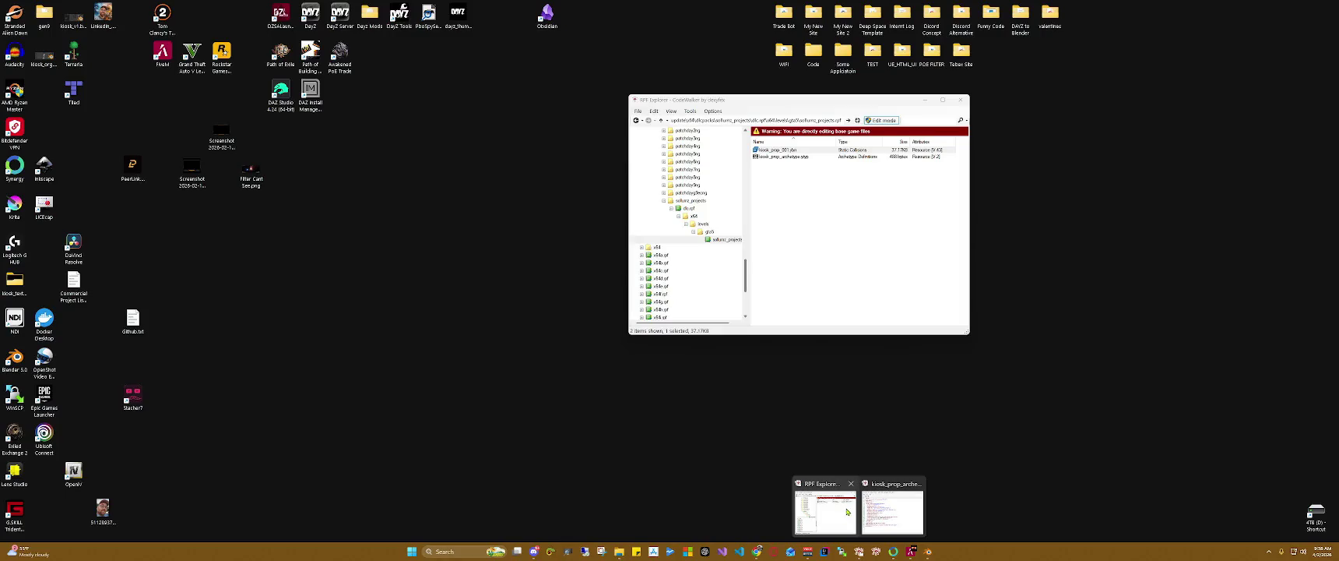
Step: Delete the two old kiosk files from the RPF archive
left_click(847, 512)
left_click_drag(789, 189, 784, 164)
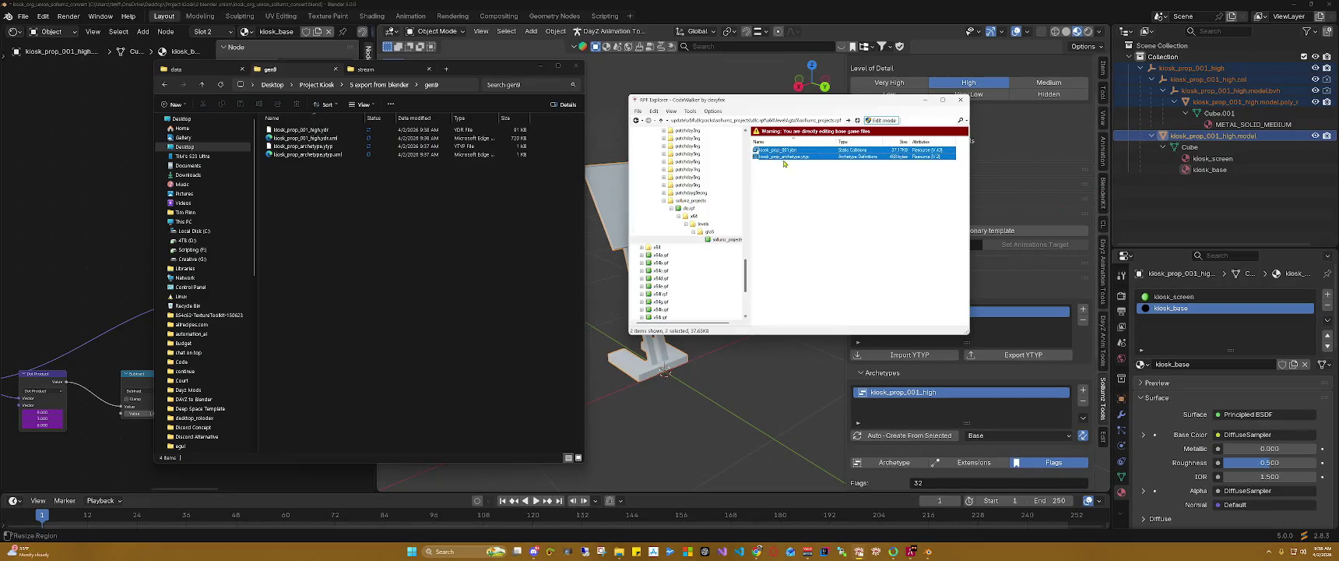
right_click(783, 158)
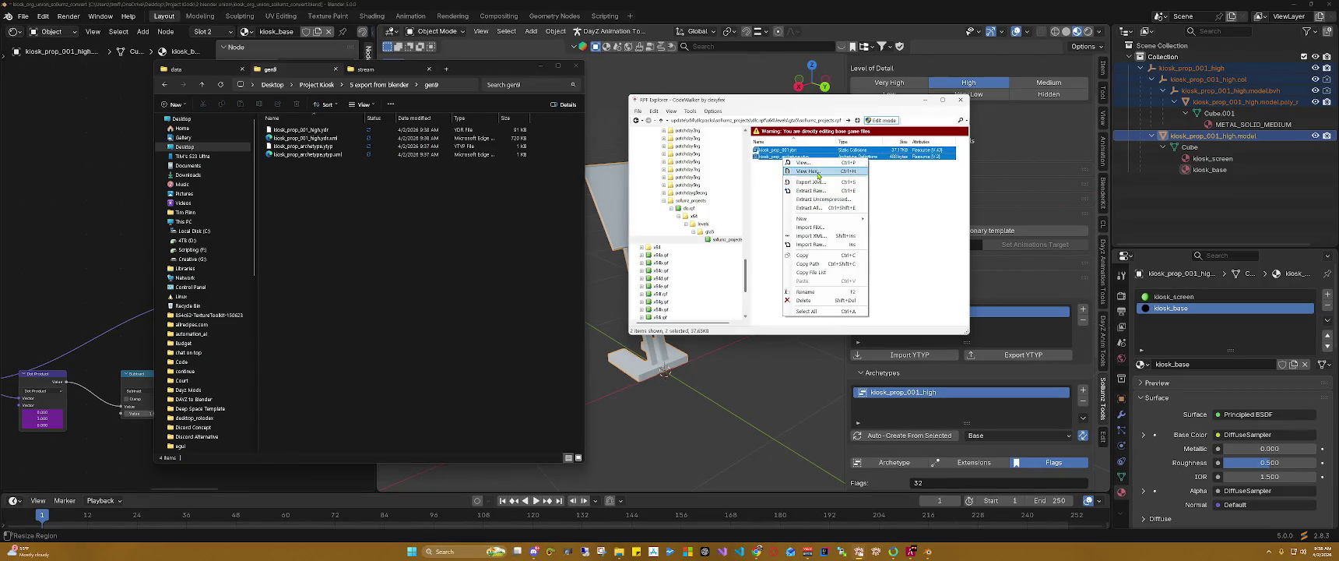
left_click(827, 300)
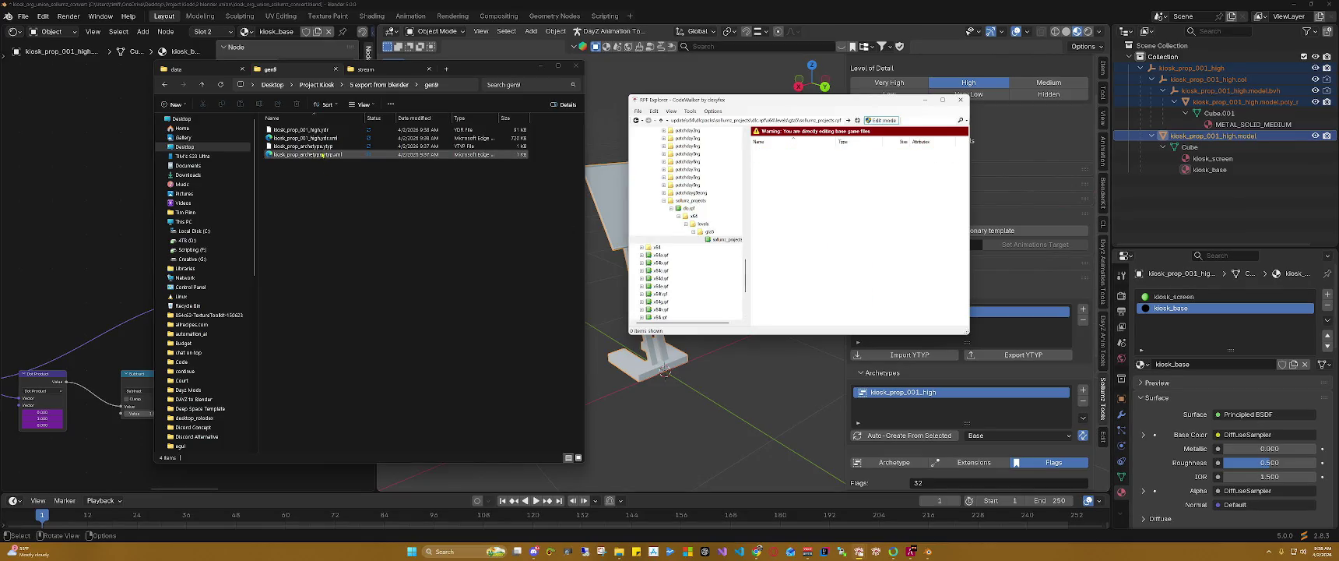
Step: Add kiosk_prop_archetype.ytyp and kiosk_prop_001_high.ydr to the archive and open the .ydr in the viewer
left_click_drag(321, 155, 817, 194)
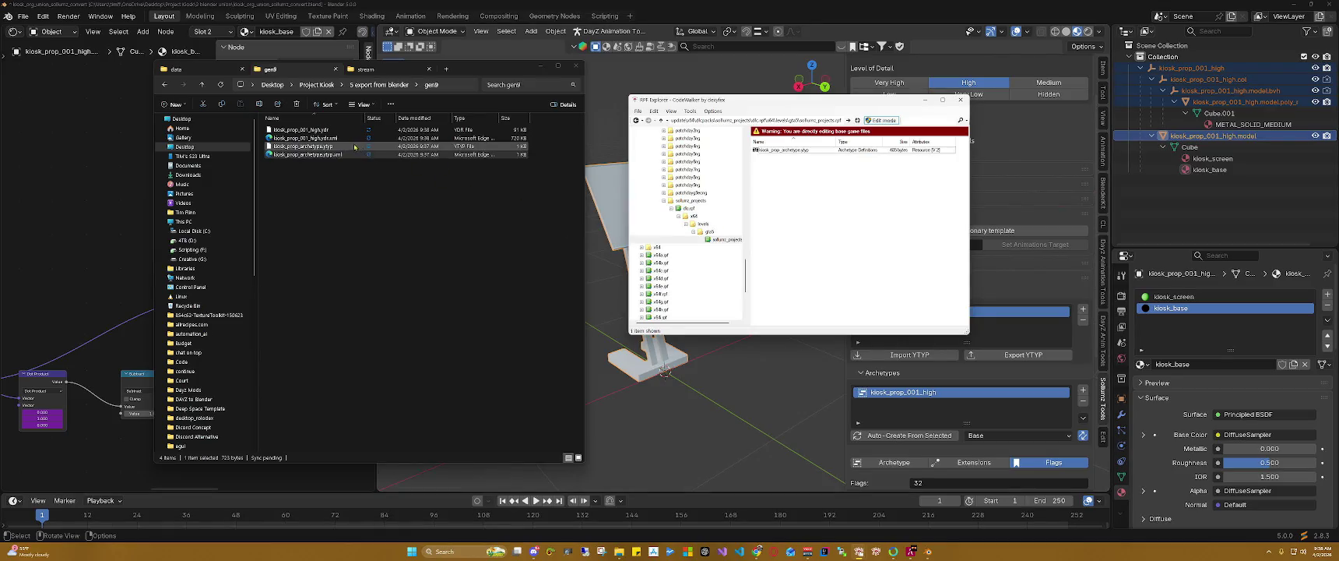
left_click_drag(338, 142, 856, 238)
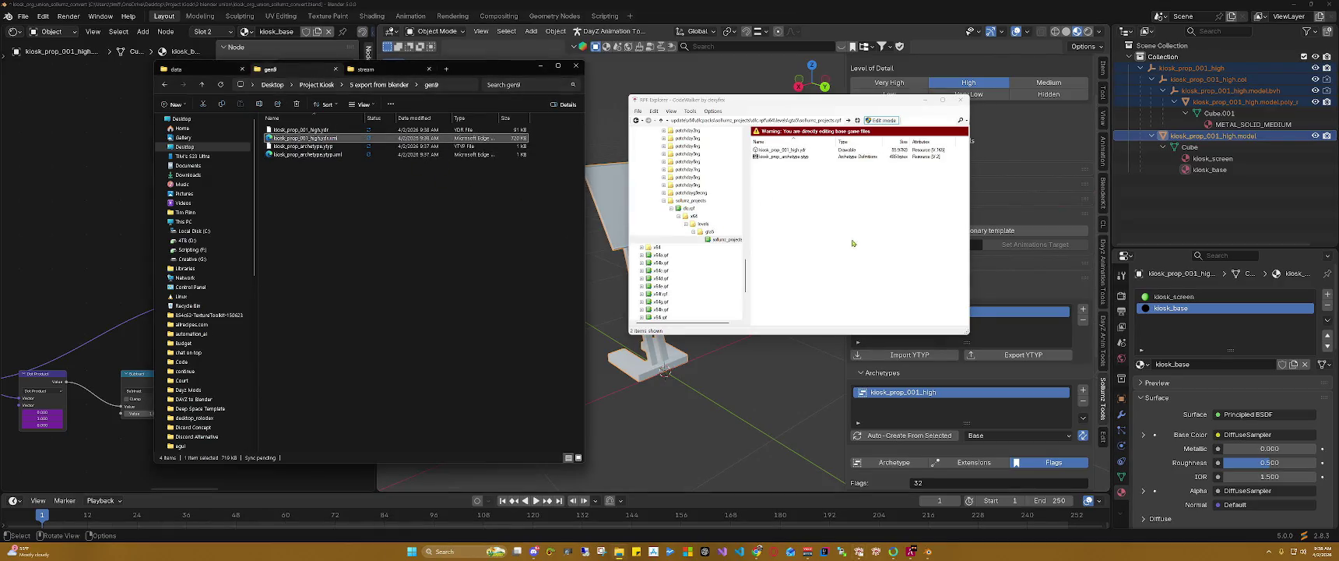
double_click(787, 149)
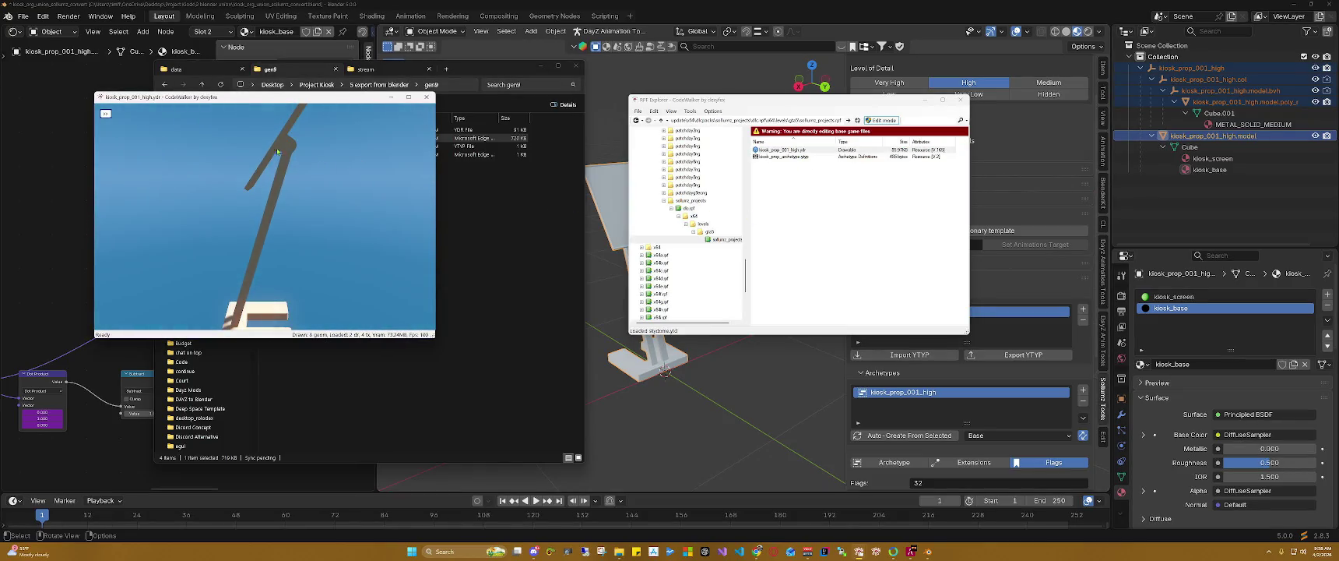
Step: Show the geometry panel, maximize the viewer and orbit around the kiosk sign, posts and base
left_click(105, 113)
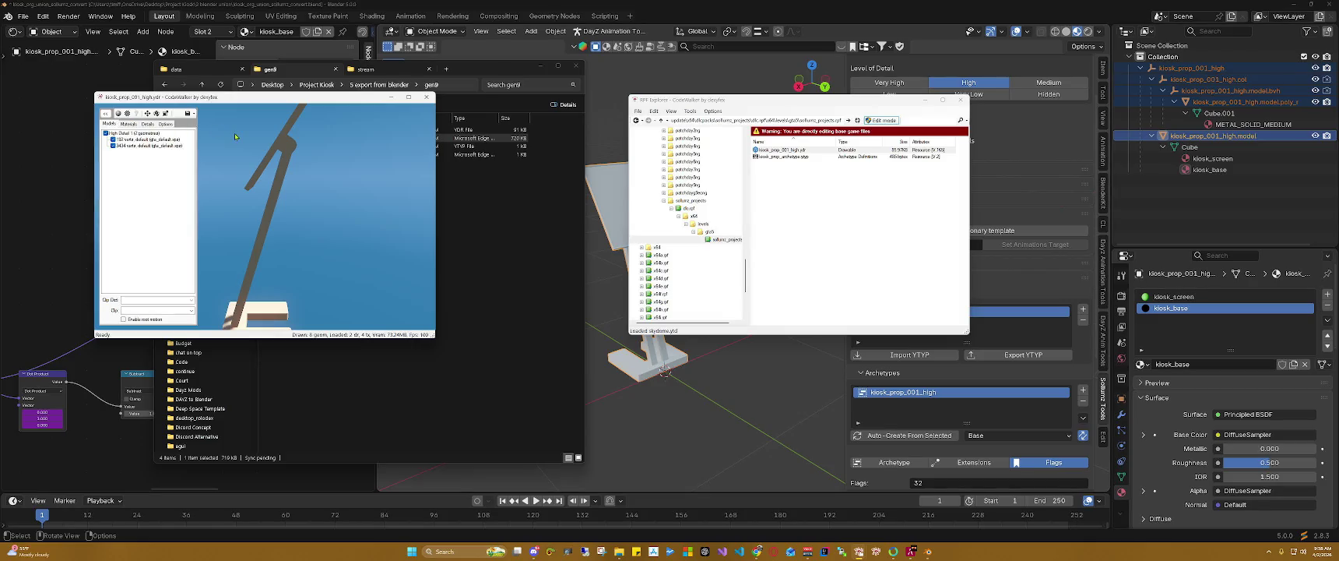
left_click(408, 98)
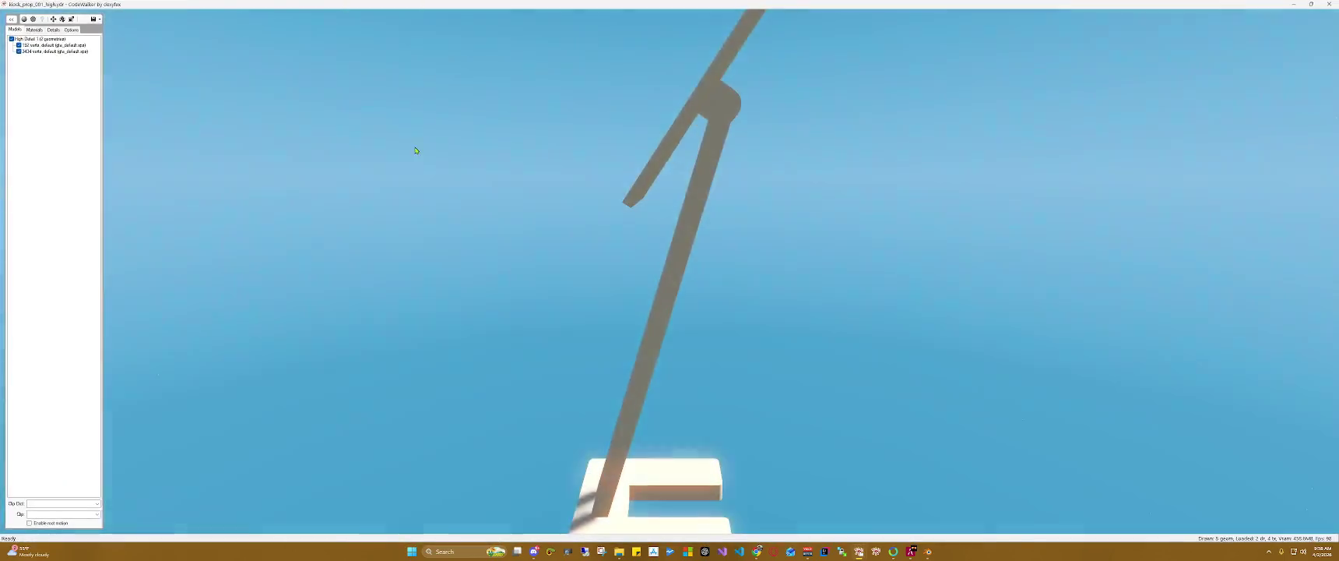
left_click_drag(617, 193, 706, 279)
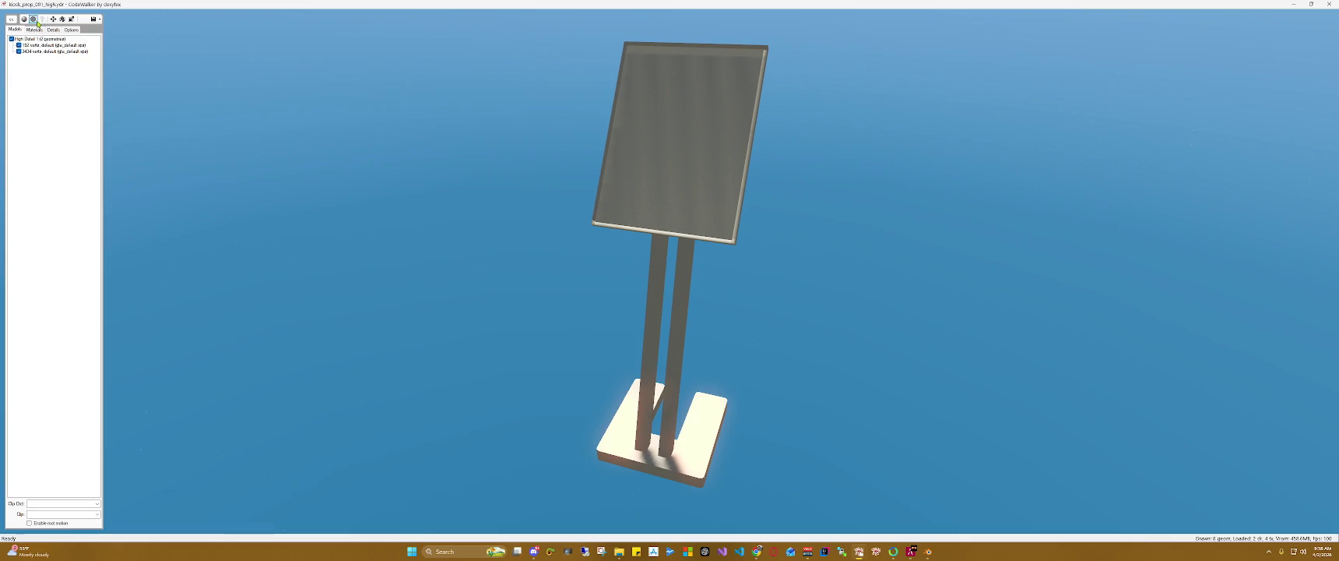
Step: Check textures (no embedded dictionary) and the Material Editor, then close the viewer
left_click(34, 19)
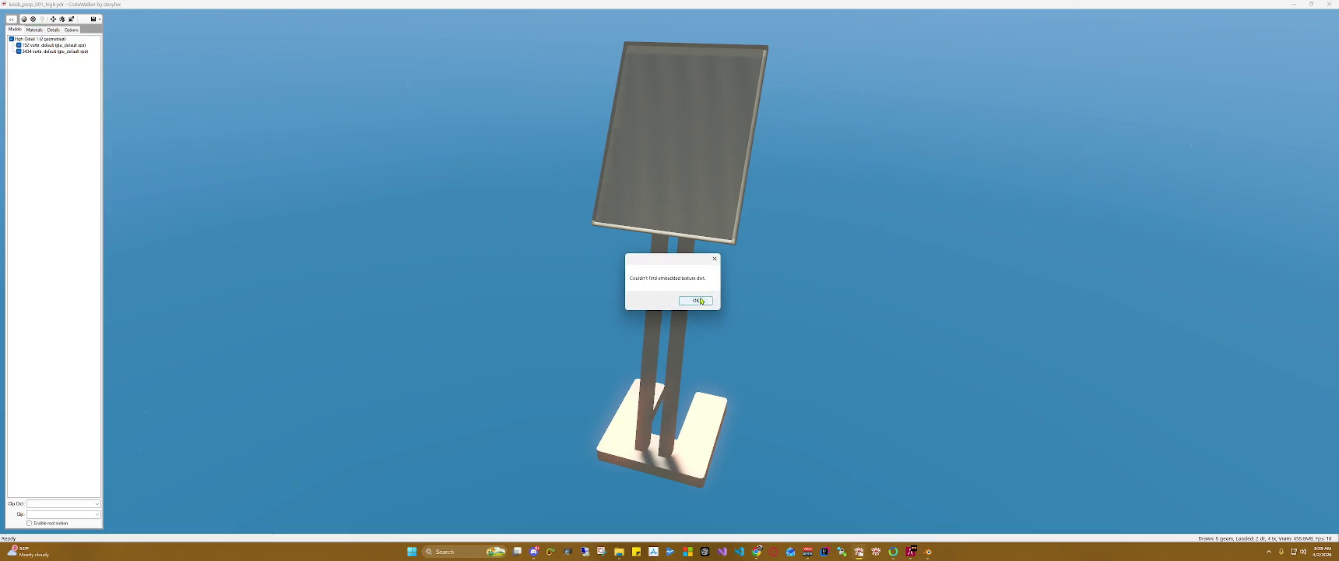
left_click(695, 299)
left_click(24, 19)
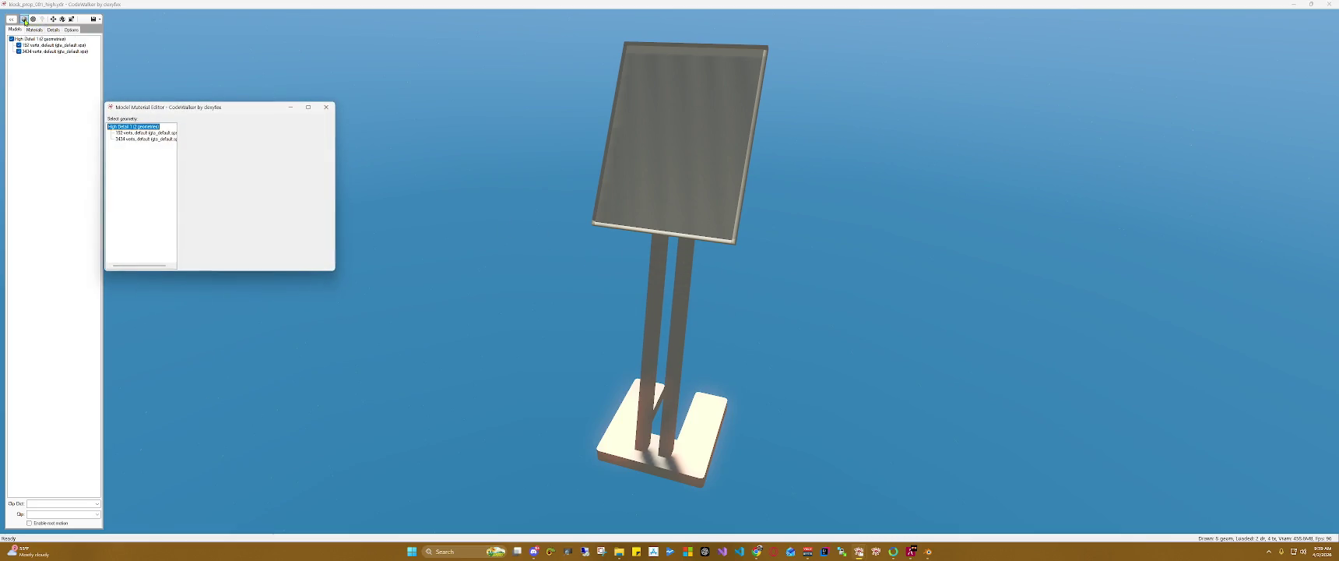
left_click(1329, 4)
left_click_drag(805, 177, 790, 154)
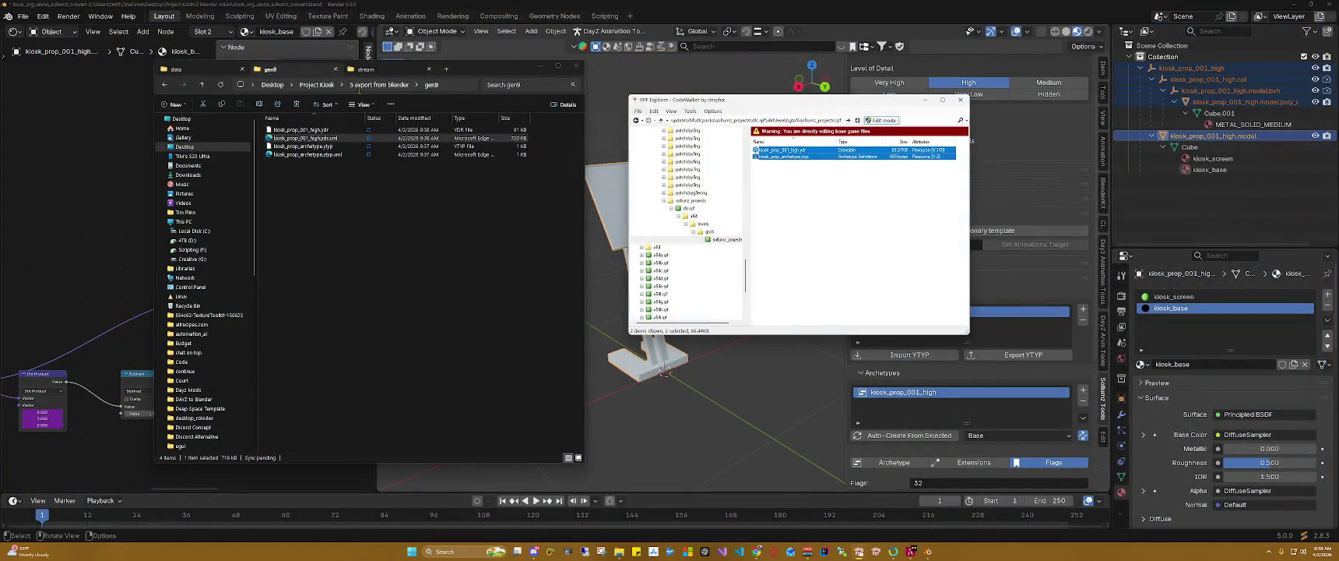
Step: Delete both kiosk files from the archive and all exported files in gen9
right_click(788, 157)
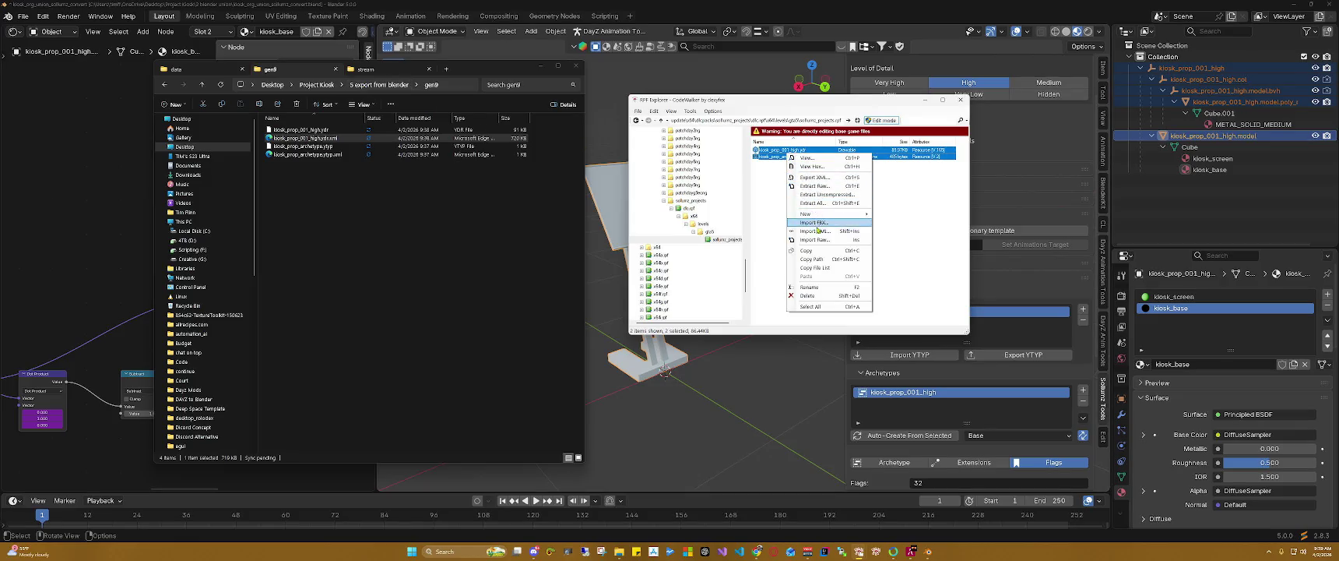
left_click(827, 297)
left_click(425, 177)
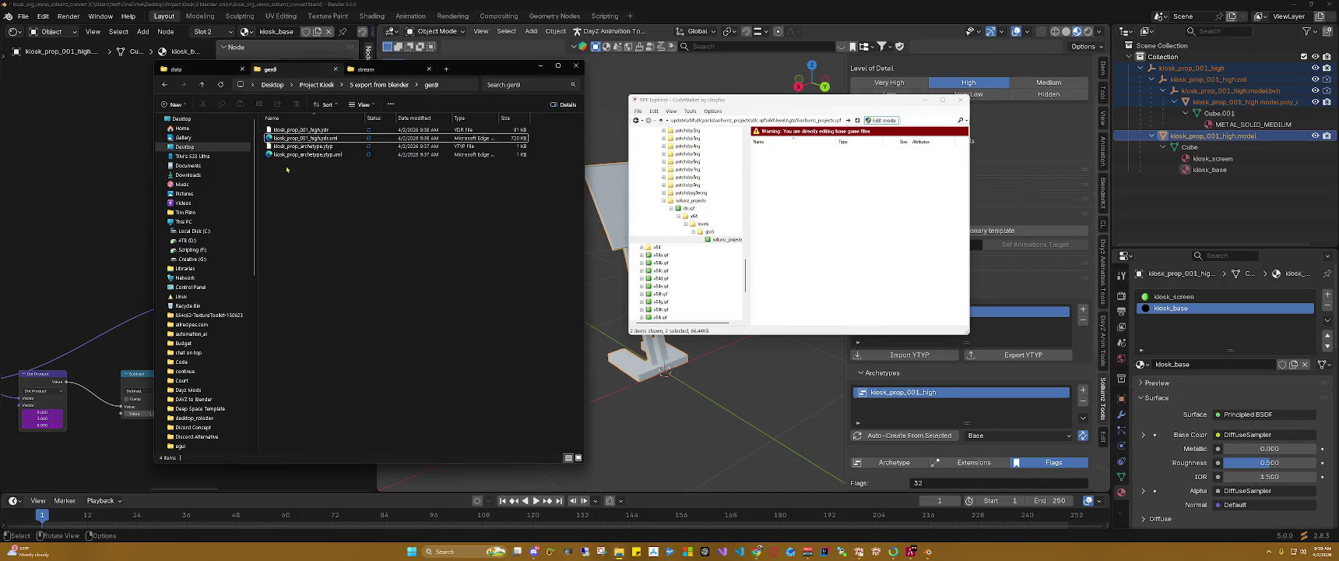
key("ctrl+a")
key("Delete")
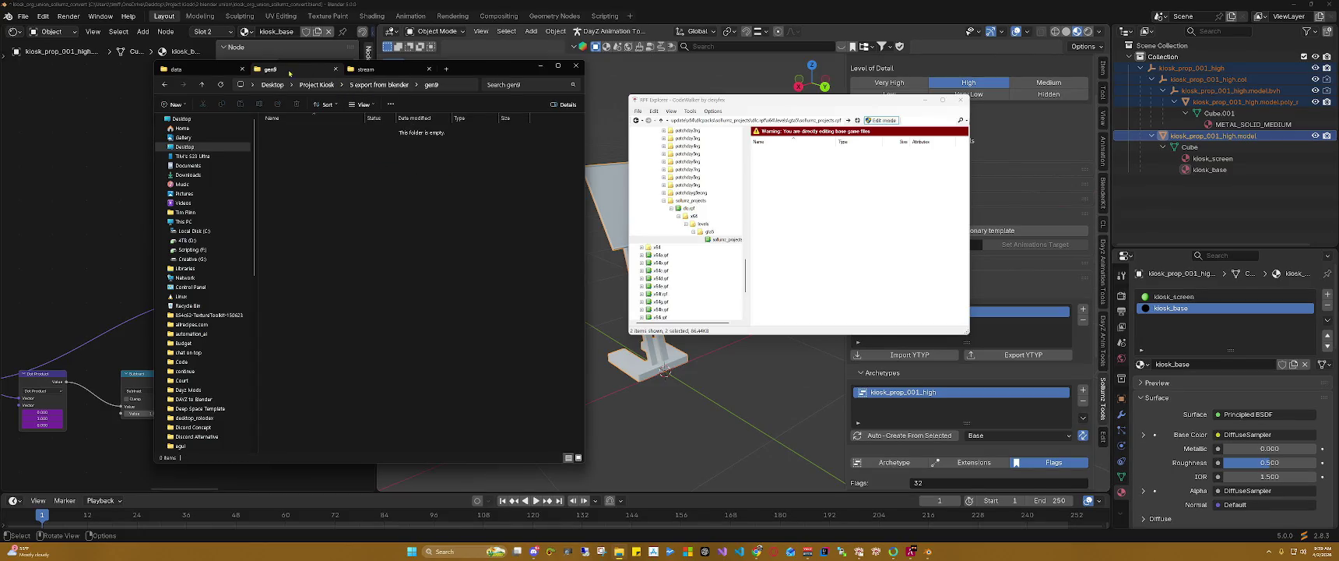
Step: Delete the gen8 and gen9 folders from the '5 export from blender' folder
left_click(362, 88)
left_click_drag(316, 180, 291, 132)
key("Delete")
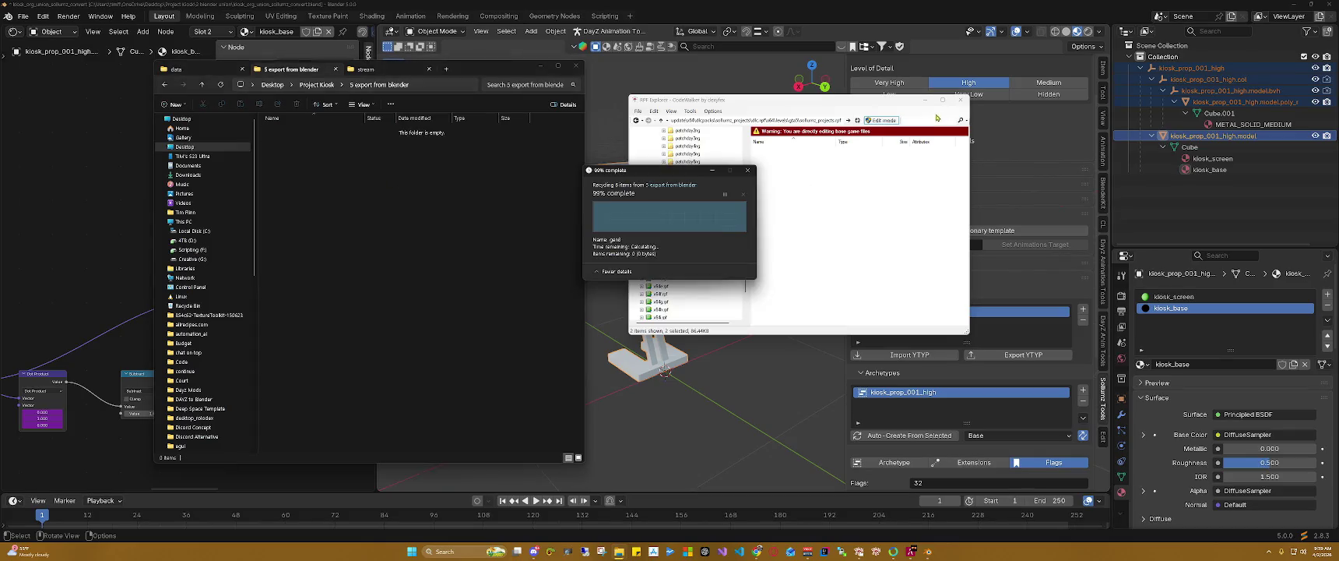
left_click(1203, 189)
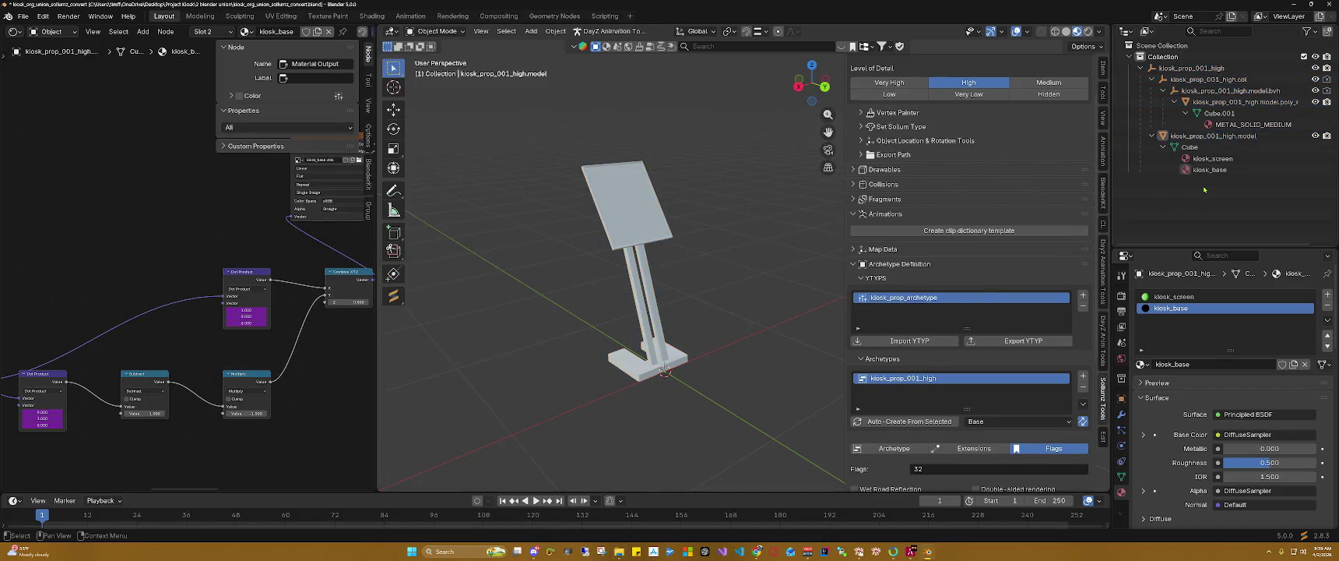
Step: Hide the collision mesh and vertex-paint kiosk_prop_001_high.model with the Sollumz Vertex Painter
left_click(1195, 136)
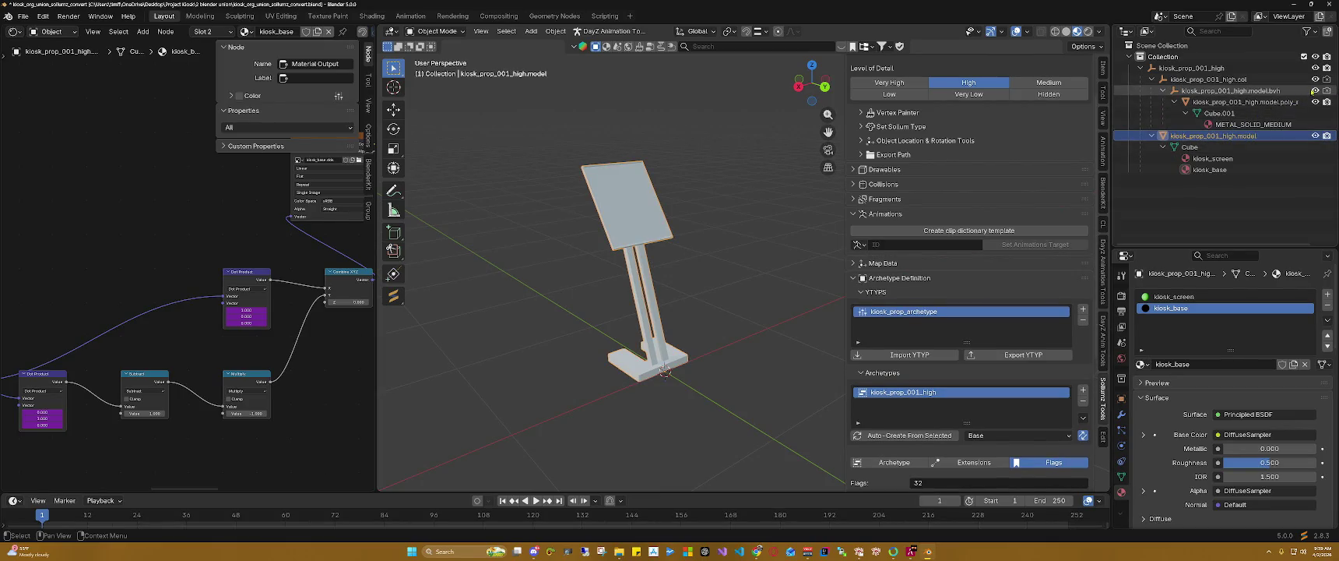
left_click(1315, 102)
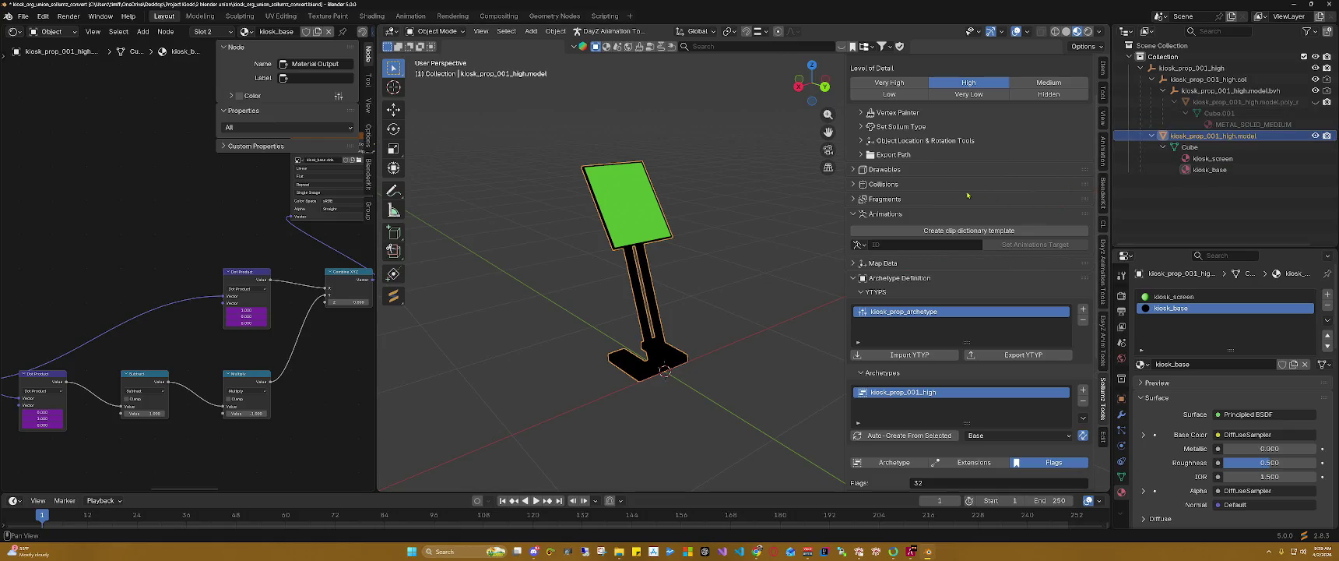
scroll(969, 195, "up", 3)
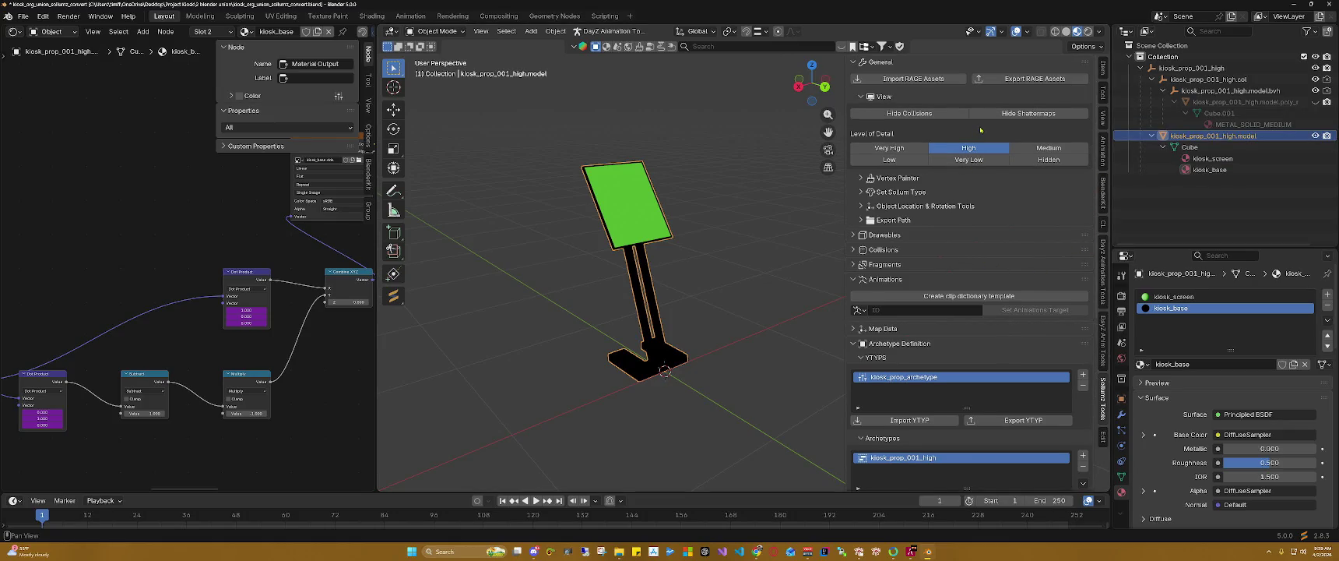
left_click(895, 177)
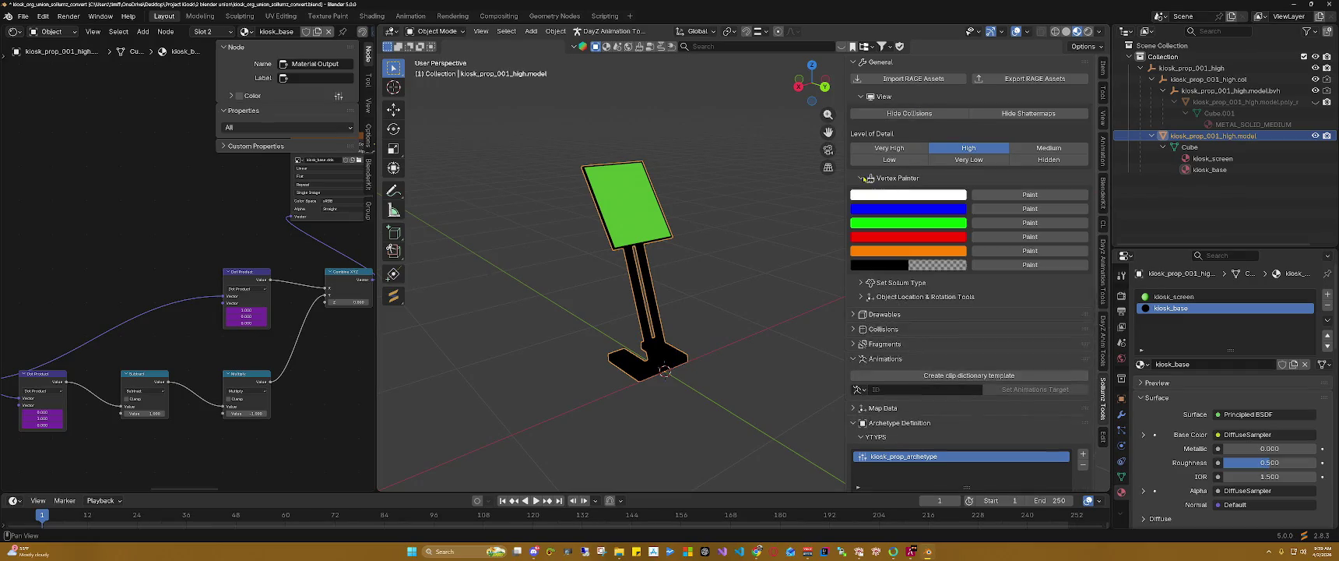
left_click(993, 238)
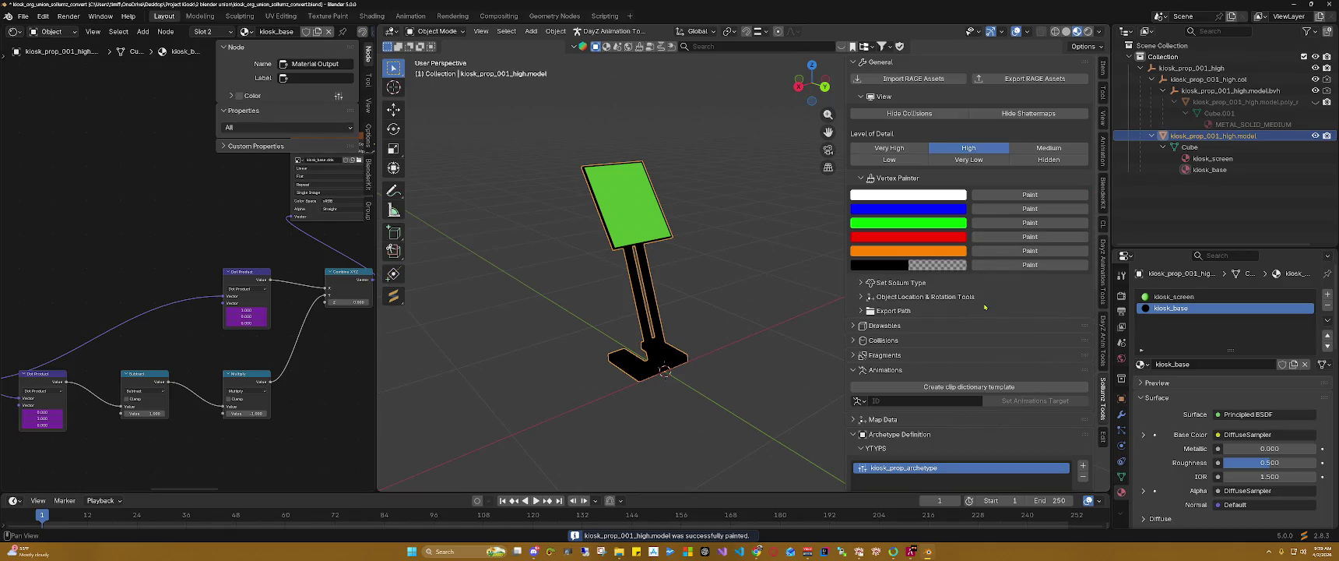
Step: Expand the Drawables and shader tool panels in the Sollumz sidebar
scroll(984, 307, "down", 3)
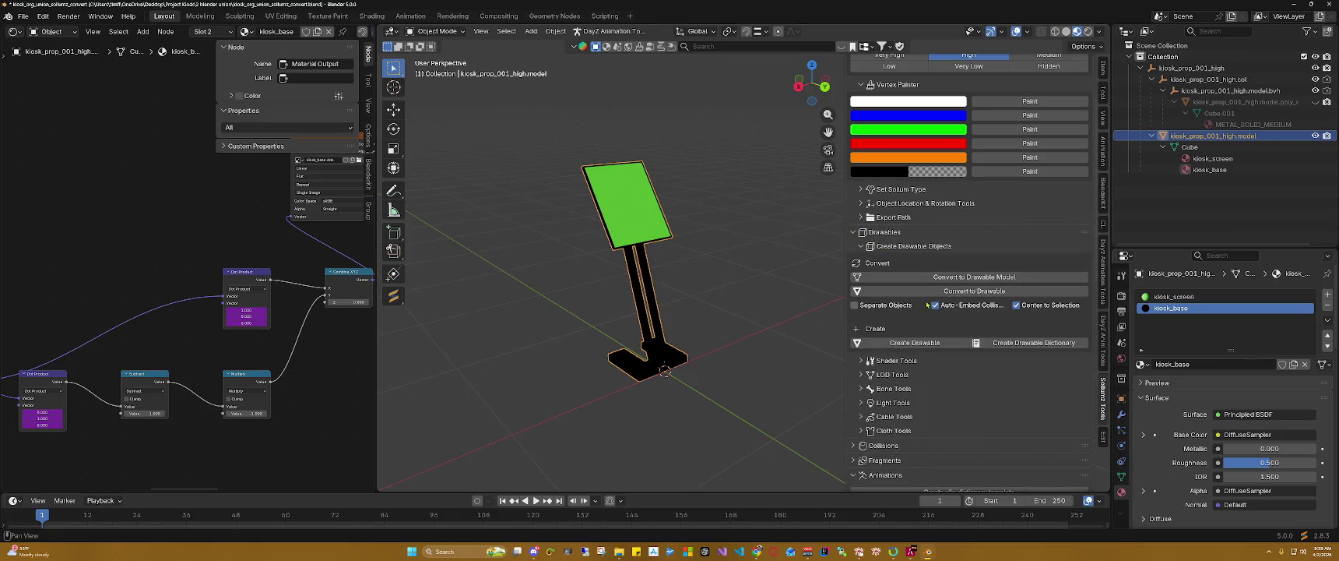
left_click(857, 232)
scroll(914, 312, "down", 5)
scroll(913, 303, "up", 2)
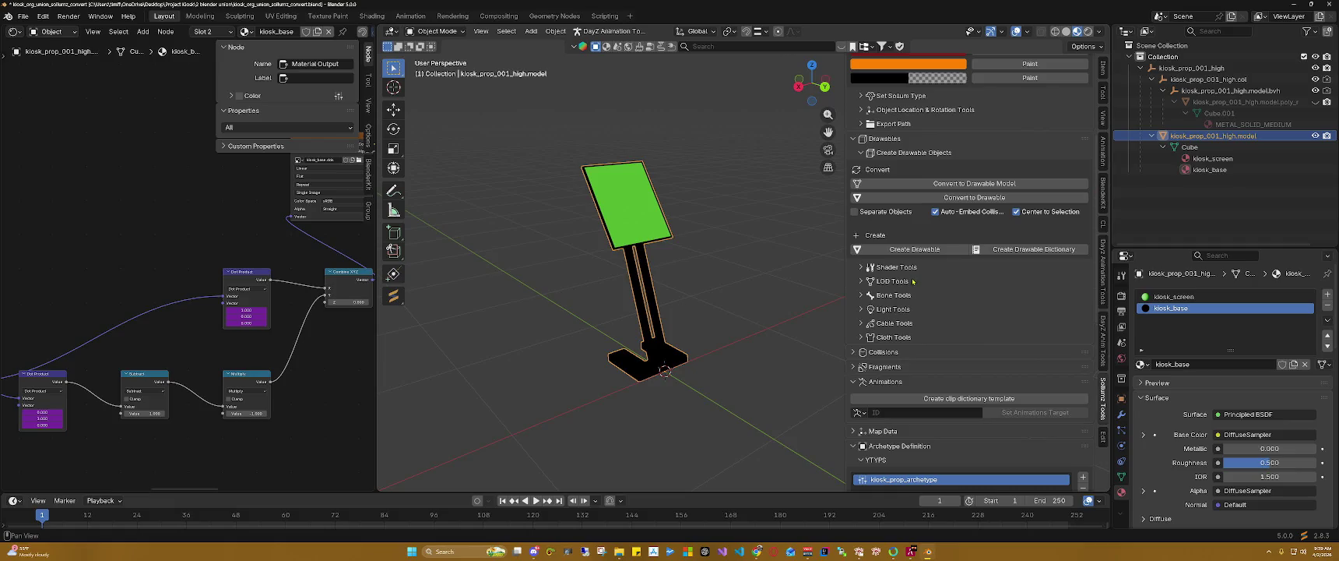
scroll(922, 277, "down", 2)
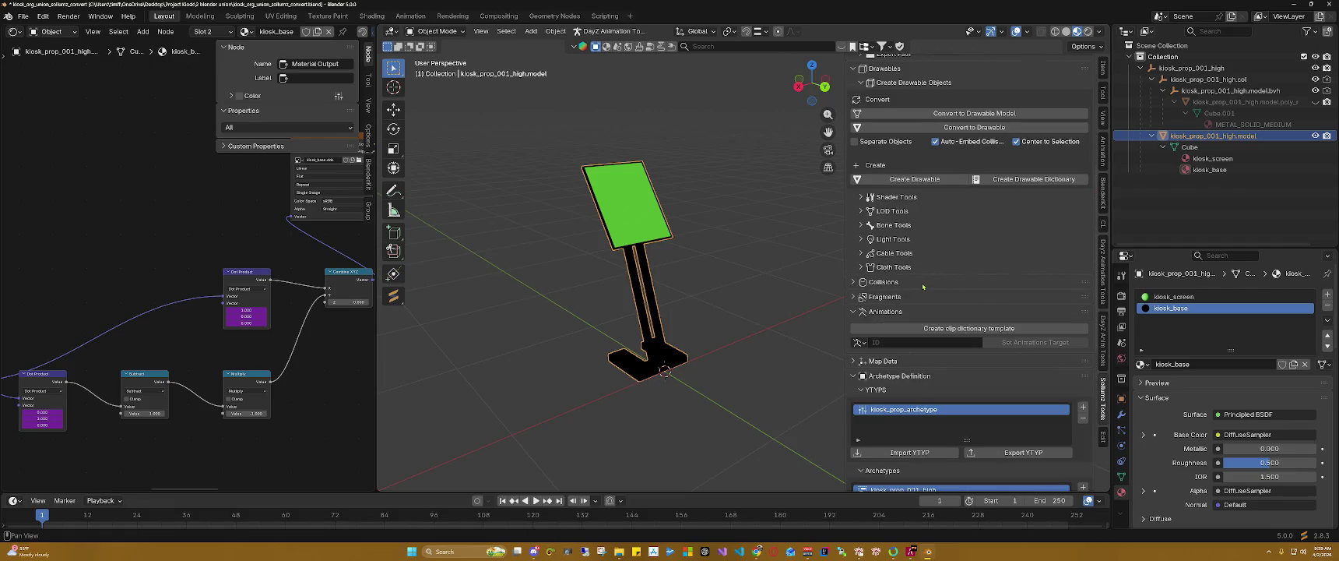
left_click(864, 197)
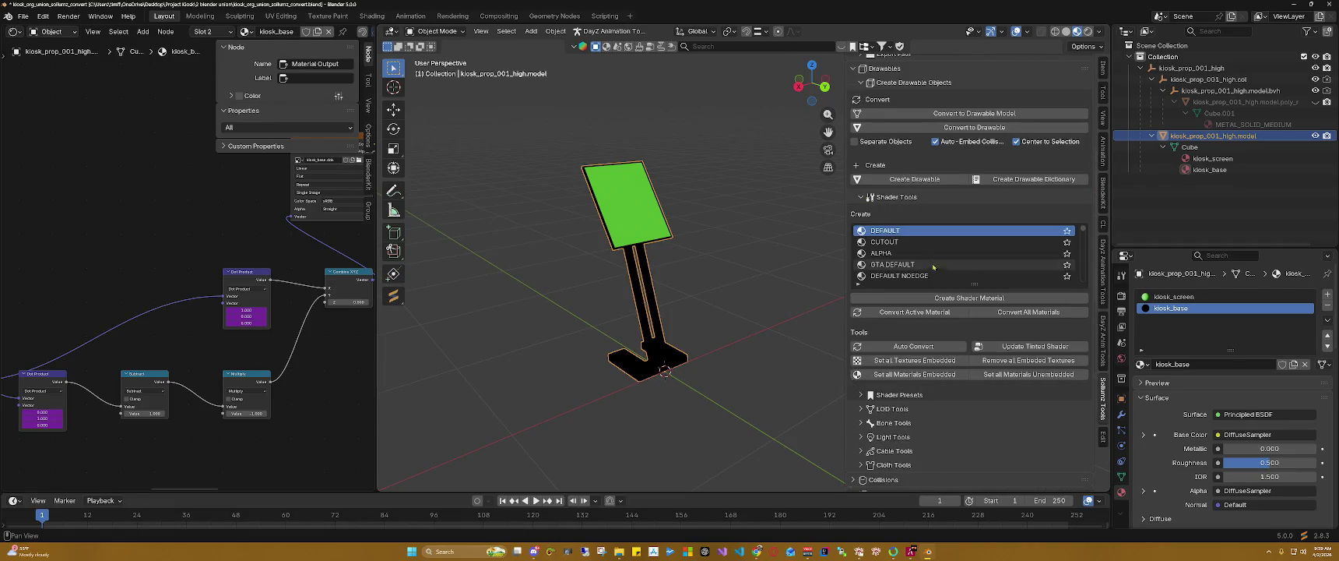
Step: Set the kiosk_base textures and all material textures to embedded, re-embedding after a brief unembed
left_click(927, 362)
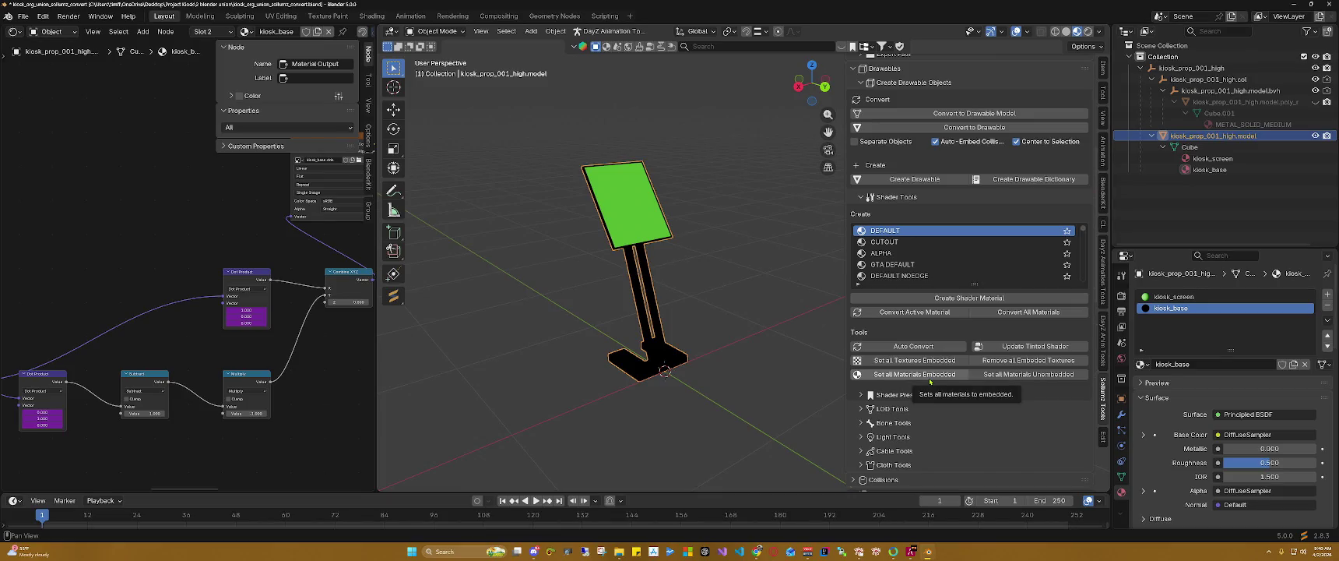
left_click(930, 379)
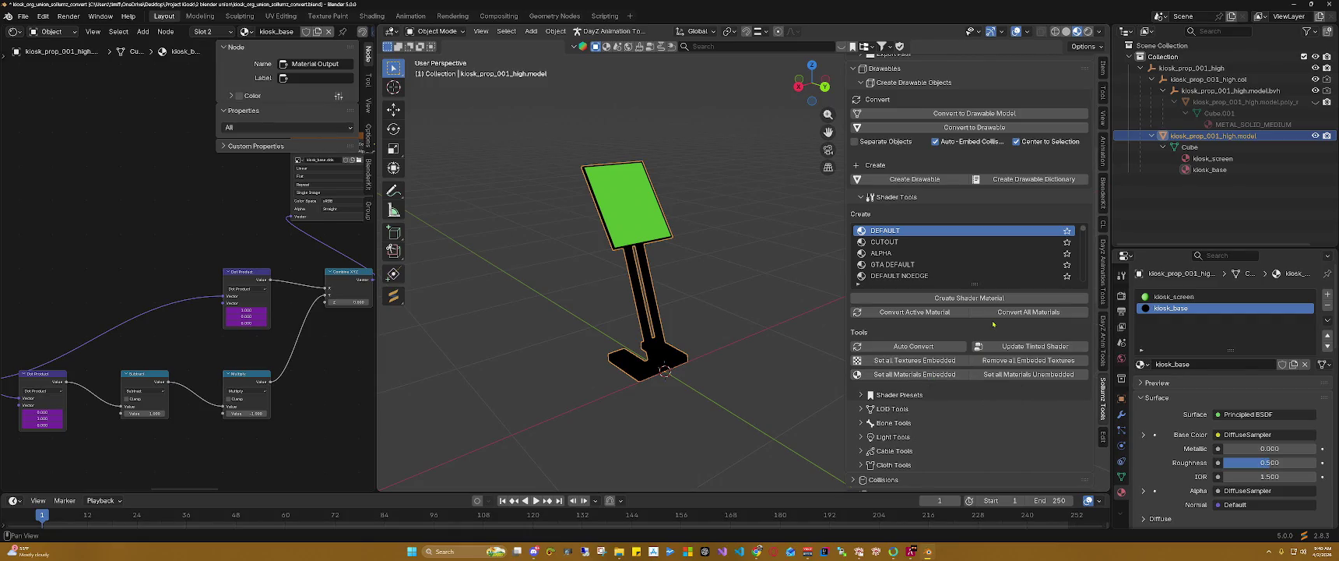
scroll(993, 327, "down", 3)
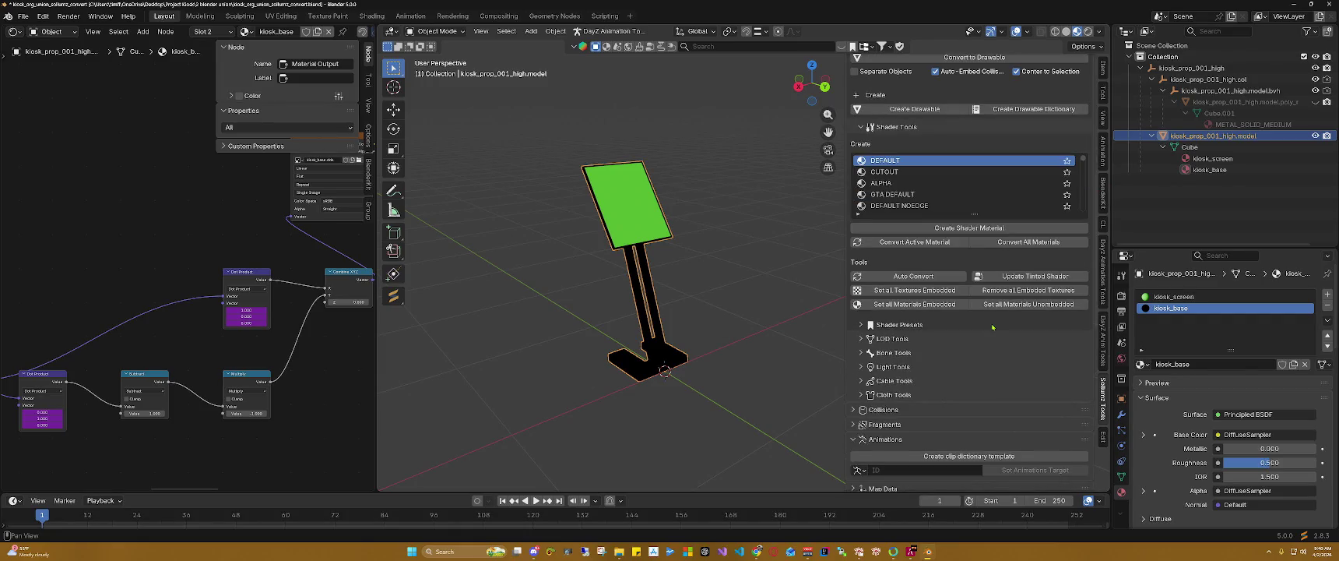
left_click(979, 305)
left_click(936, 307)
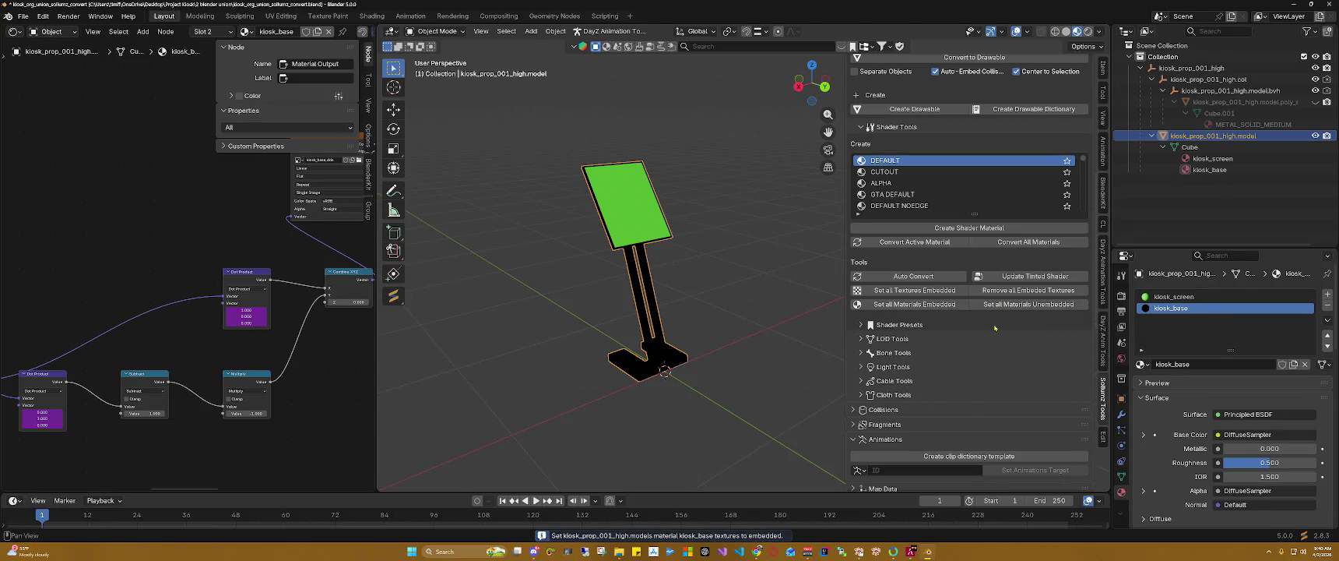
scroll(995, 328, "down", 2)
scroll(995, 328, "down", 4)
scroll(995, 328, "down", 3)
scroll(994, 328, "down", 3)
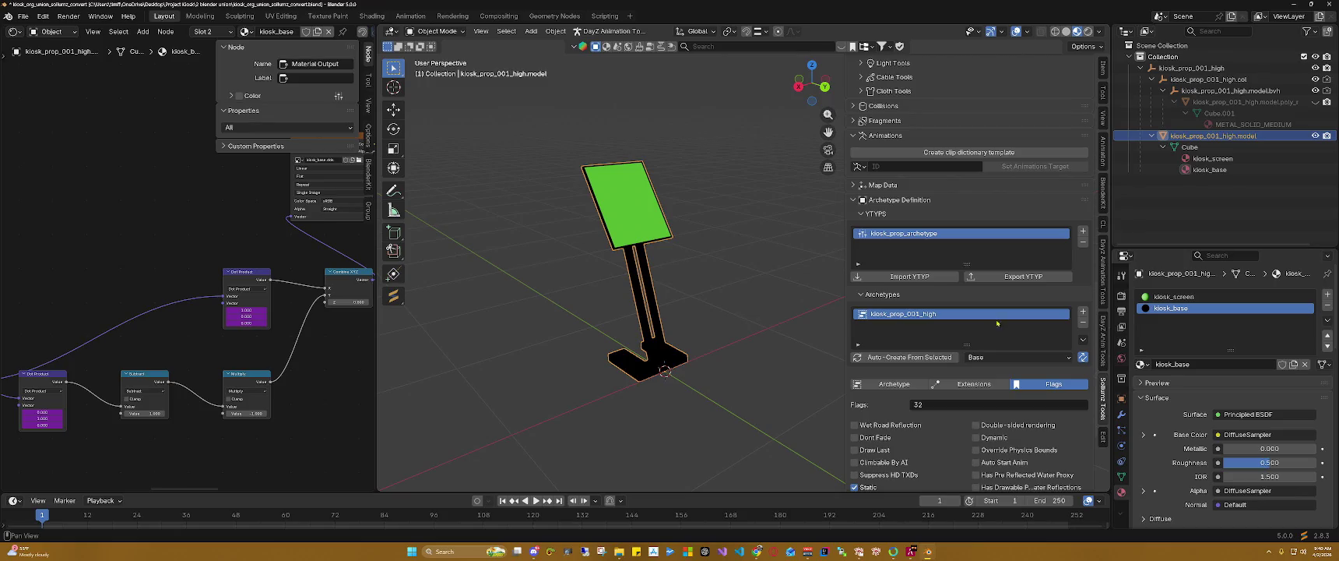
Step: Export the kiosk_prop_archetype YTYP and the whole kiosk's RAGE assets to the export folder
left_click(1020, 276)
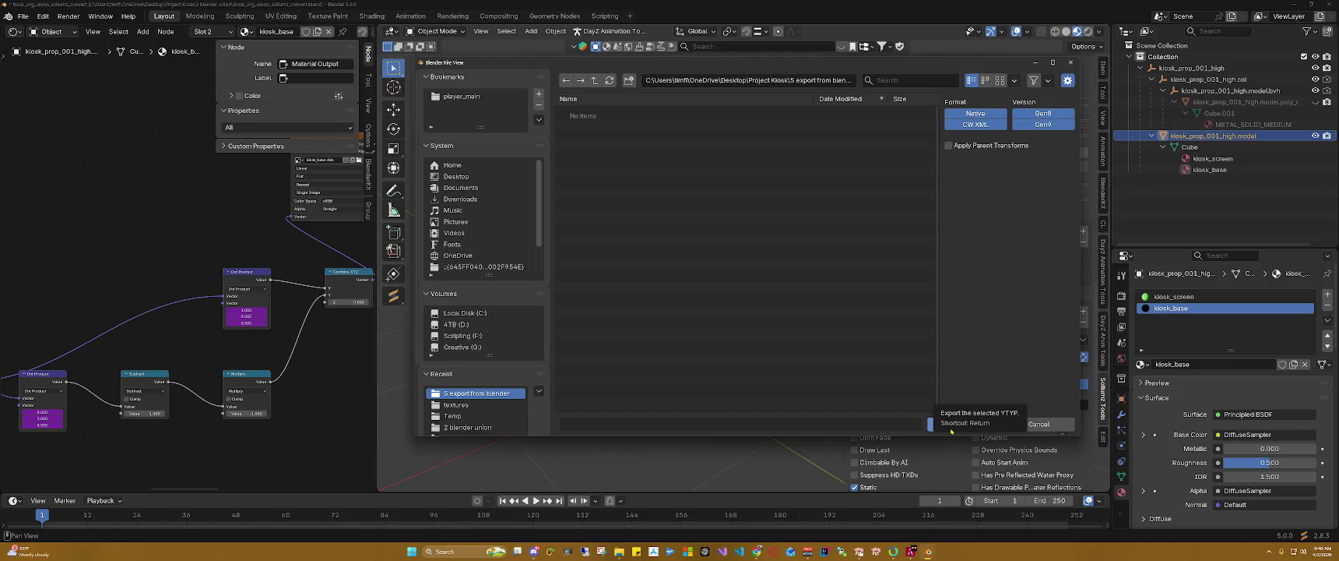
left_click(951, 430)
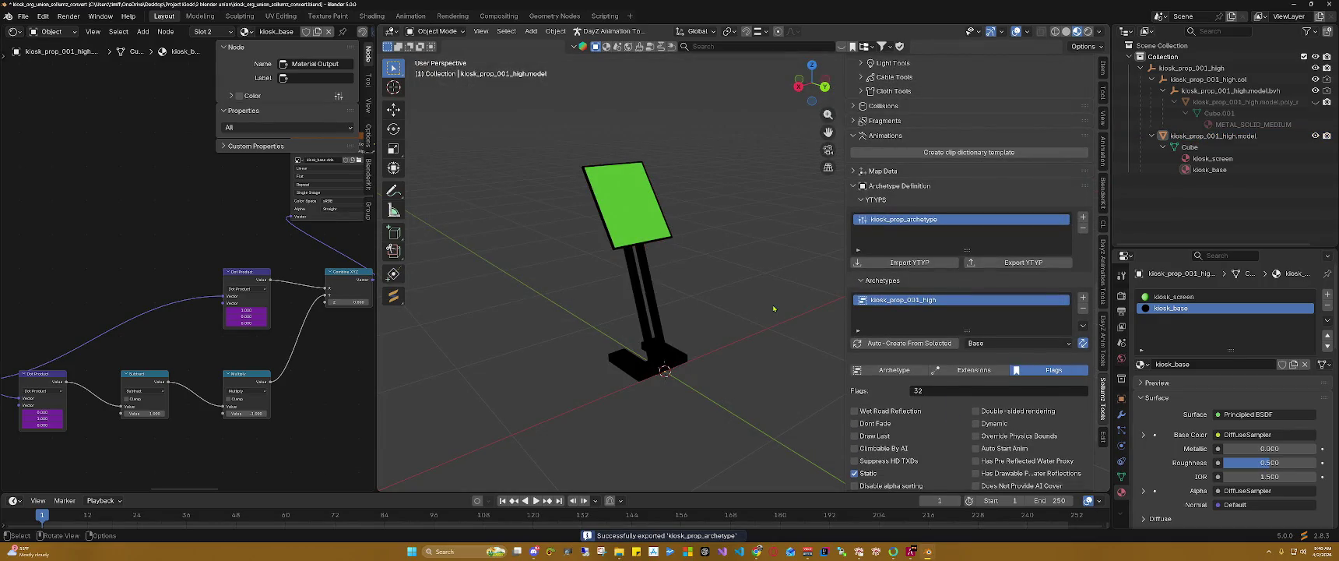
key("a")
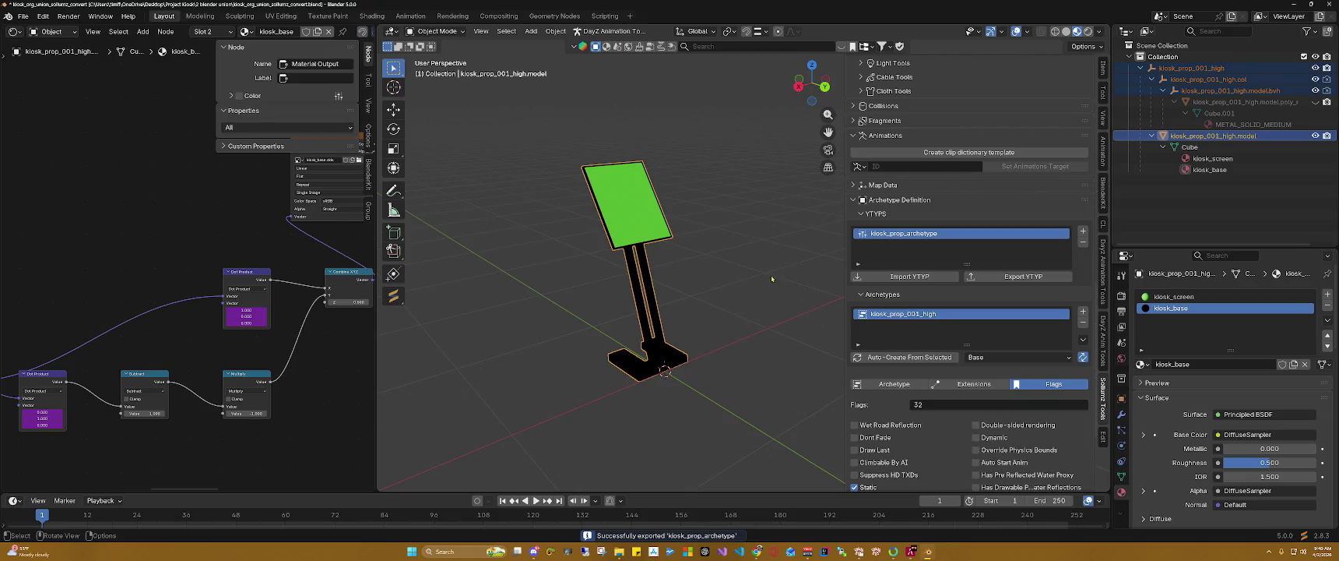
key("shift+v")
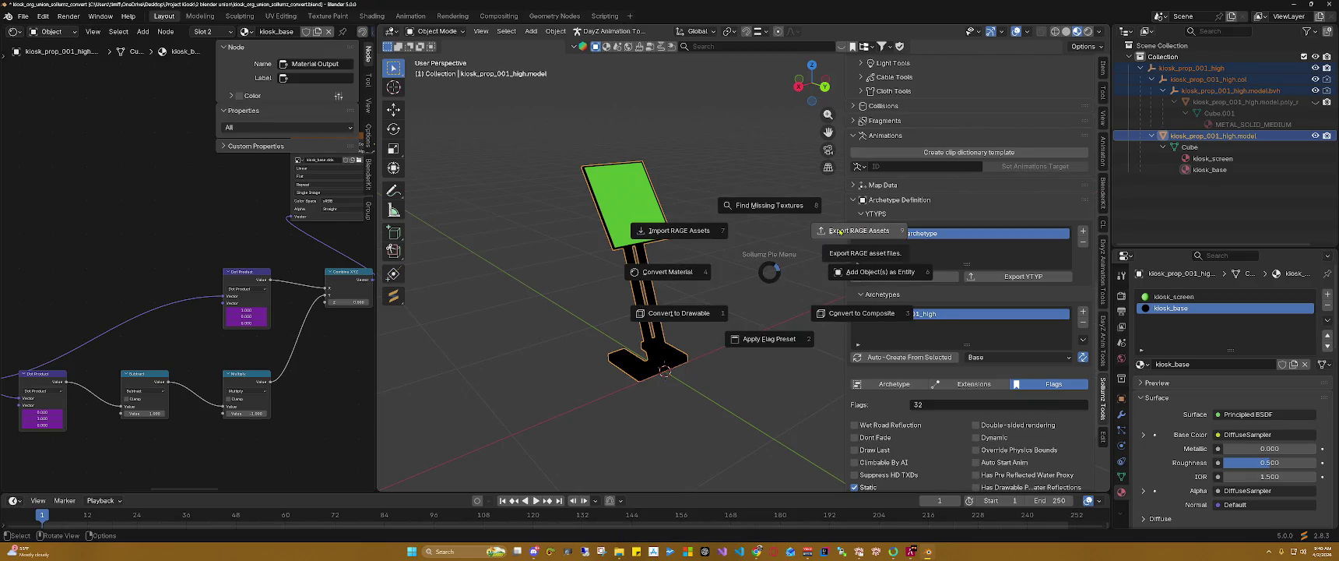
left_click(840, 231)
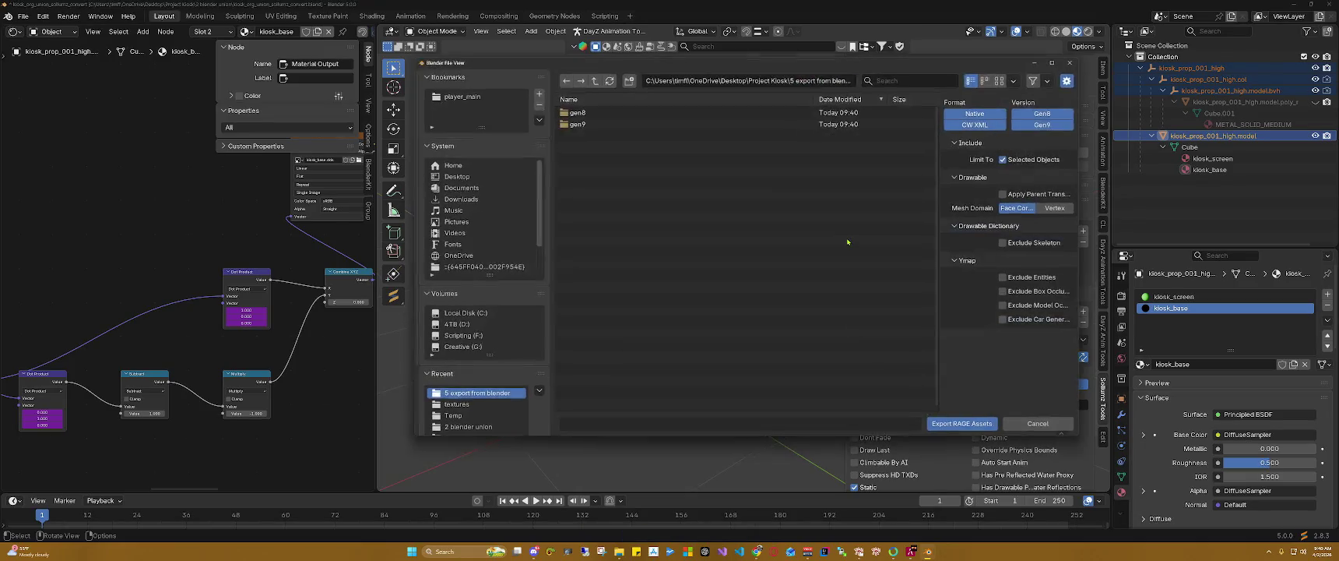
left_click(960, 423)
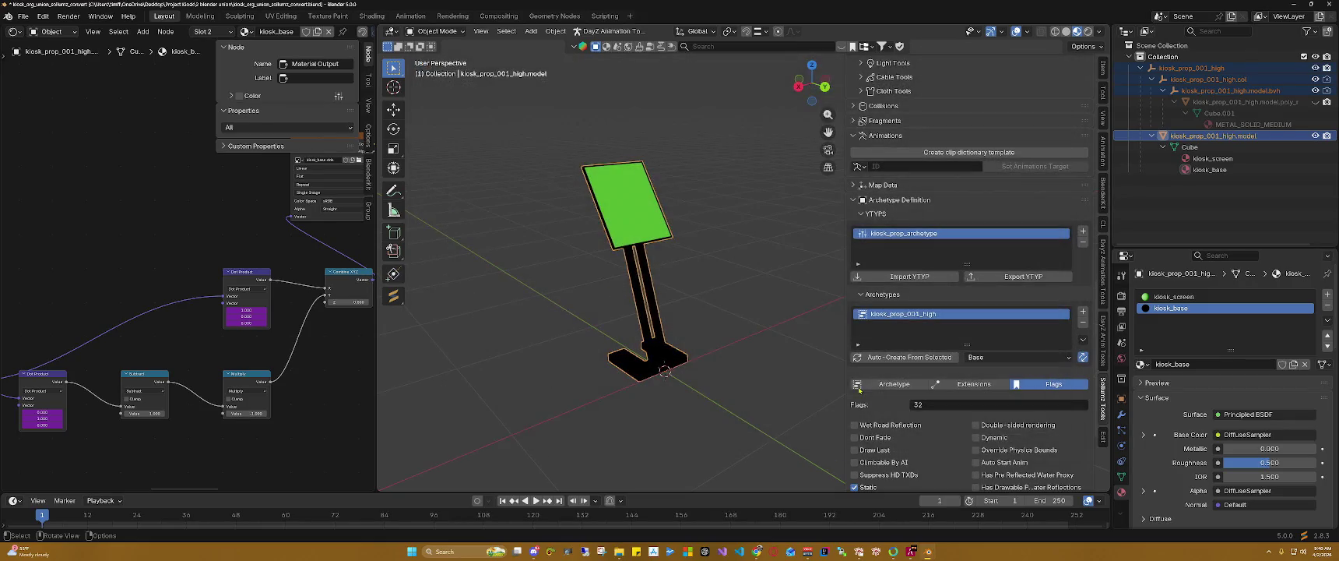
left_click(619, 552)
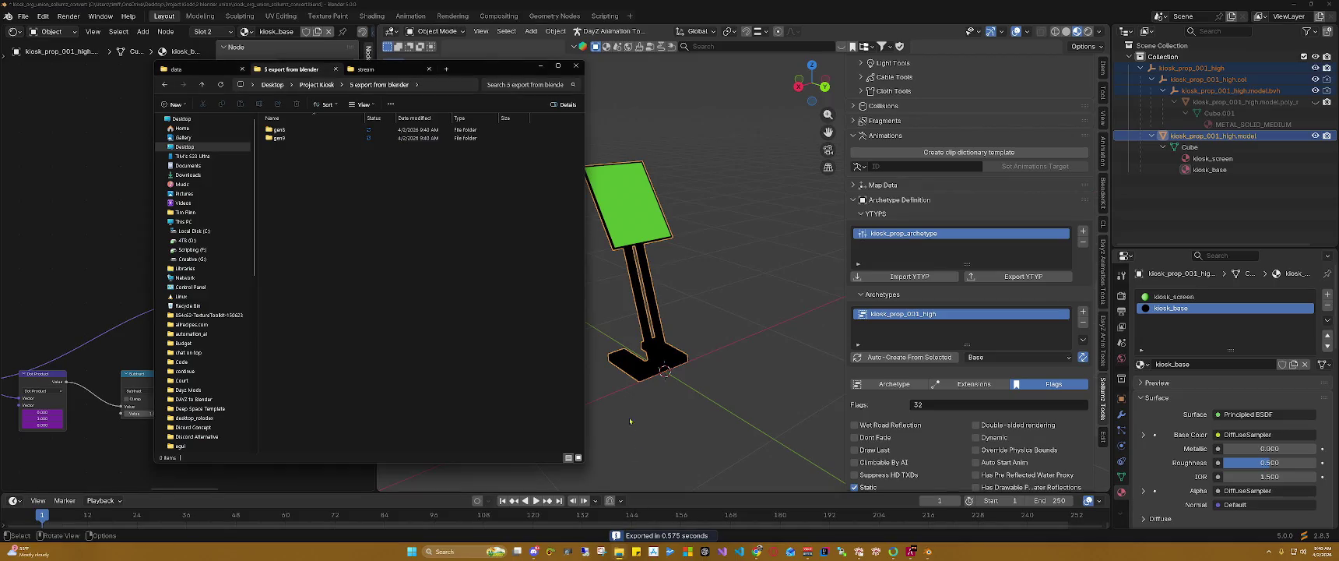
Step: Browse the gen8 export folder and its kiosk_prop_001_high texture folder
double_click(278, 129)
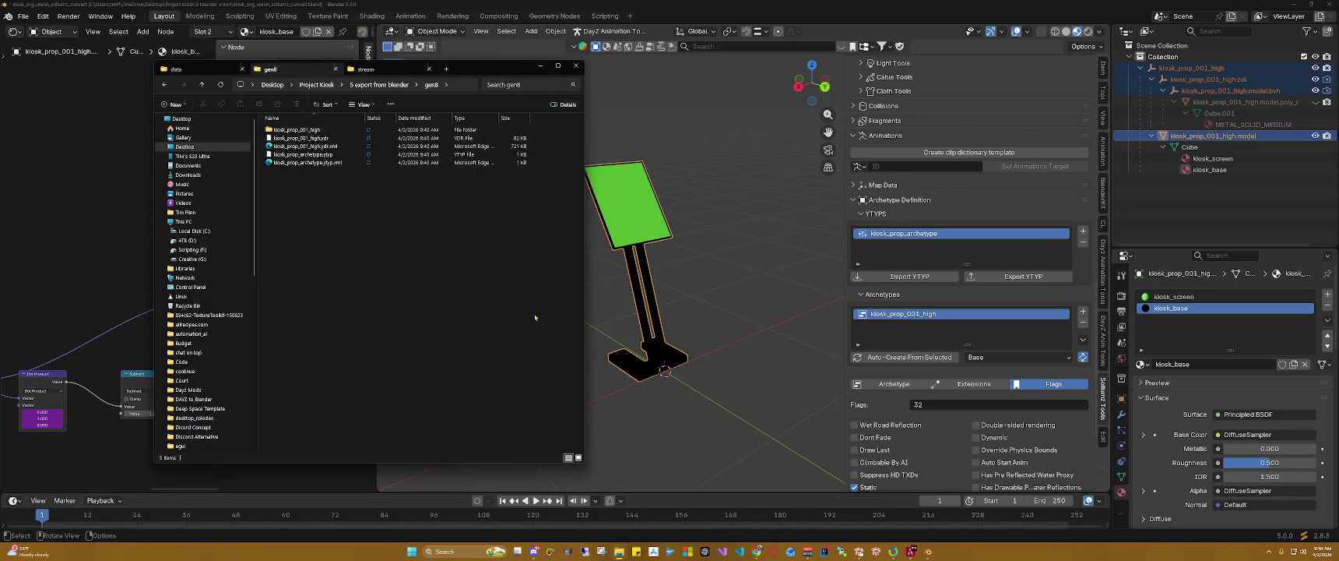
double_click(295, 130)
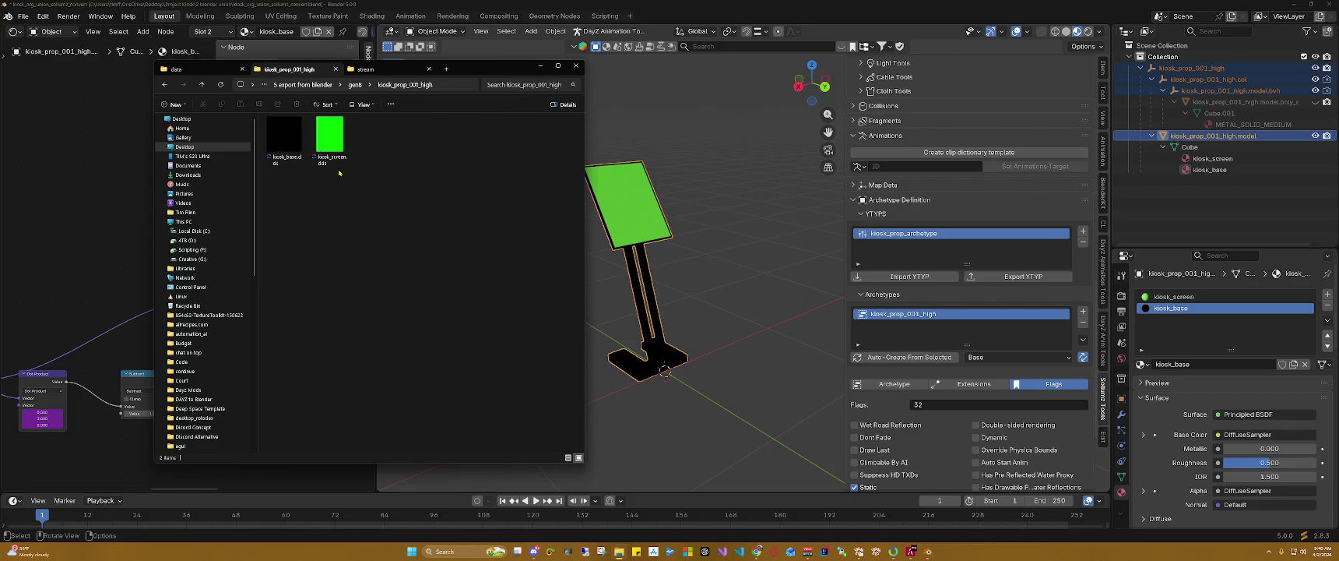
left_click(165, 85)
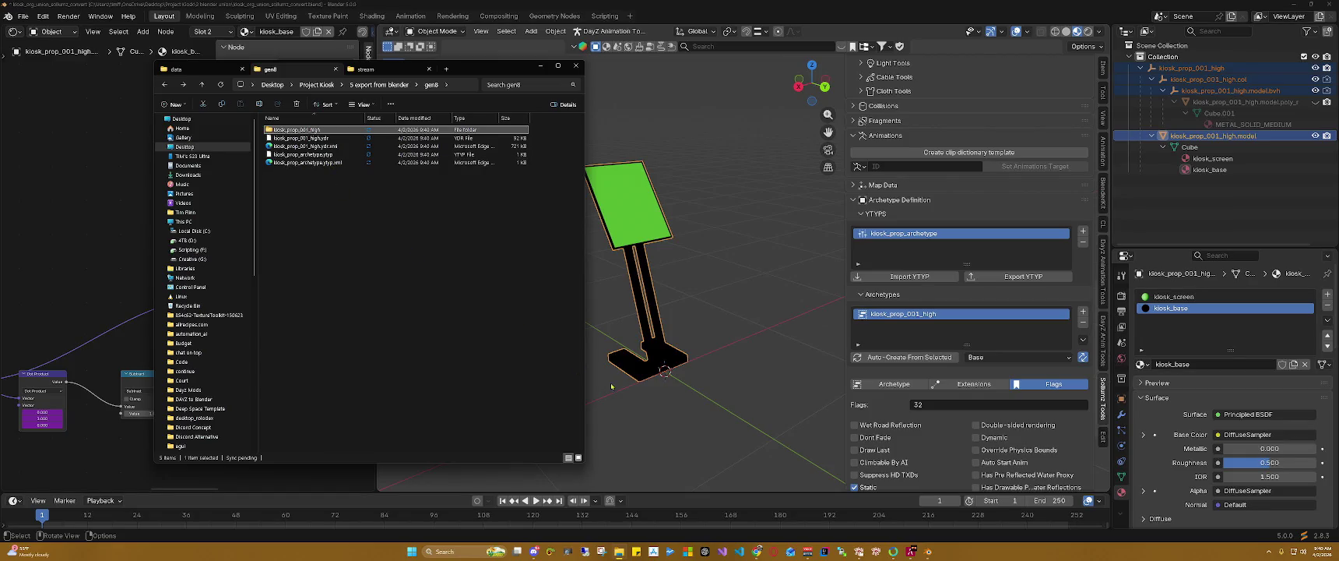
Step: Close the archetype XML Meta Editor, answering its save prompt, and return to RPF Explorer
left_click(861, 551)
left_click(893, 510)
left_click(776, 160)
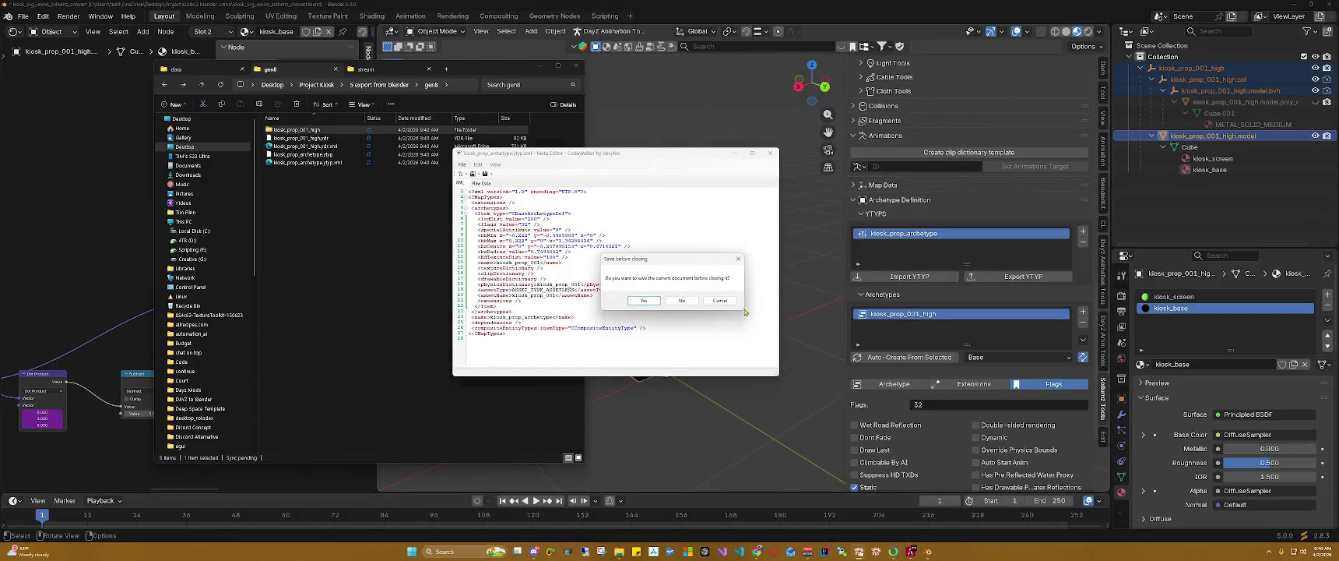
left_click(682, 302)
mouse_move(807, 551)
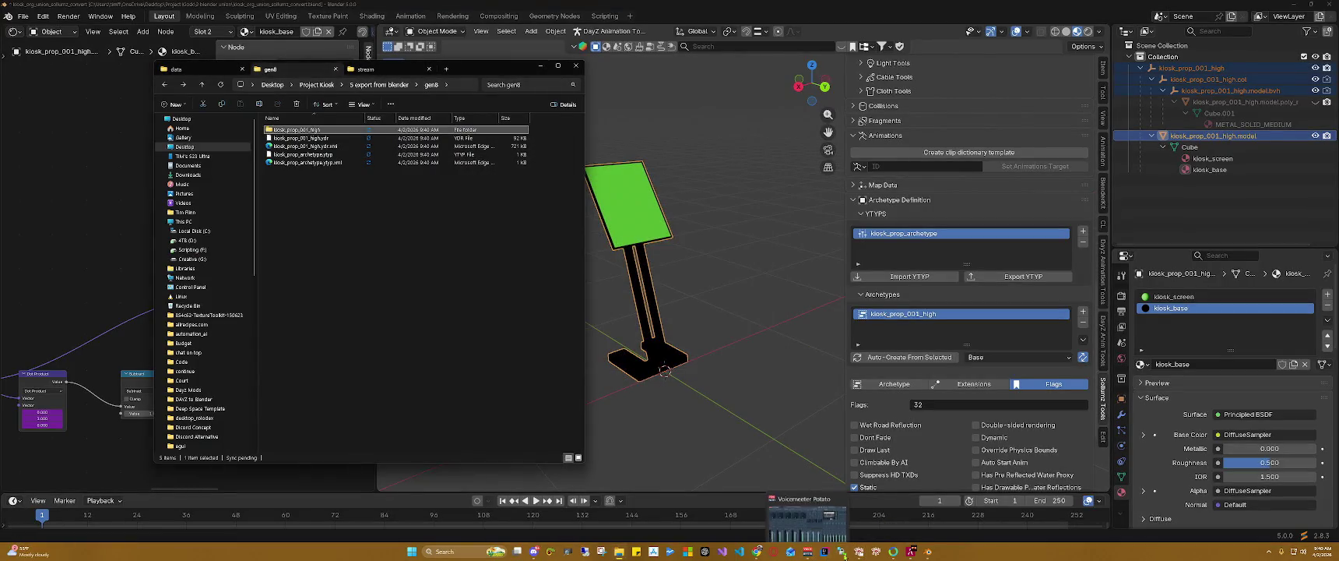
left_click(852, 506)
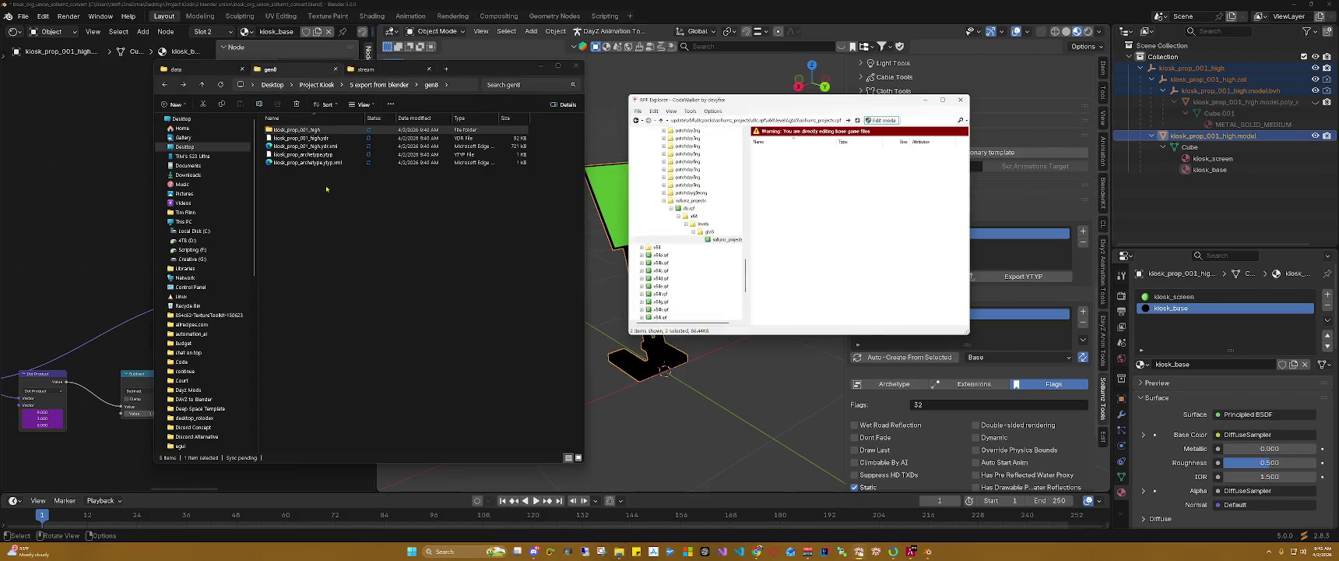
Step: Import the kiosk ydr.xml and ytyp.xml export files into the RPF archive
left_click_drag(326, 189, 311, 164)
left_click(312, 163)
left_click(306, 146, "ctrl")
left_click(301, 130, "ctrl")
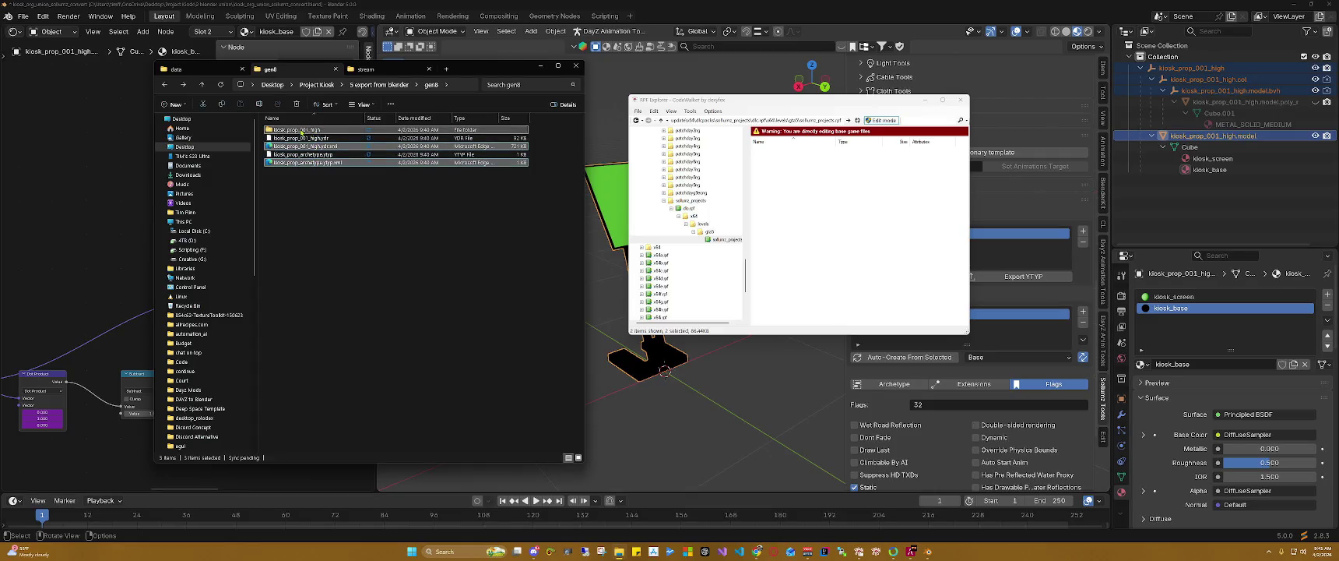
left_click(321, 162)
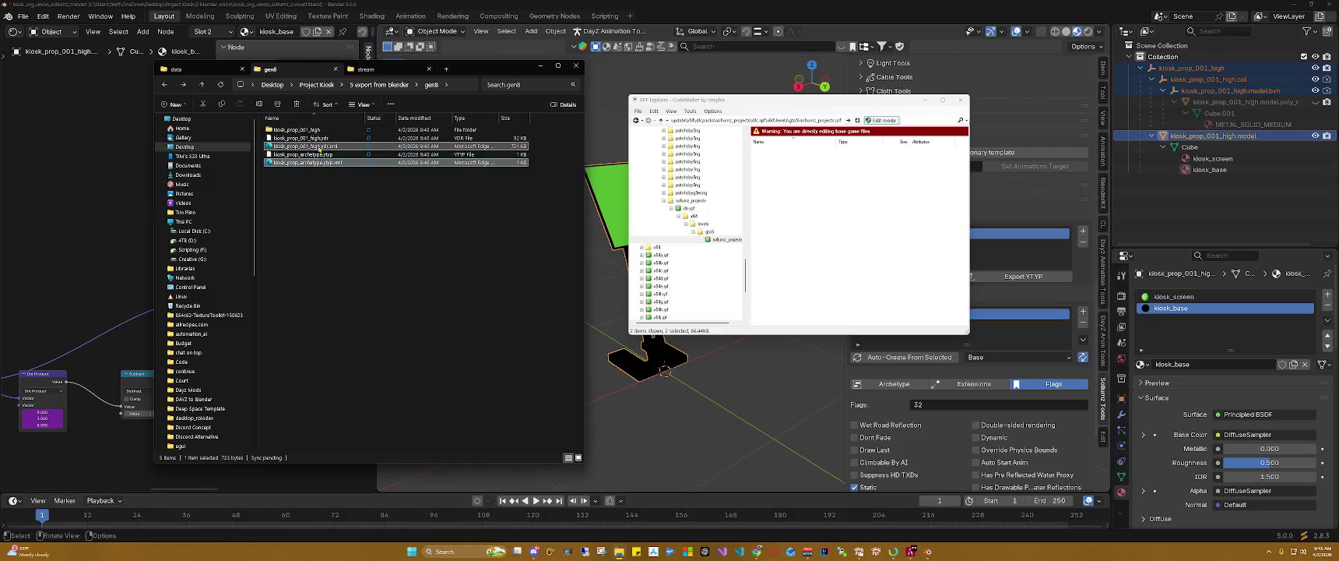
left_click(318, 147, "ctrl")
left_click_drag(318, 147, 799, 163)
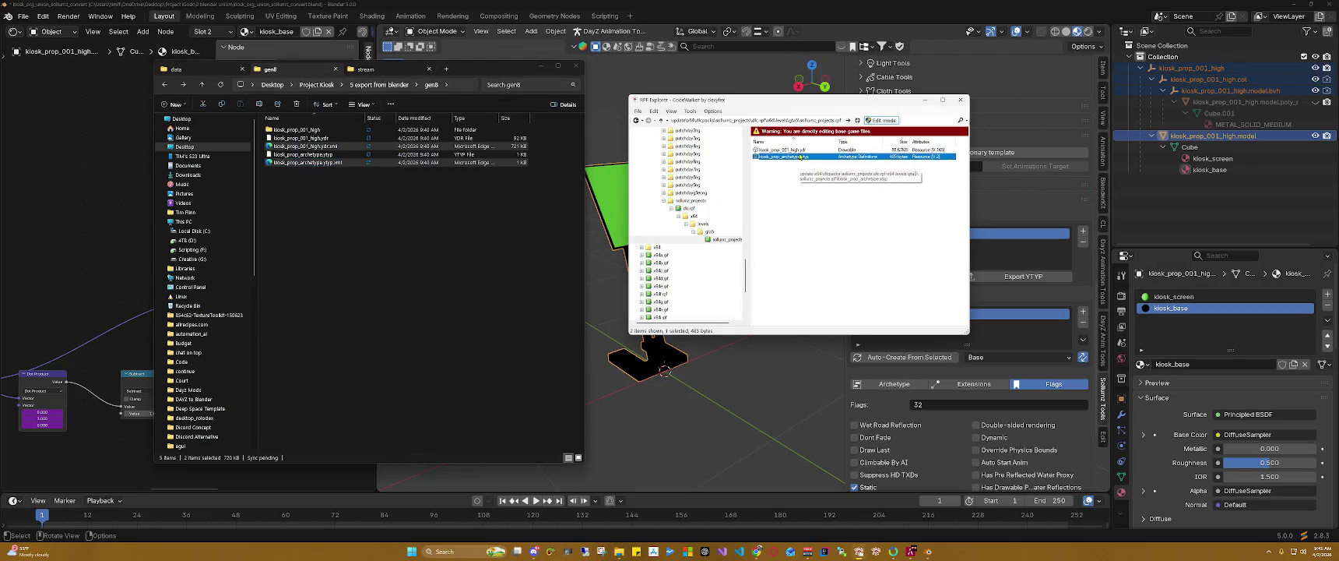
Step: Open kiosk_prop_001_high.ydr in the model viewer and maximize it
left_click(801, 151)
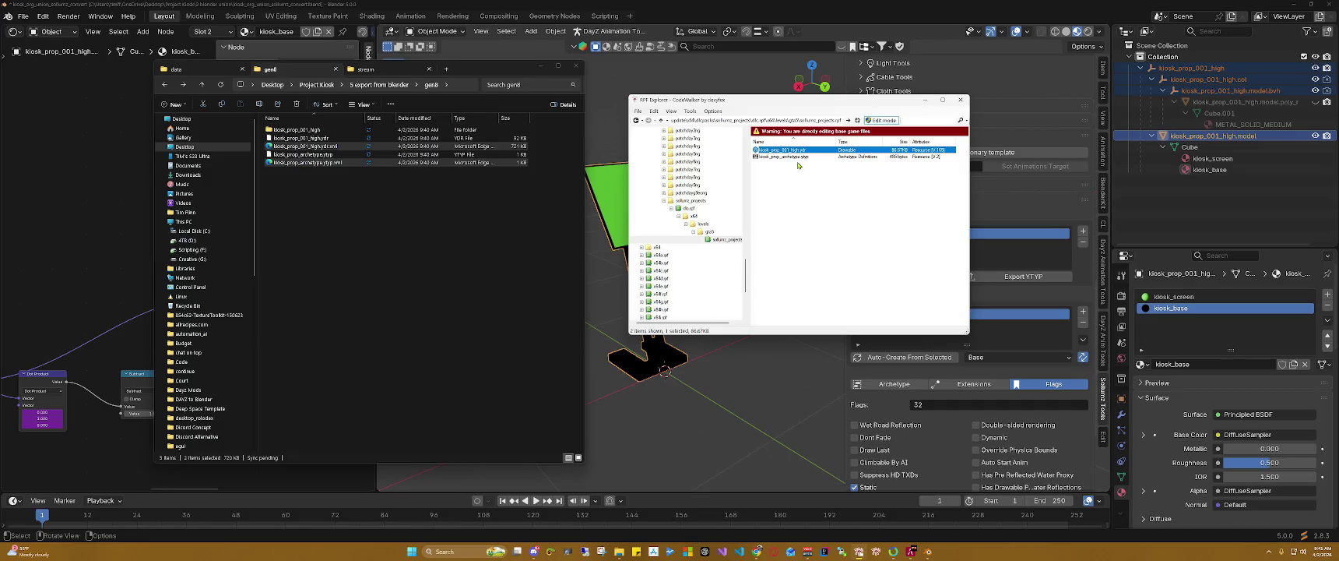
left_click(800, 152)
double_click(789, 149)
left_click_drag(356, 115, 596, 158)
left_click(661, 154)
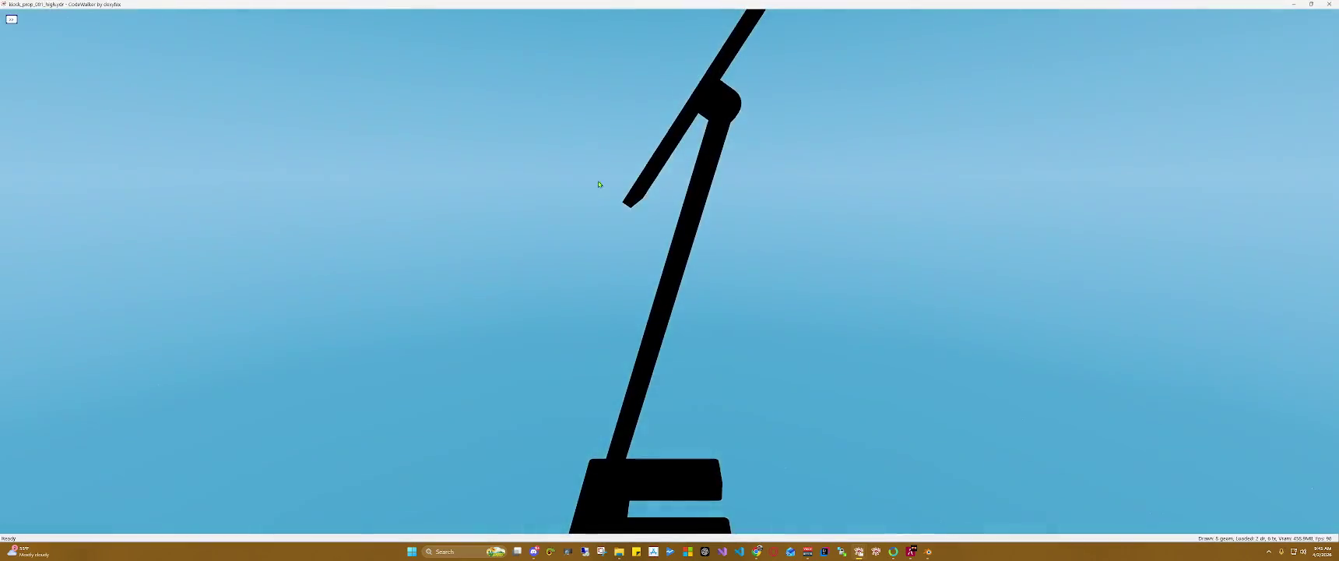
Step: Rotate to see the whole kiosk and turn on Show collision meshes in Options
scroll(664, 196, "down", 5)
left_click_drag(699, 217, 201, 85)
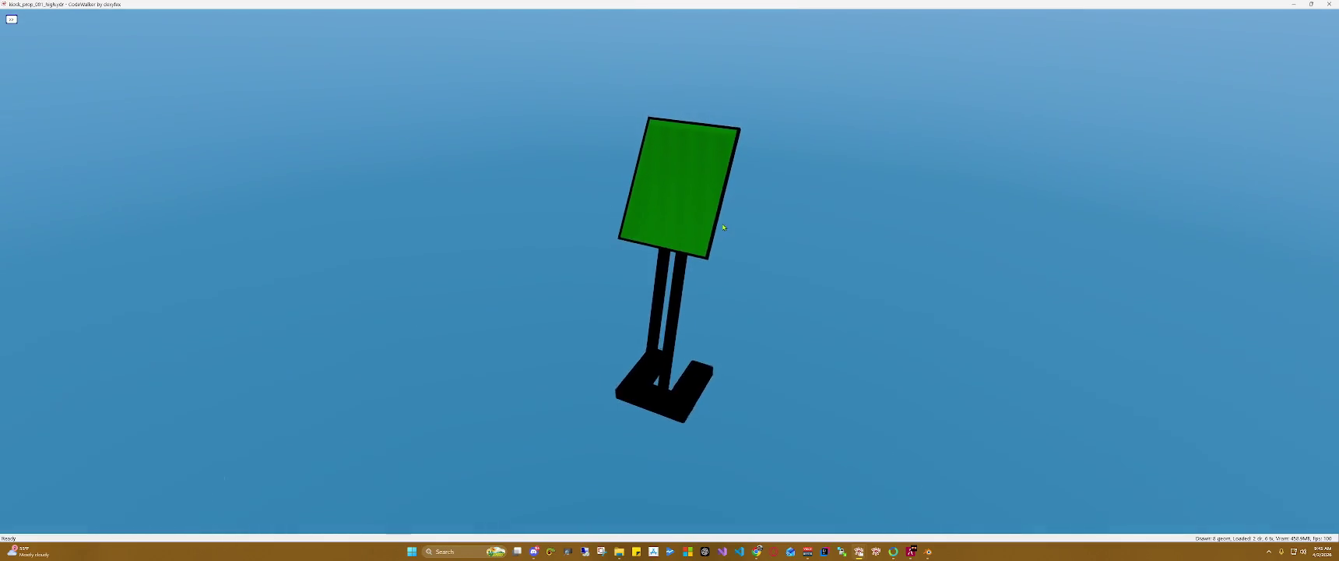
left_click(10, 18)
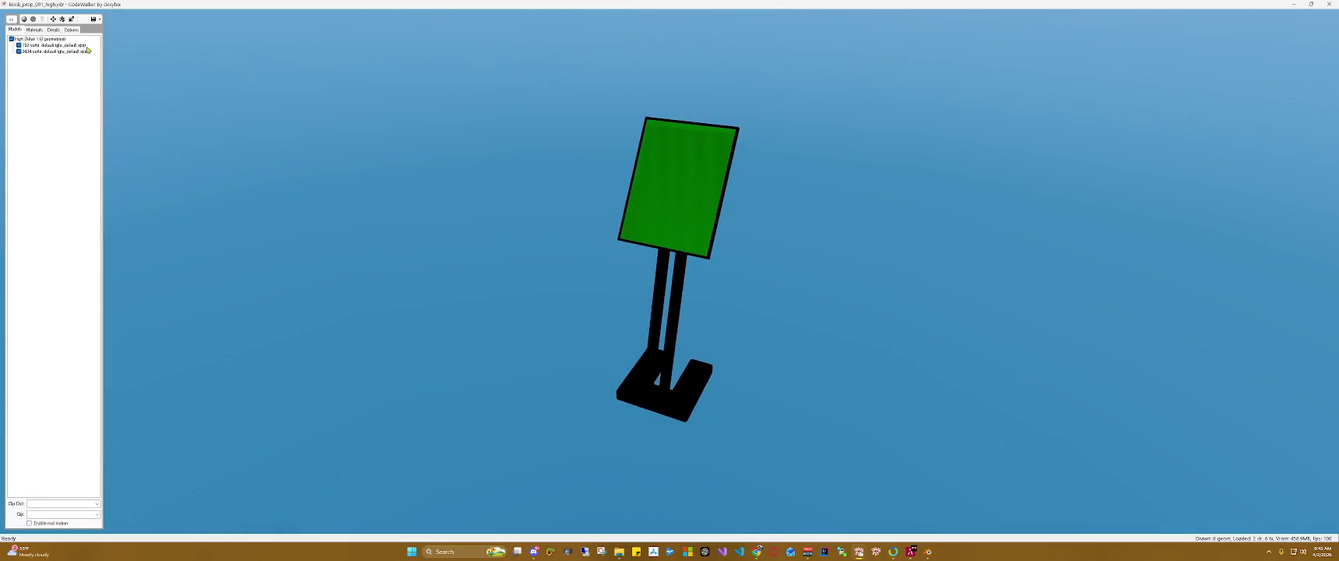
left_click(71, 29)
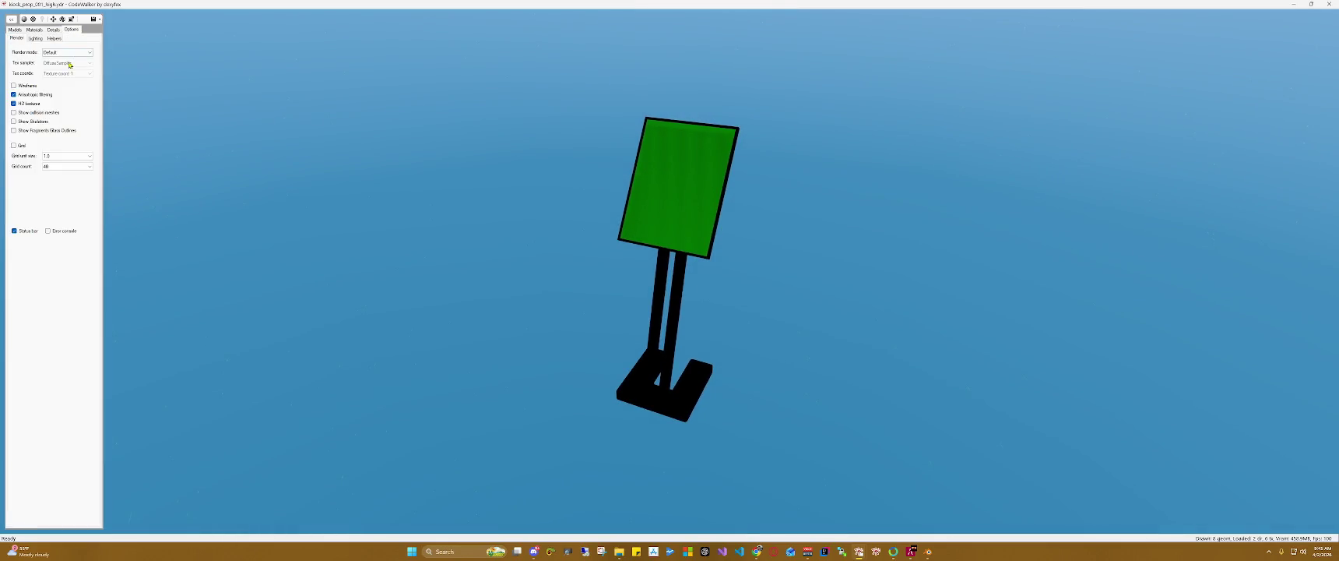
left_click(51, 116)
Step: Toggle the collision mesh repeatedly to compare with the model, leave it off and close the viewer
left_click(51, 116)
left_click(52, 116)
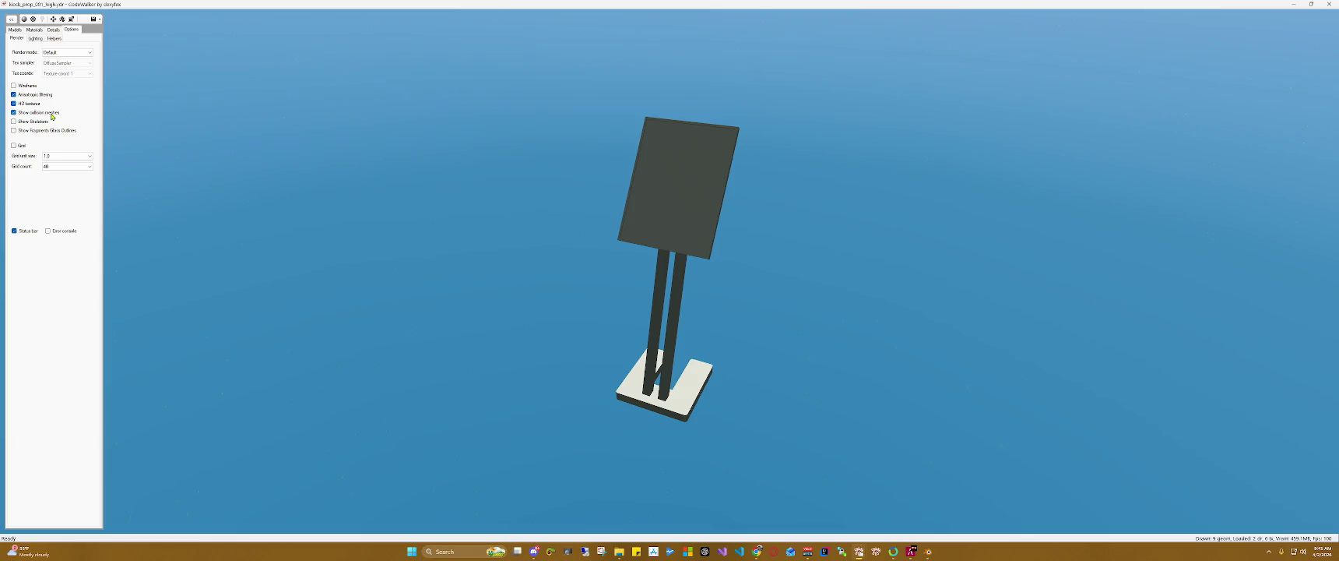
left_click(52, 116)
left_click(51, 116)
left_click(51, 116)
left_click(52, 116)
left_click(51, 116)
left_click(51, 116)
left_click(51, 116)
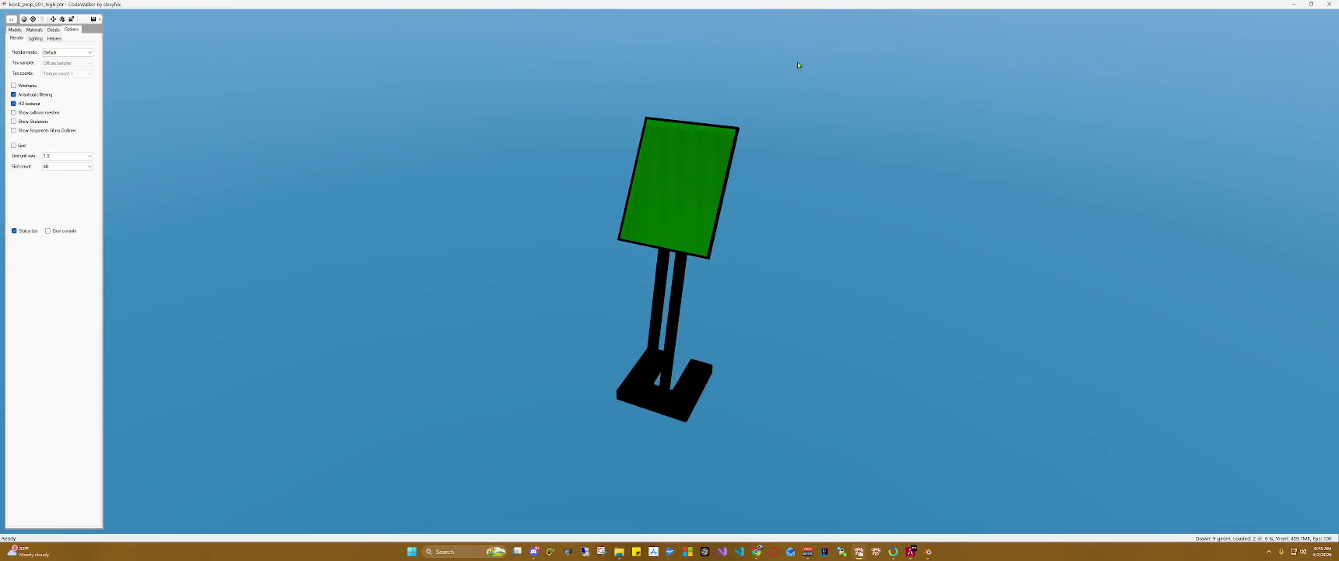
left_click(1329, 4)
left_click(786, 157)
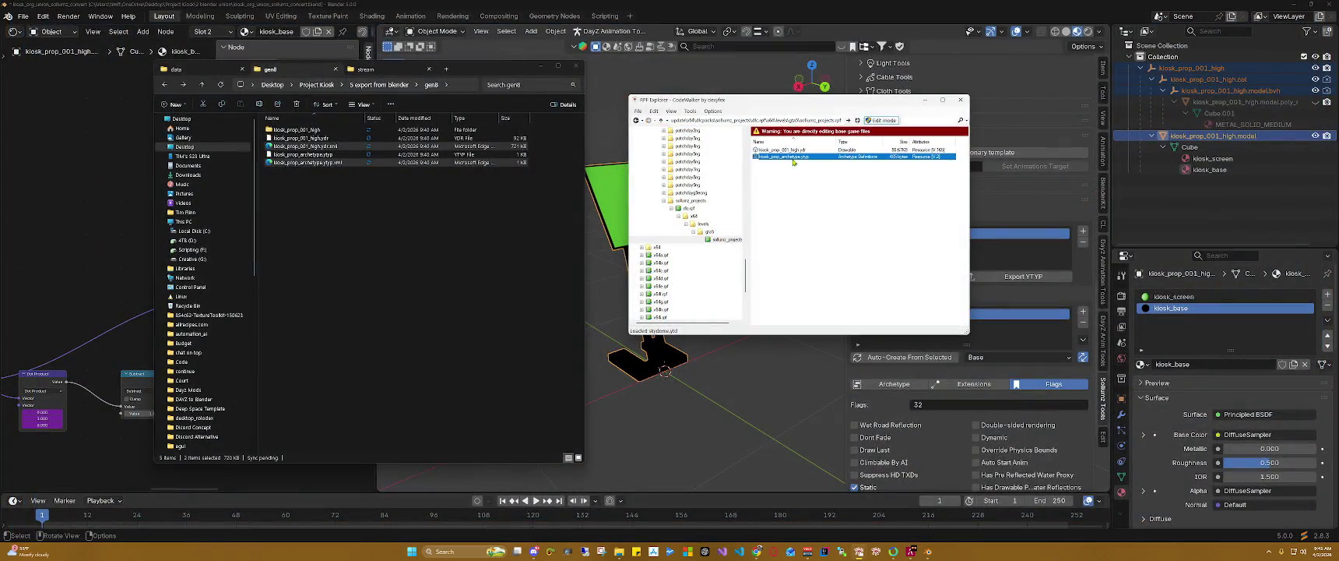
Step: Remove '_high' from the physicsDictionary, assetName and name entries in kiosk_prop_archetype.ytyp
double_click(786, 157)
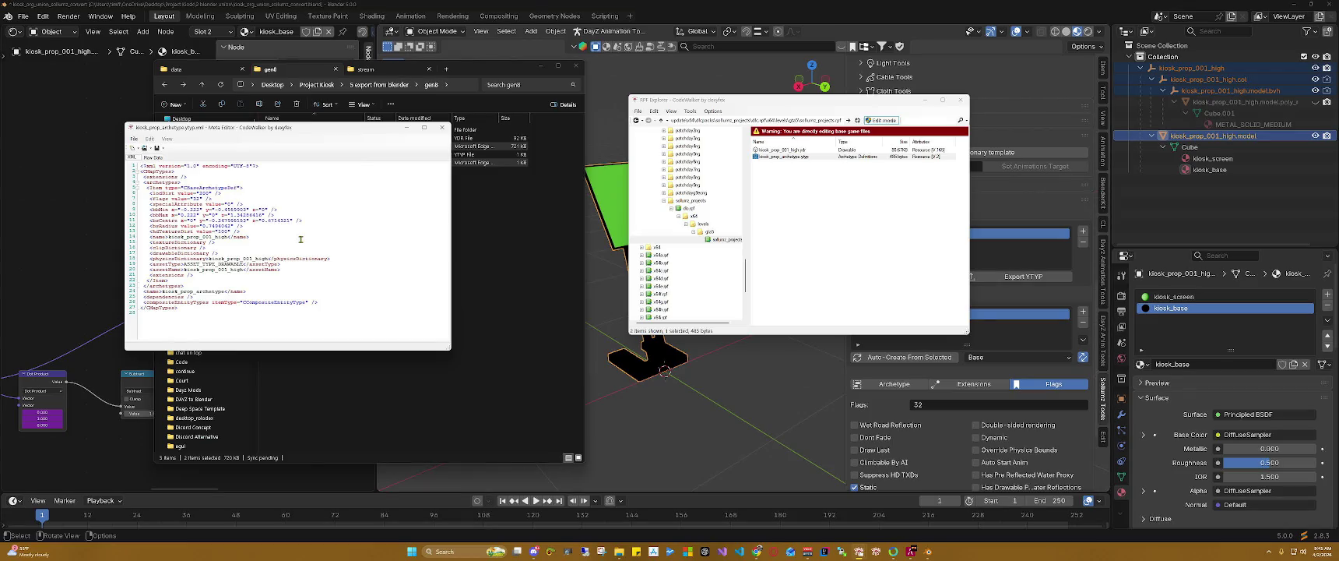
left_click(267, 258)
key("BackSpace")
key("BackSpace")
key("BackSpace")
key("BackSpace")
key("BackSpace")
left_click(249, 270)
key("BackSpace")
key("BackSpace")
key("BackSpace")
left_click(225, 236)
key("BackSpace")
key("BackSpace")
key("BackSpace")
key("BackSpace")
key("BackSpace")
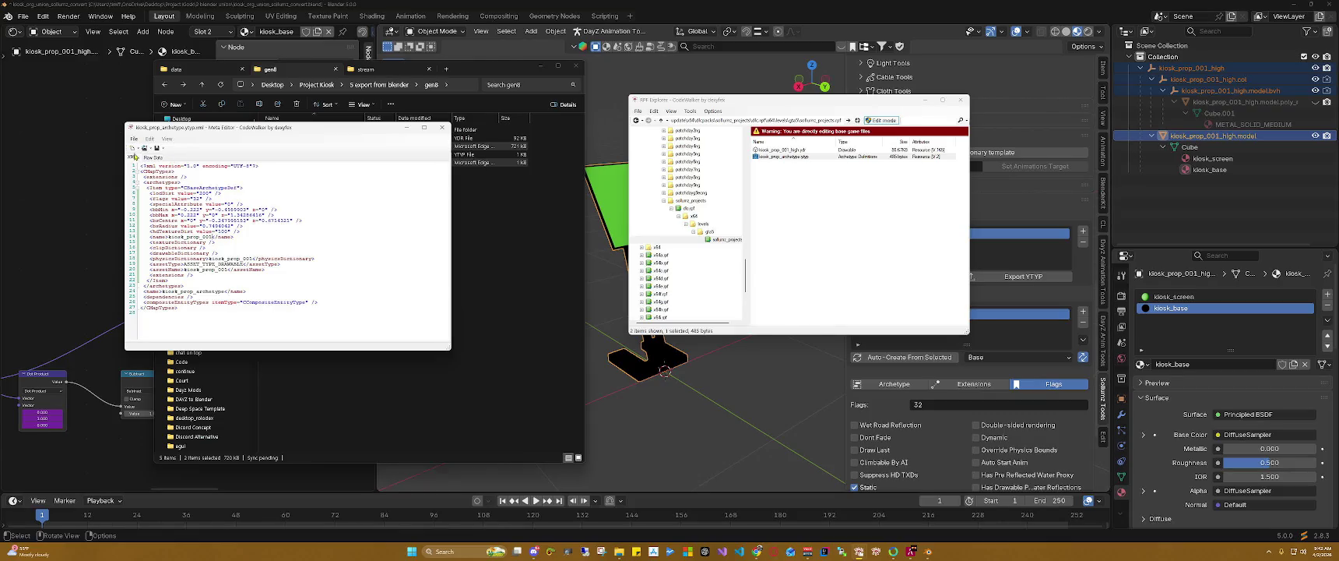
Step: Save the archetype into the archive, reopen it to verify the edits, and close the Meta Editor
left_click(156, 147)
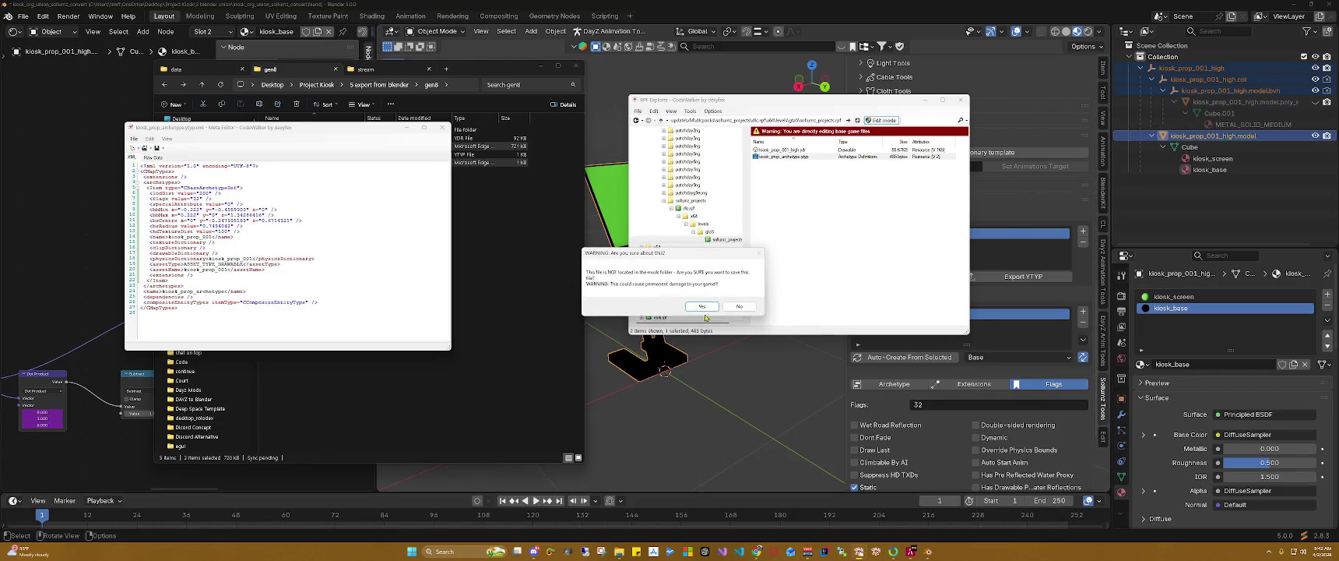
left_click(700, 305)
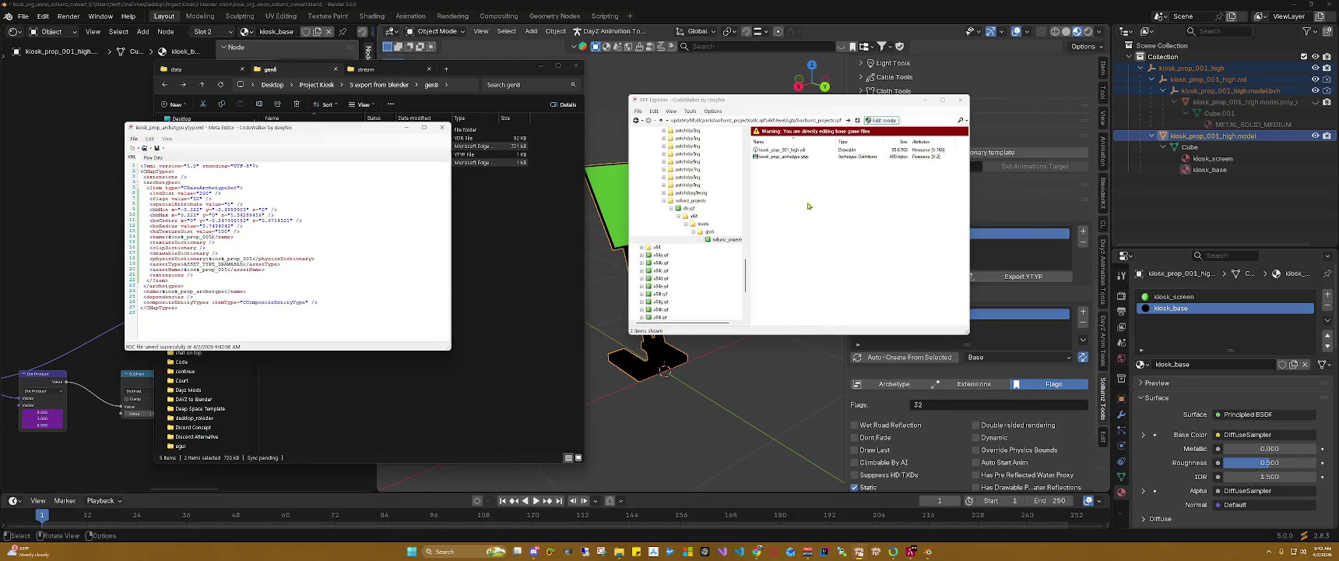
left_click(441, 128)
double_click(778, 157)
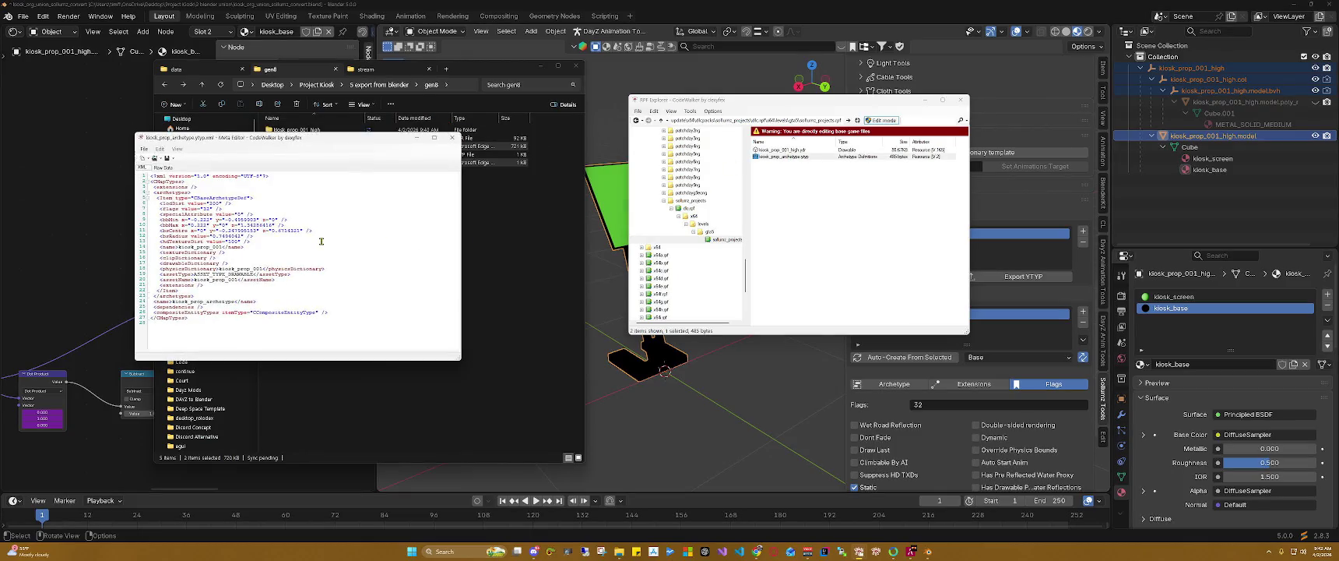
left_click(452, 137)
left_click(802, 150)
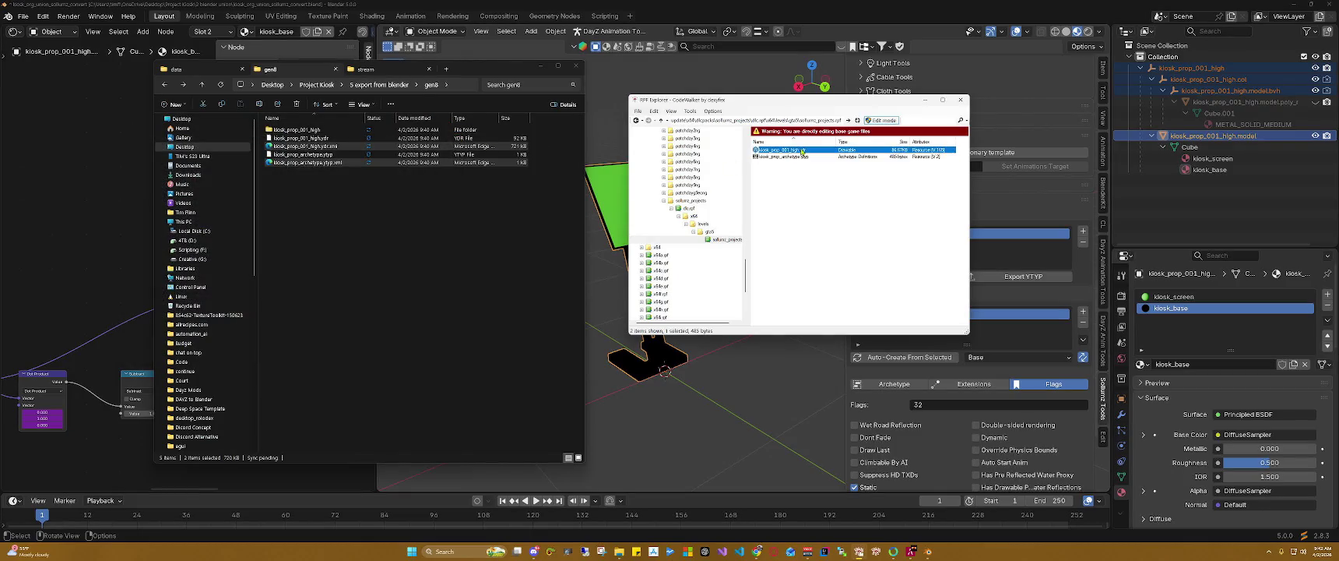
Step: Rename kiosk_prop_001_high.ydr to kiosk_prop_001.ydr in the RPF archive
right_click(802, 151)
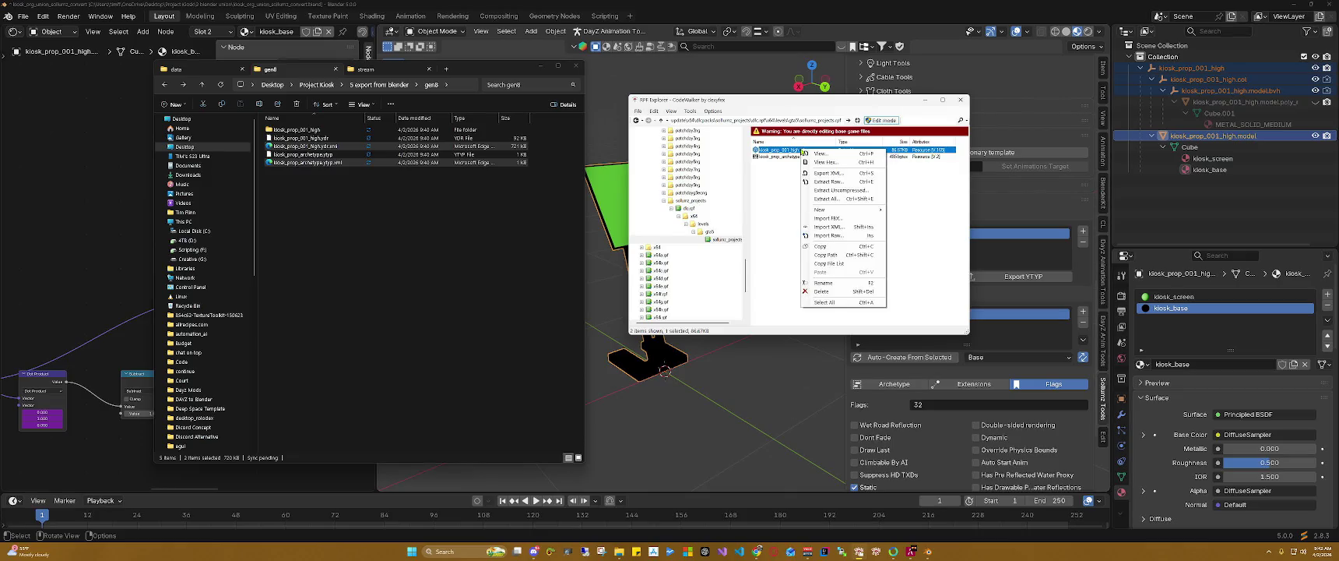
left_click(824, 277)
left_click(784, 218)
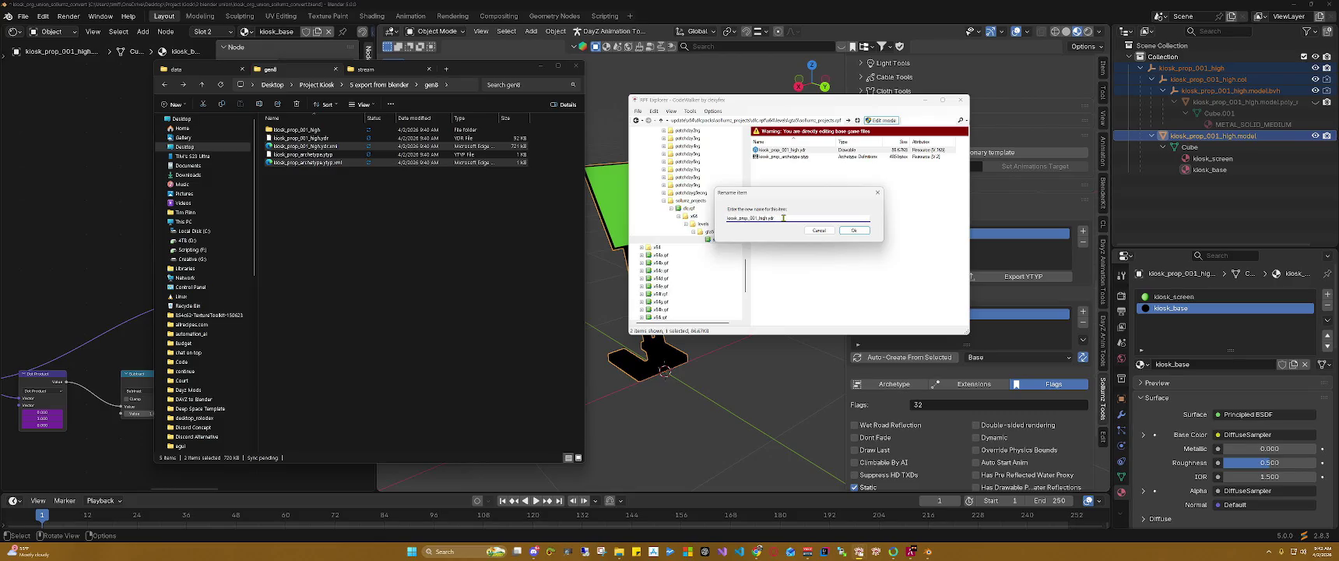
key("BackSpace")
key("BackSpace")
left_click(854, 230)
Step: Preview kiosk_prop_001.ydr, close the viewer, and return to the stream folder
double_click(792, 150)
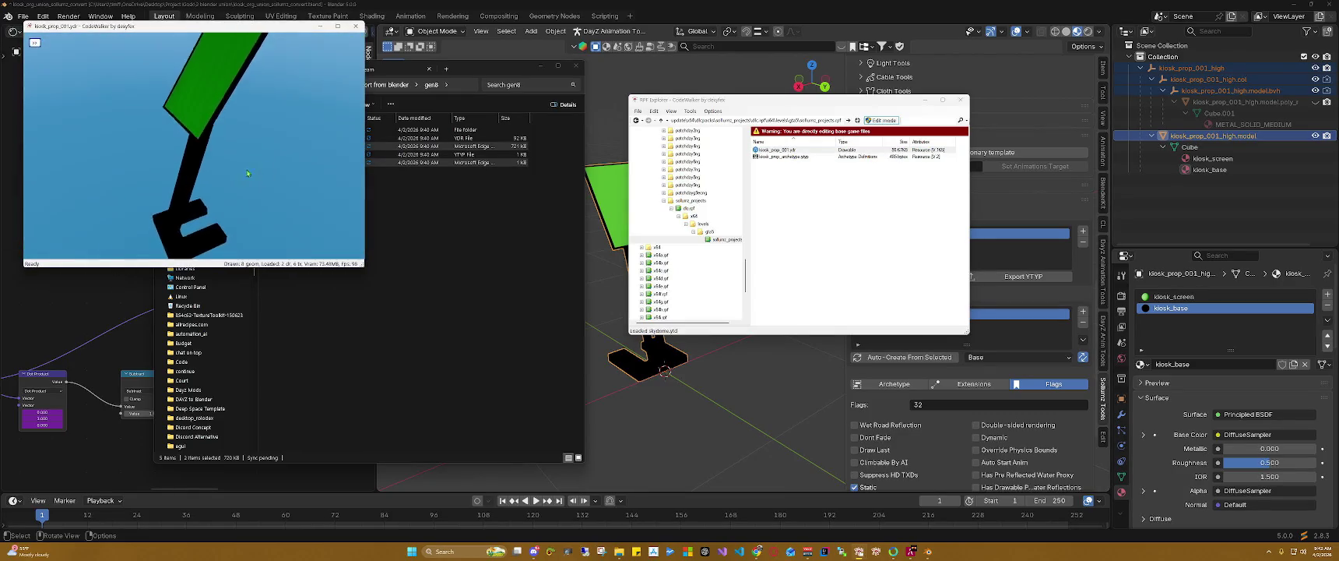
left_click(356, 26)
left_click(774, 193)
left_click(358, 203)
left_click(366, 69)
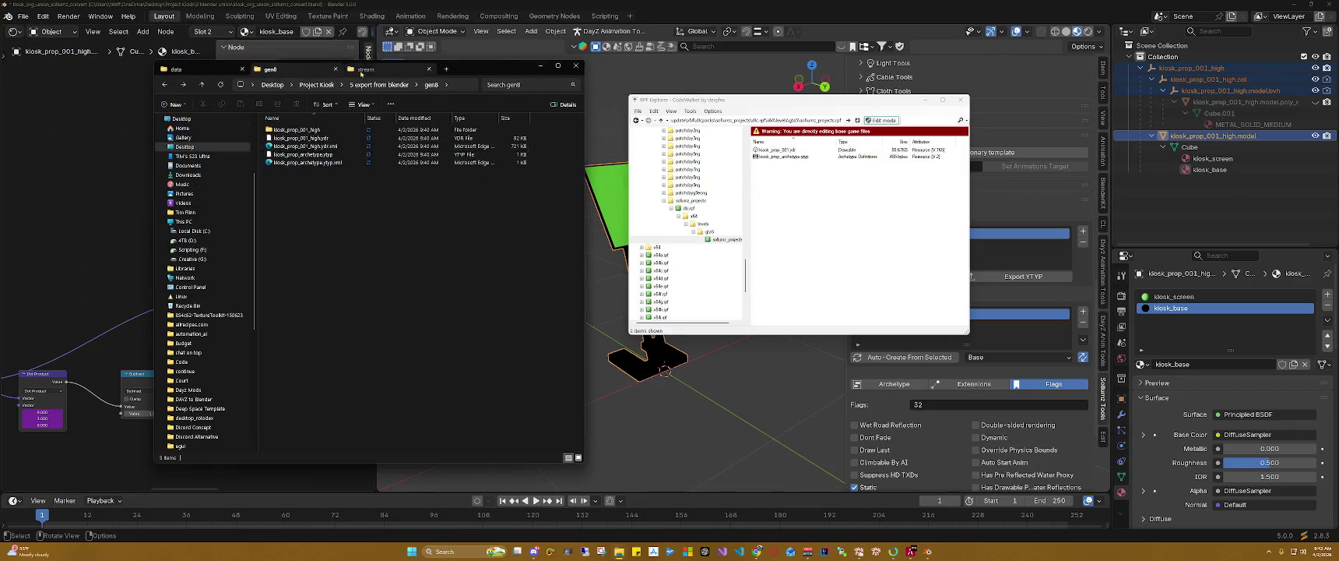
Step: Delete the three old kiosk files from the stream folder and drag both archive kiosk files toward it
key("ctrl+a")
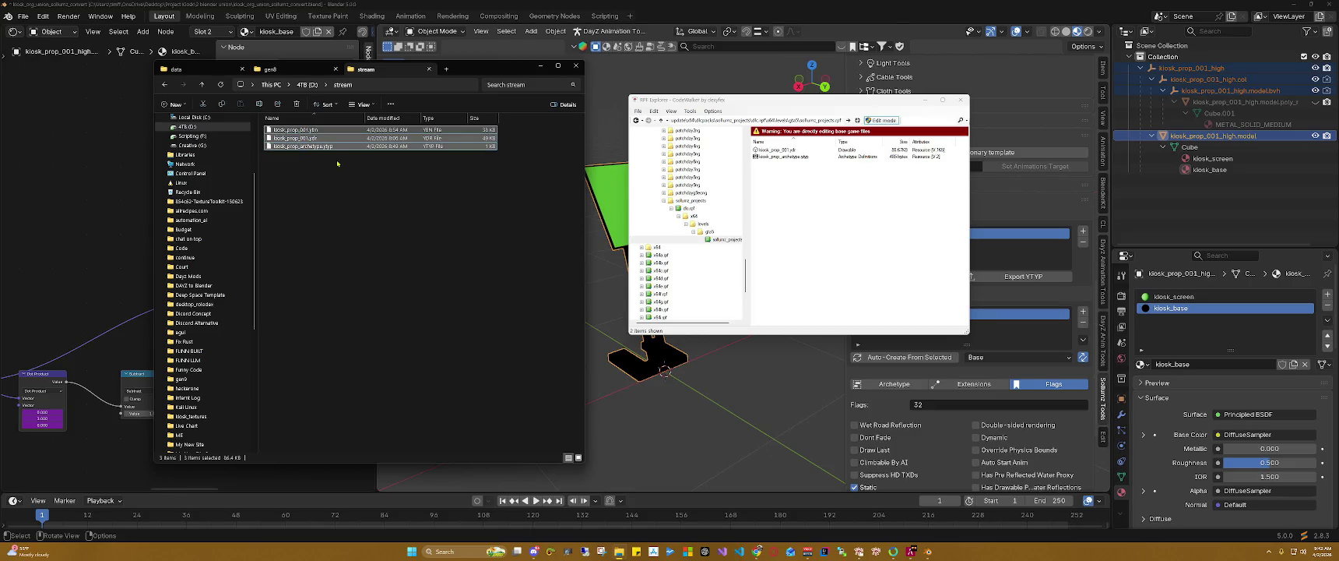
key("Delete")
left_click(810, 201)
key("ctrl+a")
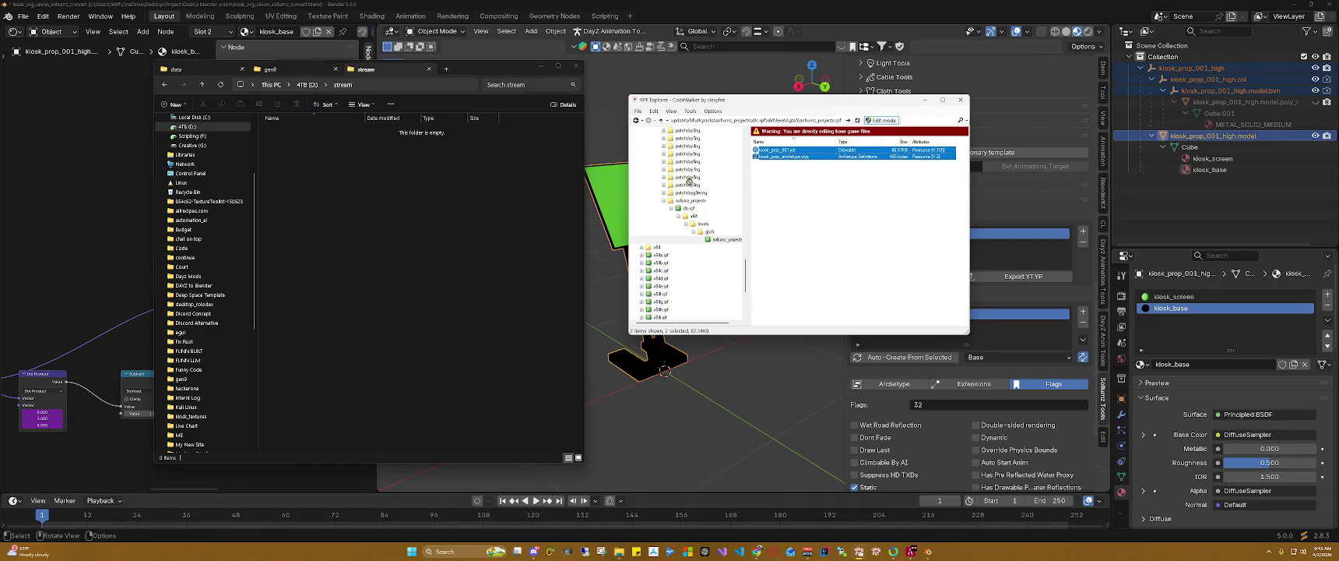
left_click_drag(779, 149, 520, 207)
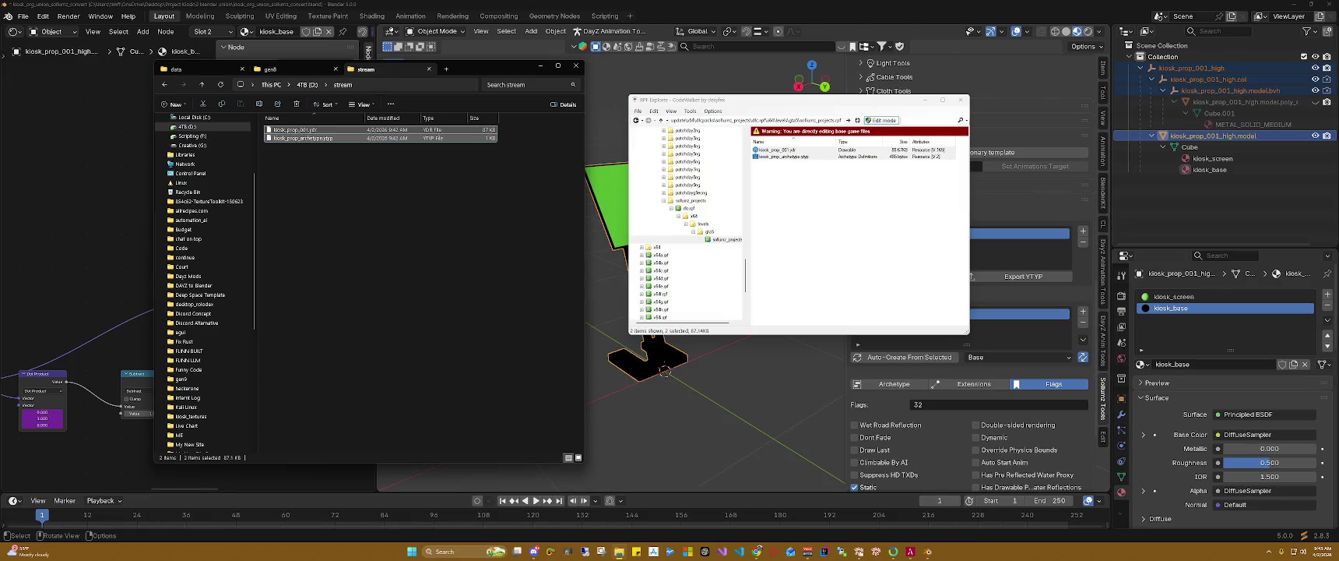
Step: Drop the kiosk files into the stream folder, minimize Blender, and dismiss FiveM's disconnect message
left_click(802, 121)
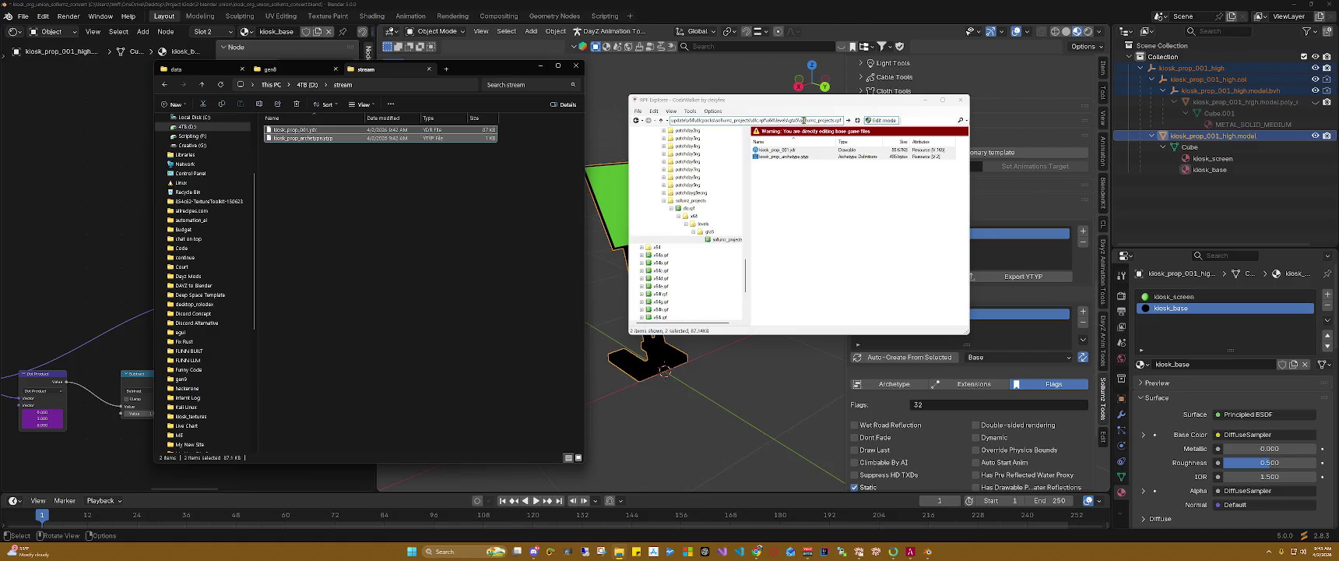
left_click(1293, 6)
left_click(793, 74)
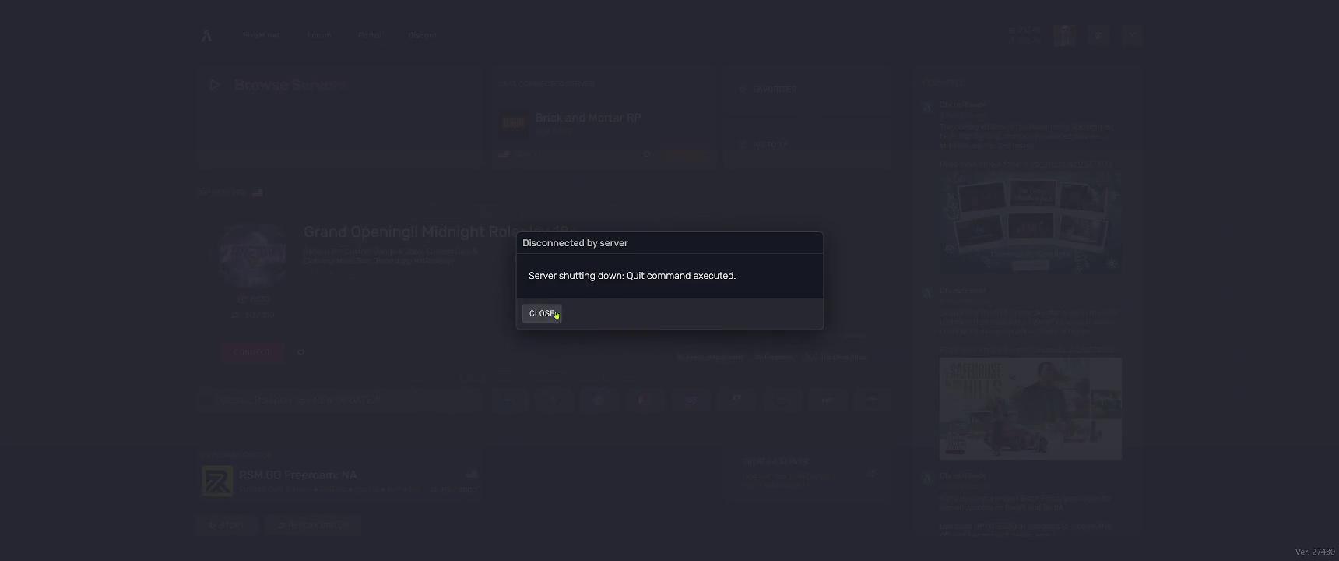
left_click(548, 313)
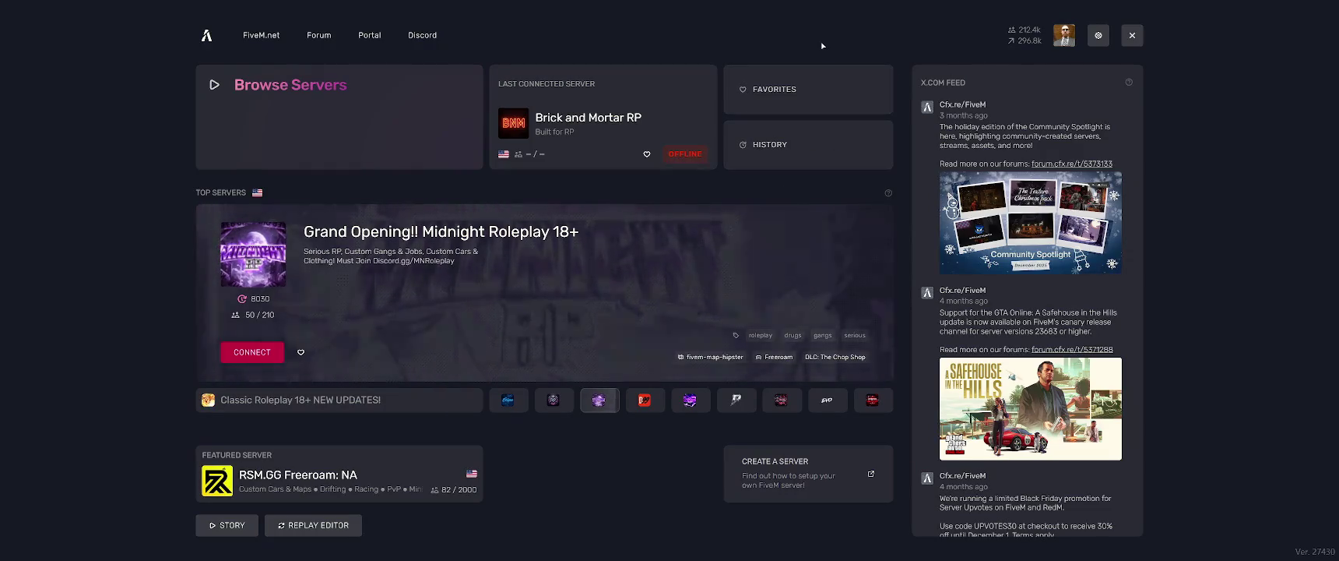
Step: Quit FiveM with the 'quit' command in the F8 console
key("F8")
type("quit")
key("Return")
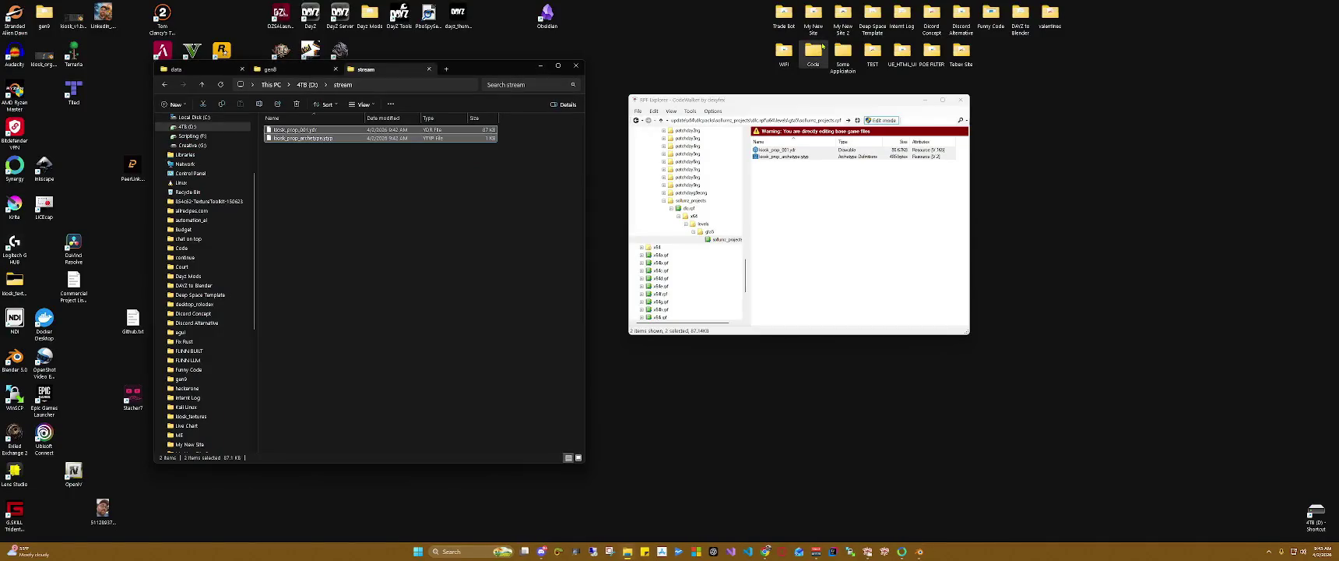
Step: Relaunch FiveM from the desktop shortcut and open the Brick and Mortar RP server page
double_click(162, 51)
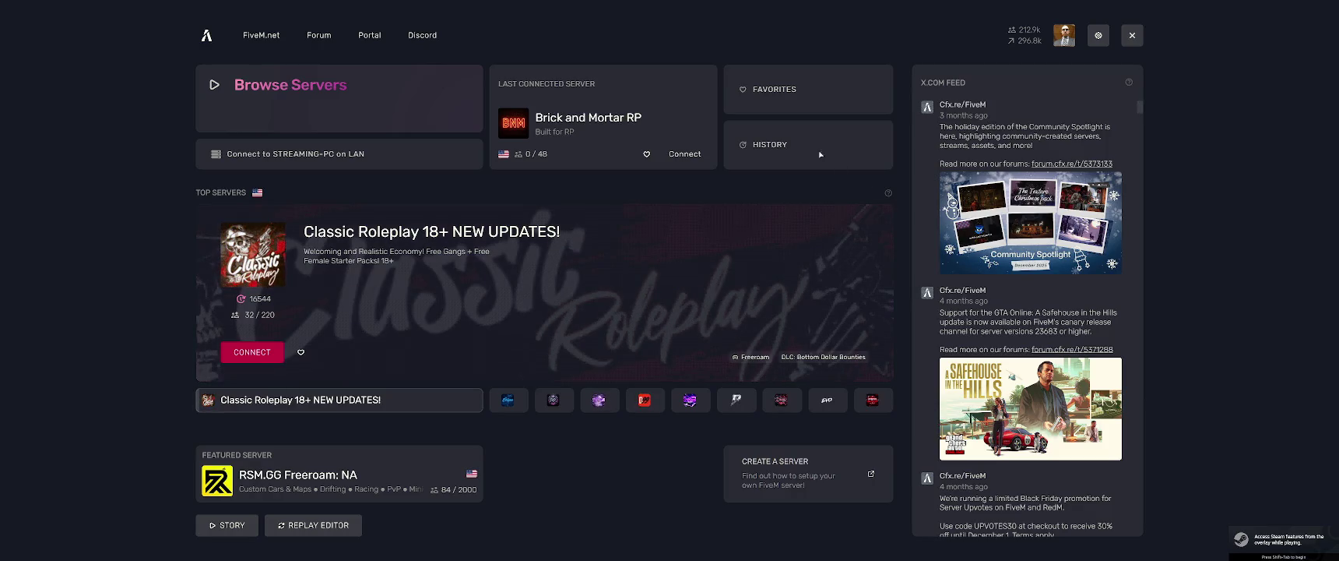
left_click(652, 124)
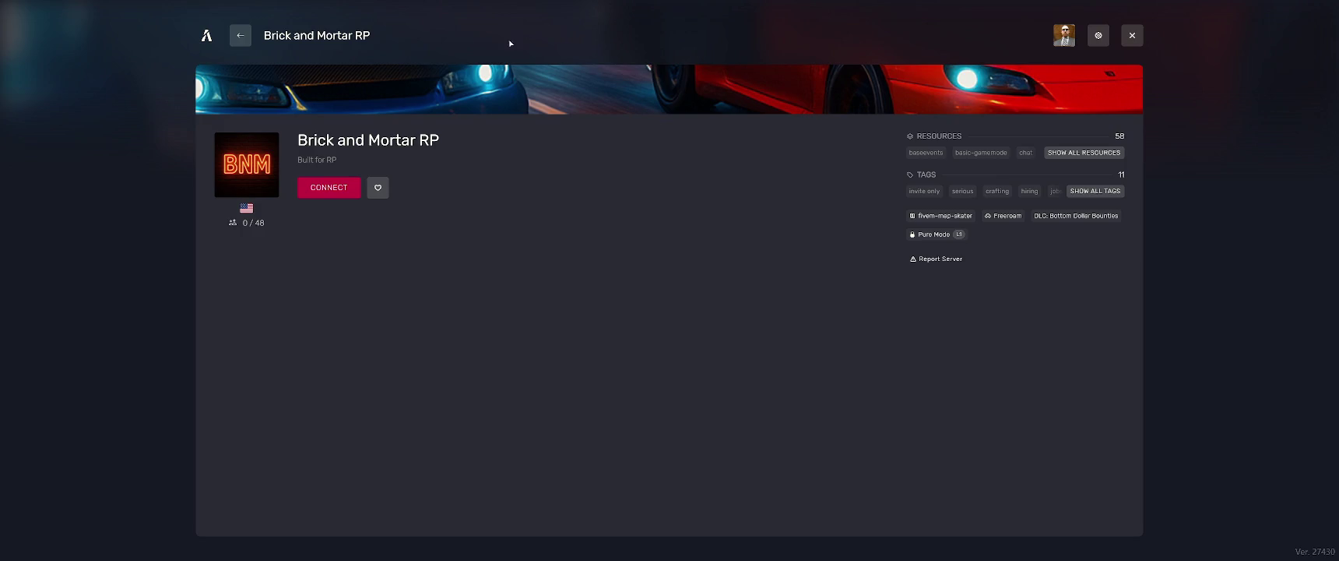
Step: Connect to Brick and Mortar RP, accept FiveM's restart, then connect again
left_click(331, 185)
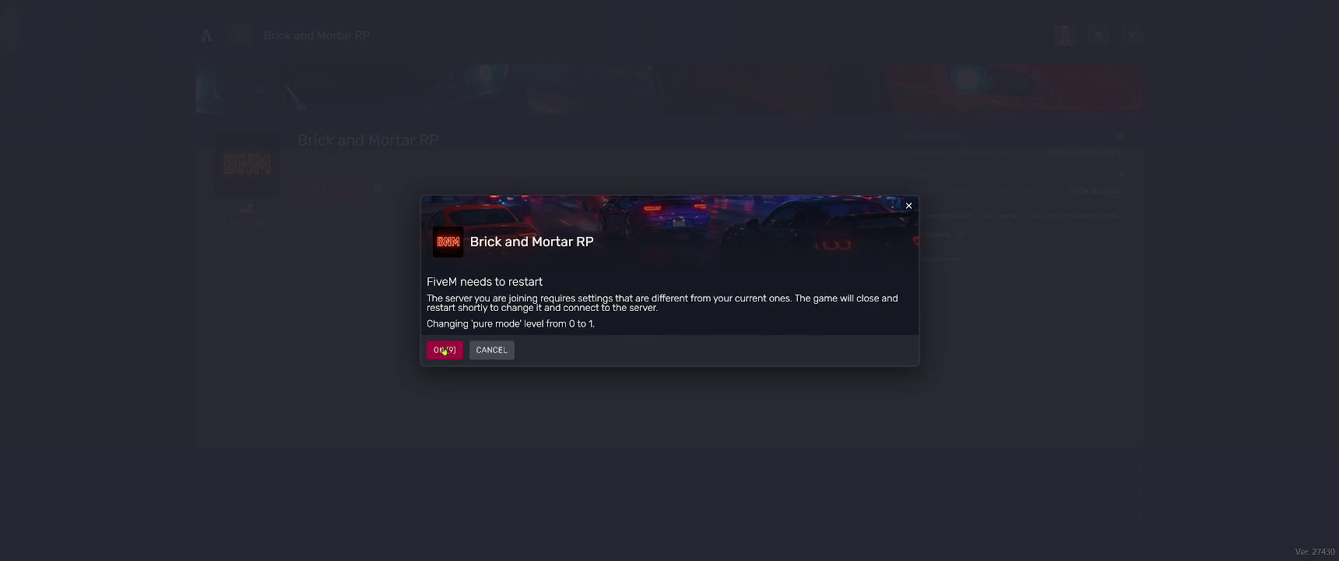
left_click(447, 349)
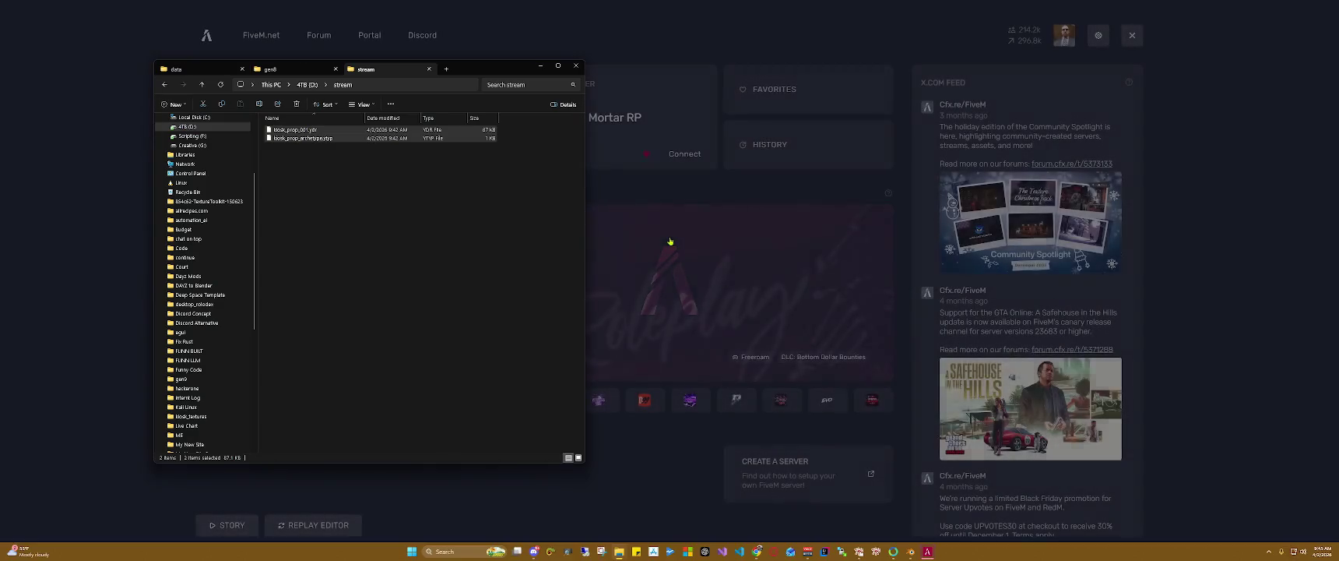
left_click(684, 153)
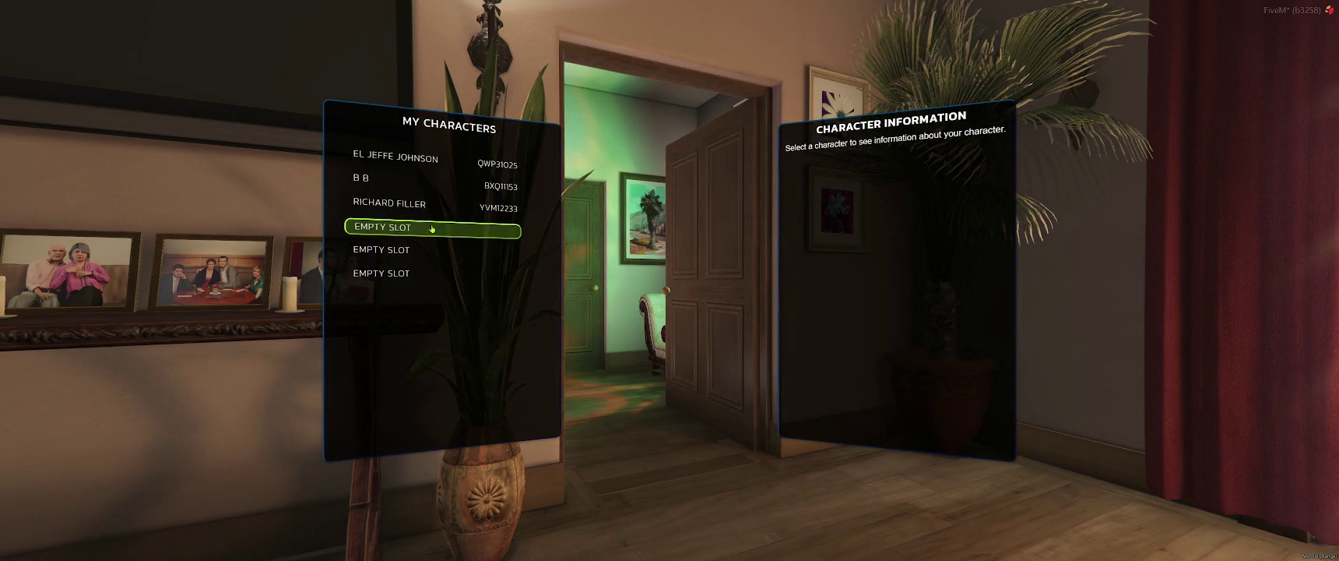
Step: Pick the first character, spawn at Last Location, and run /start to spawn the kiosk
left_click(435, 160)
left_click(381, 273)
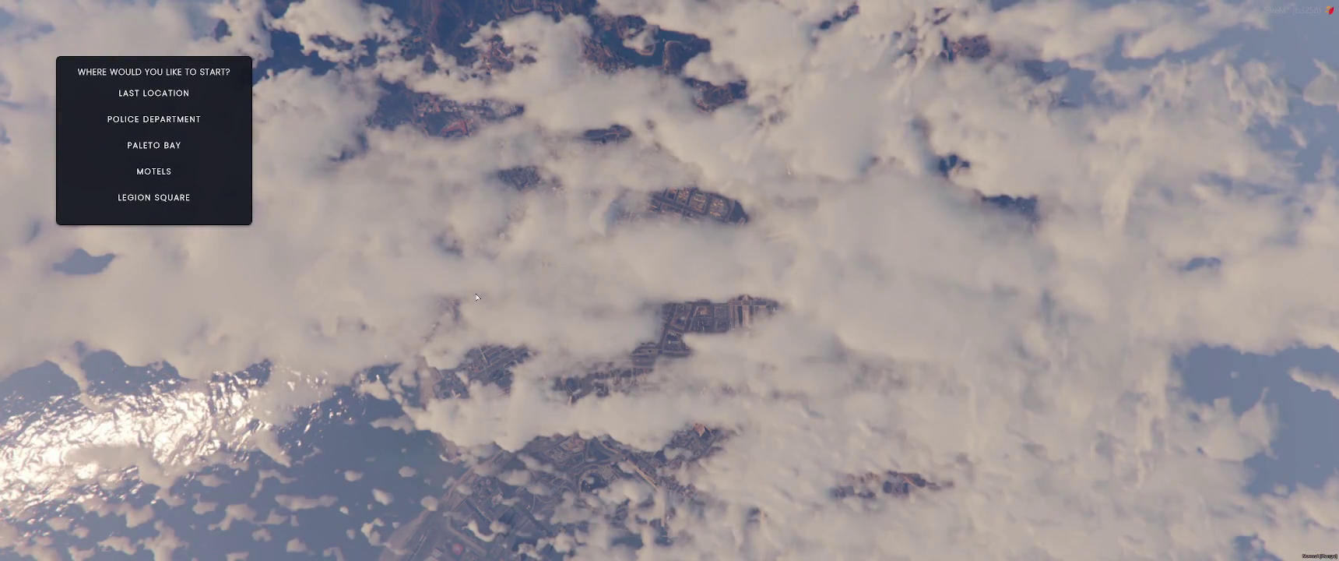
left_click(147, 92)
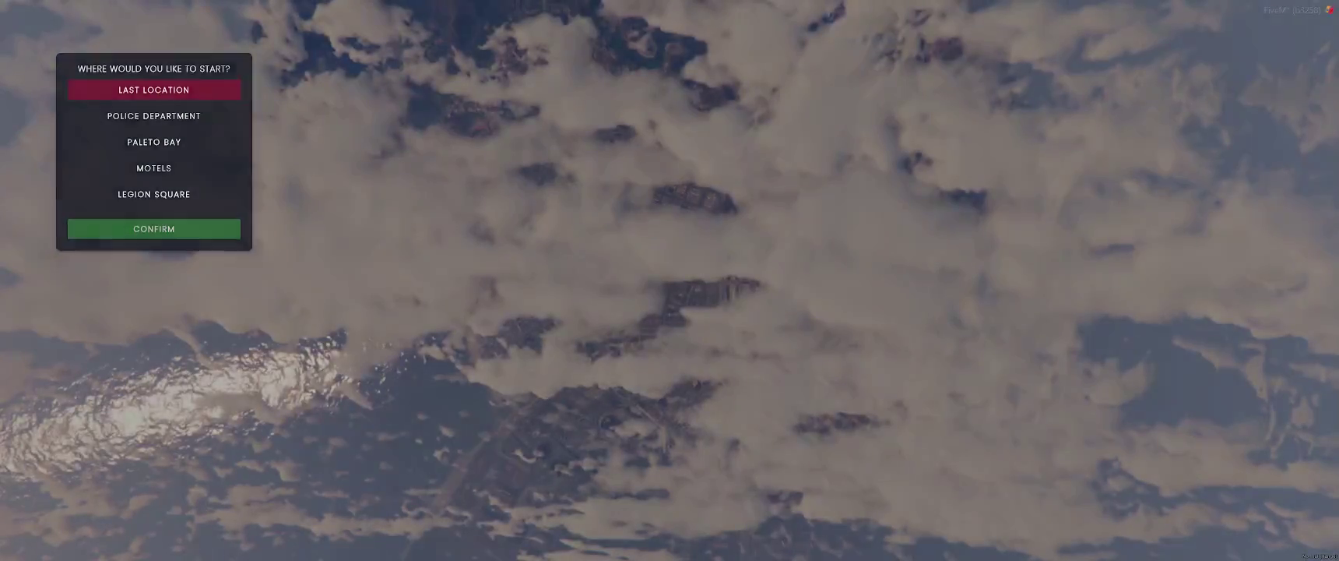
left_click(207, 226)
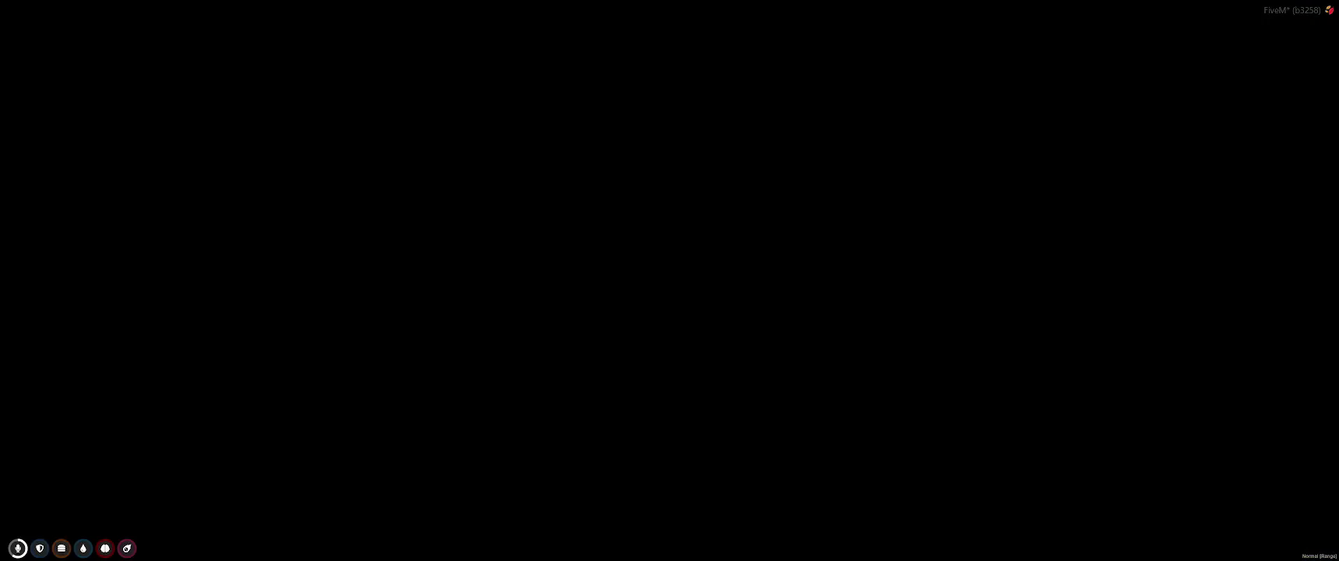
type("/start")
key("Return")
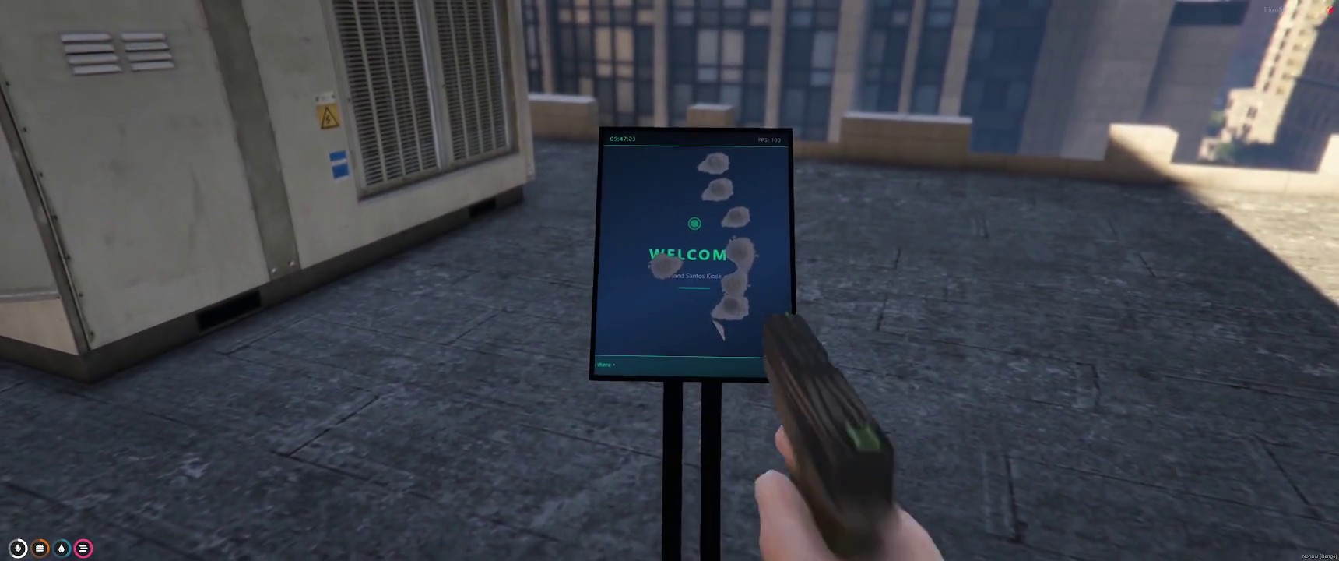
Step: Walk up to inspect the kiosk's screens, then run /stophtml to remove it
key("w")
scroll(670, 280, "down", 1)
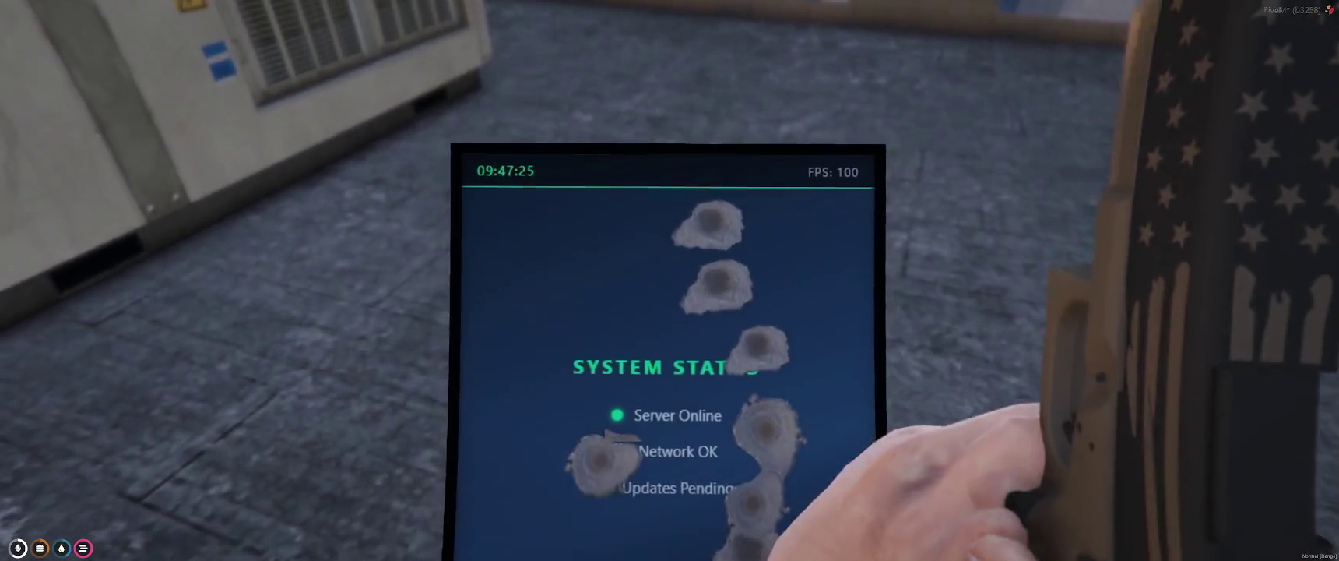
scroll(669, 280, "up", 1)
scroll(669, 280, "down", 1)
scroll(669, 280, "up", 1)
key("s")
key("w")
scroll(669, 281, "down", 1)
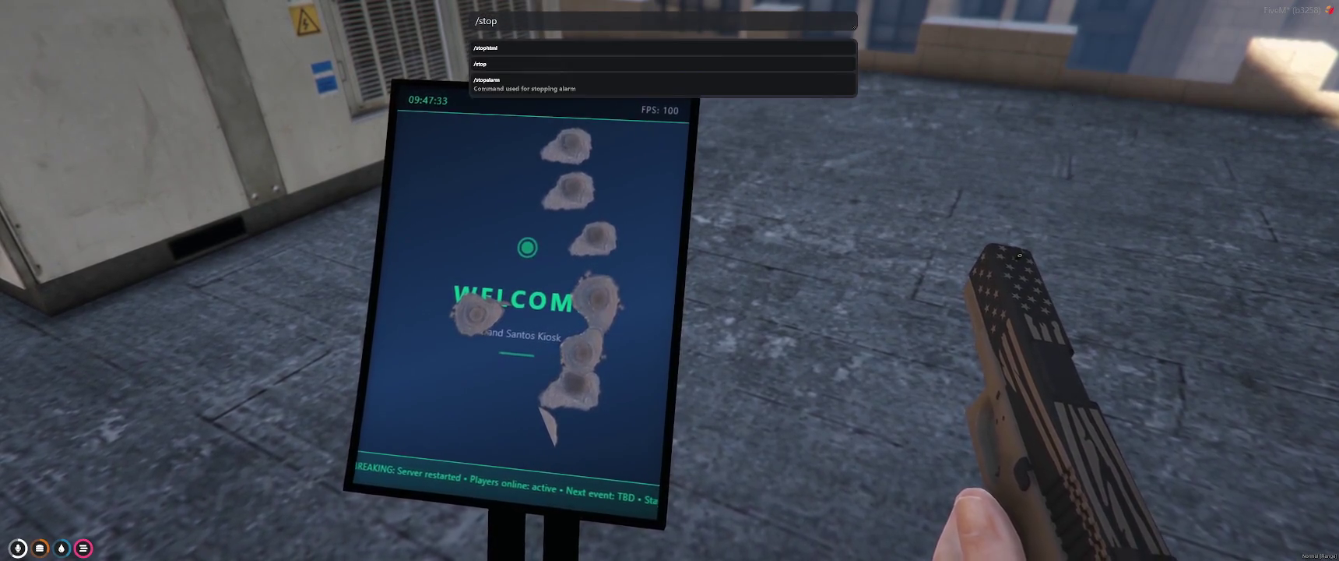
key("Return")
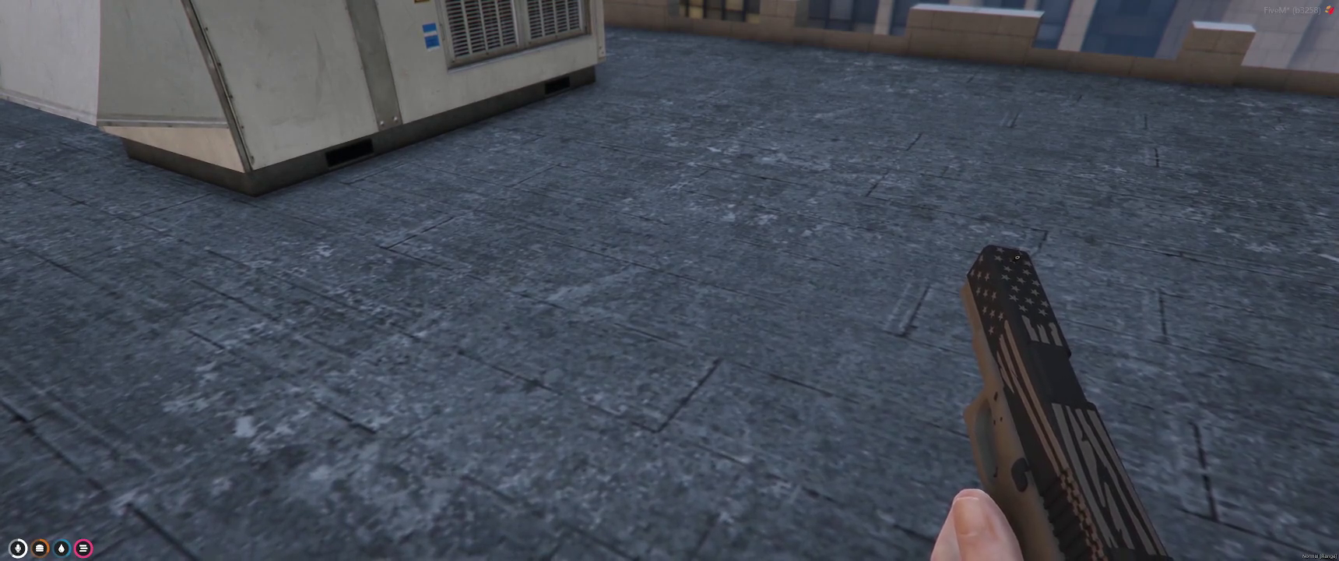
key("r")
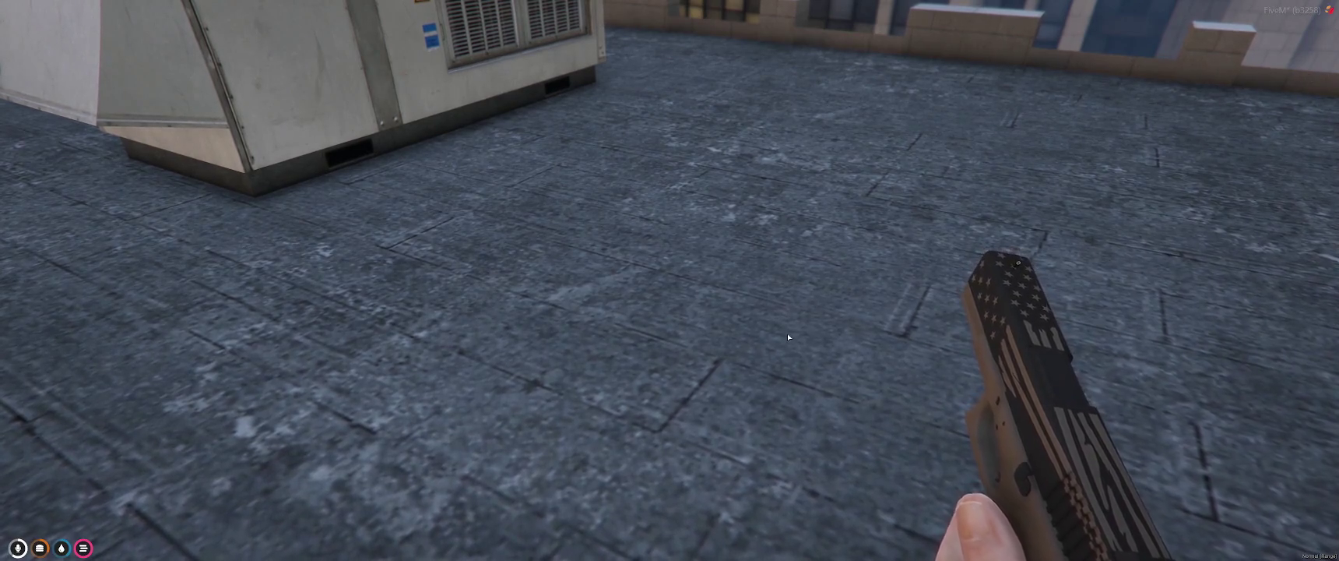
Step: Teleport with /tp and walk along the sidewalk past the building windows
type("t/")
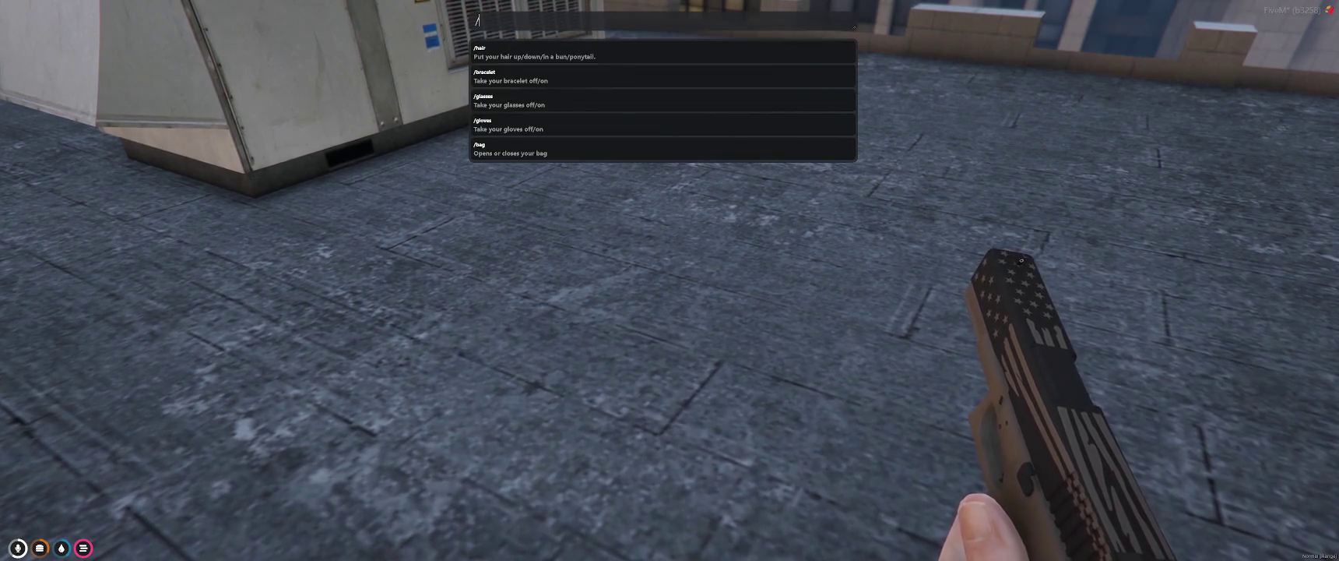
type("tp")
key("Return")
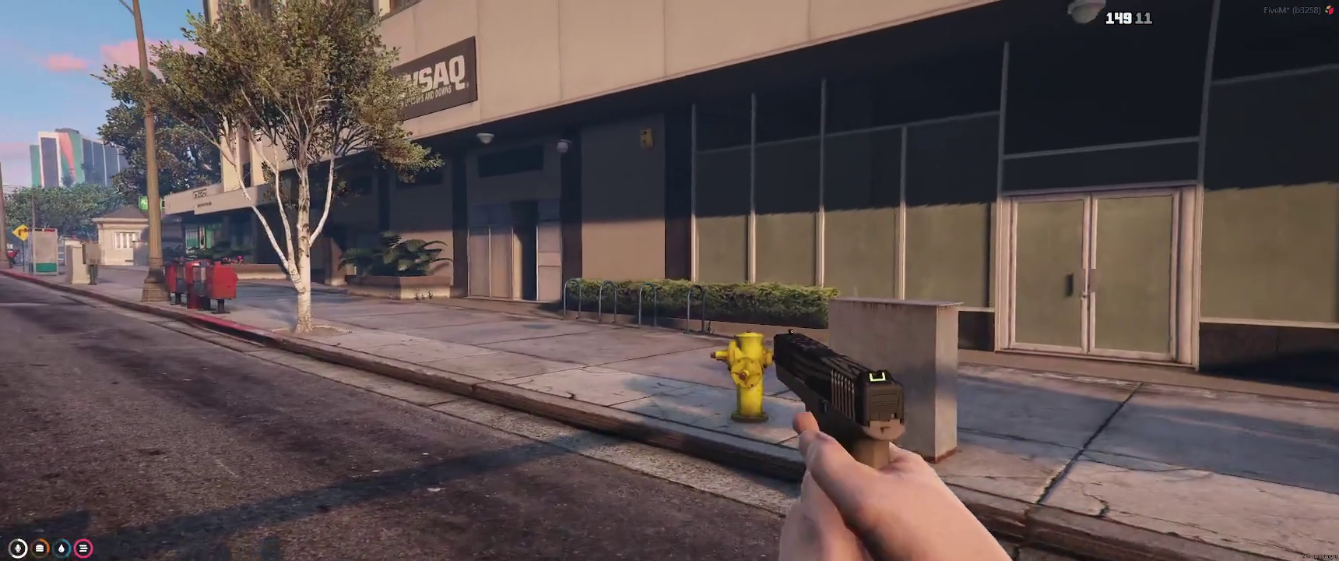
key("r")
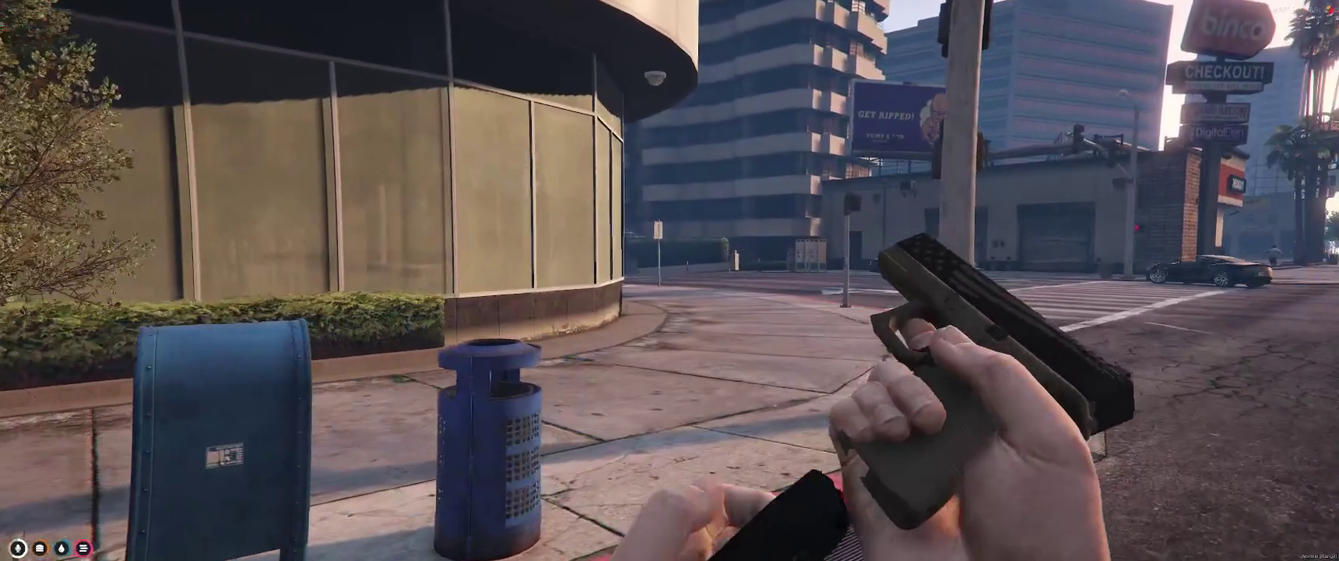
key("w")
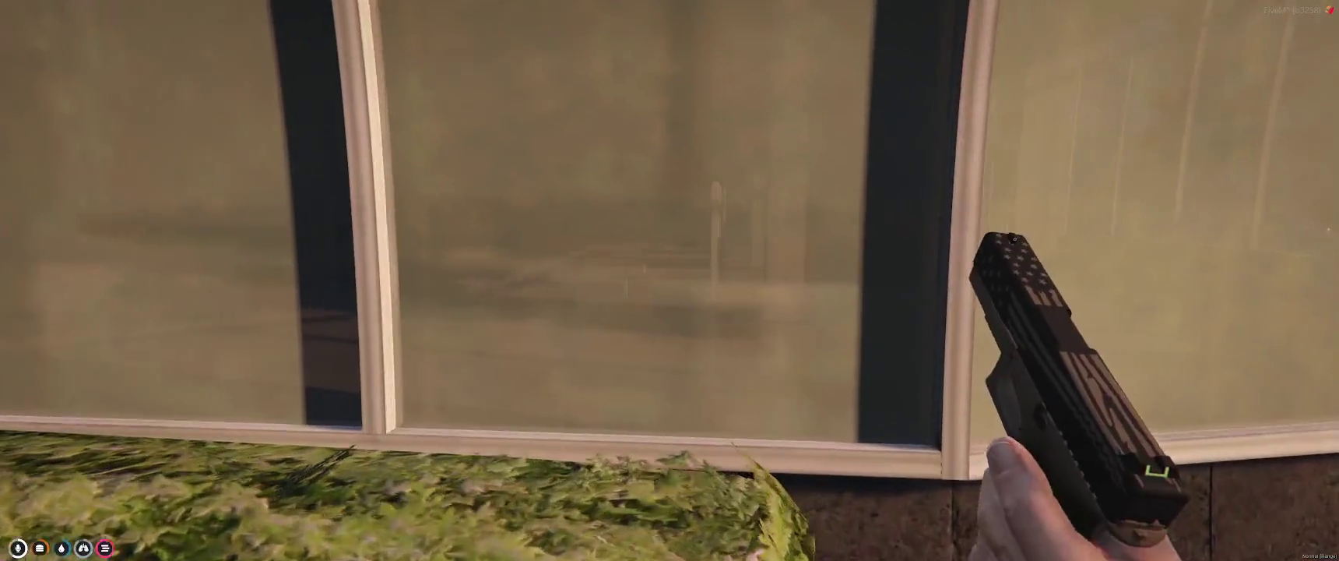
right_click_drag(670, 280, 669, 280)
key("w")
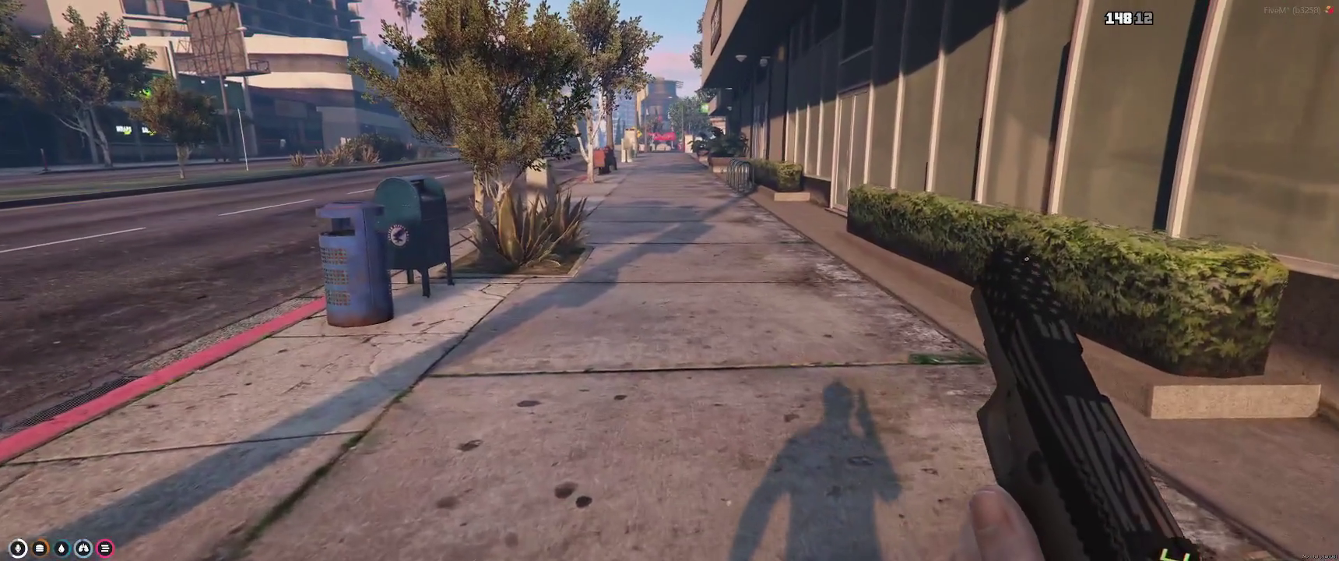
key("alt+Tab")
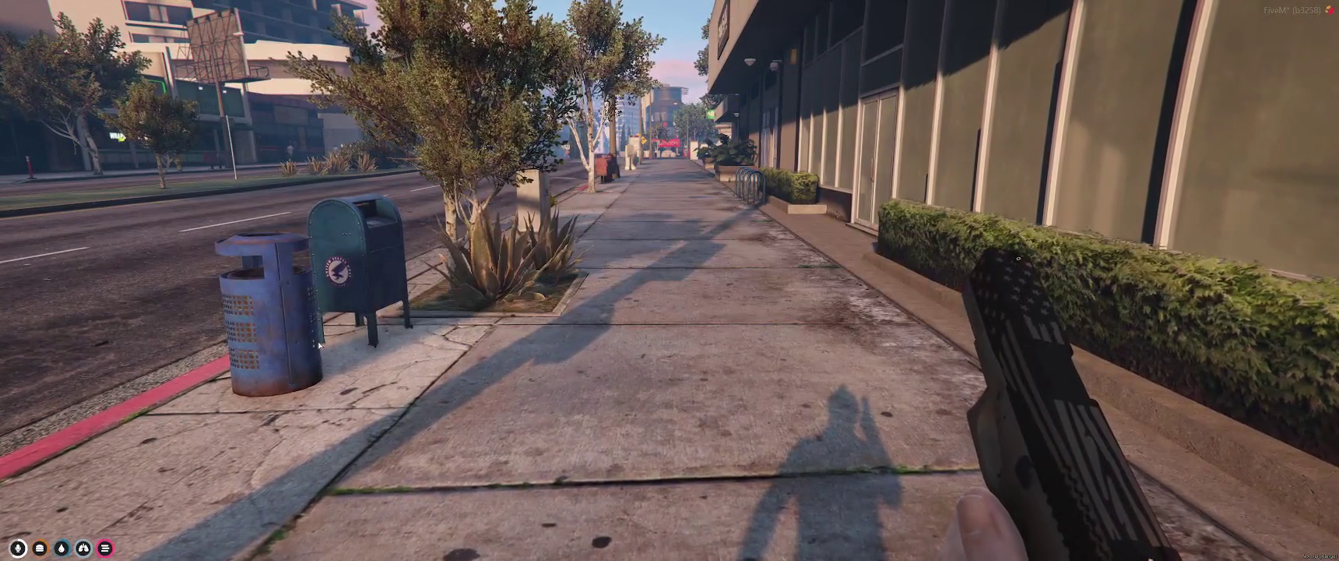
key("w")
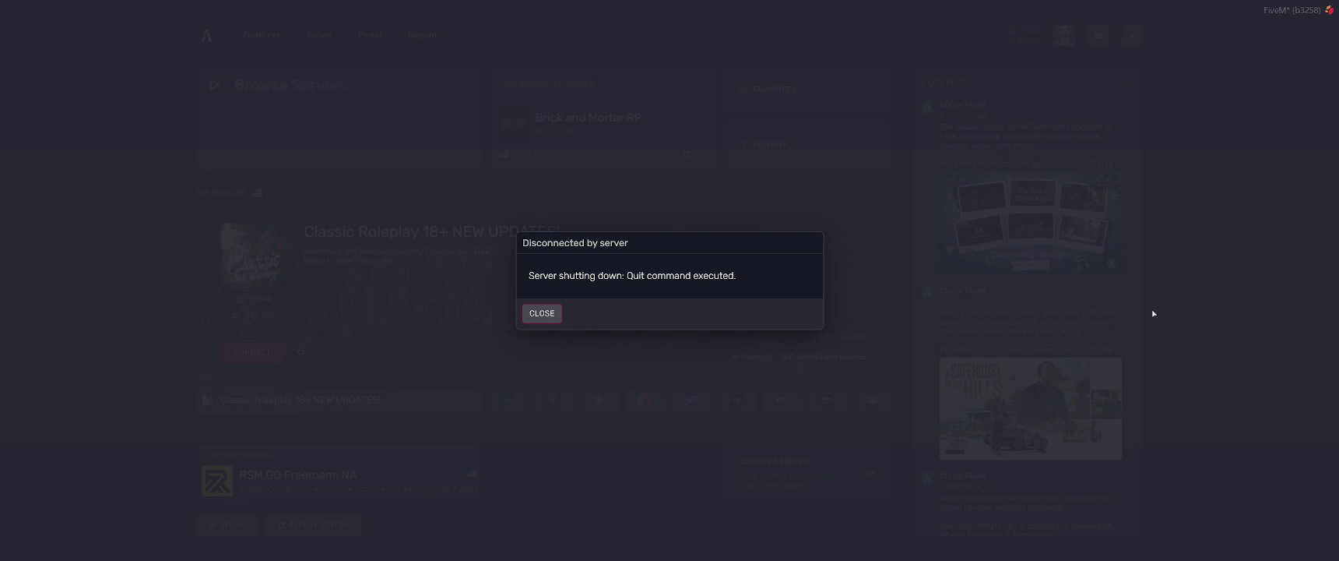
Step: Quit FiveM via the F8 console 'quit' command and bring Blender to the front
key("F8")
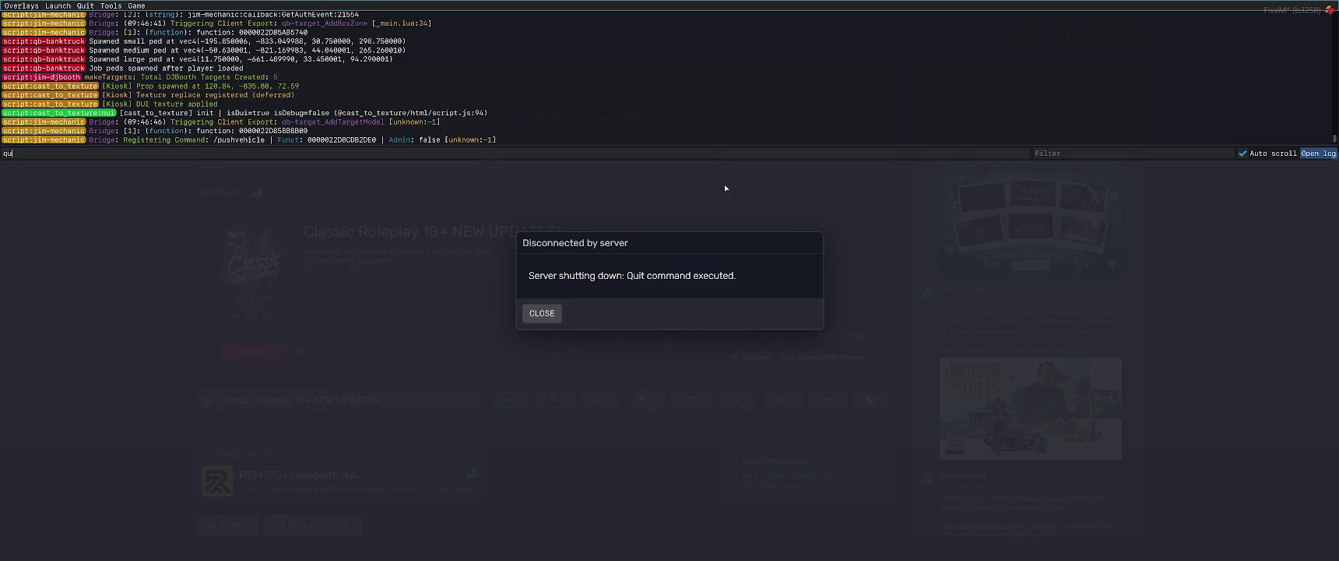
type("uit")
key("Return")
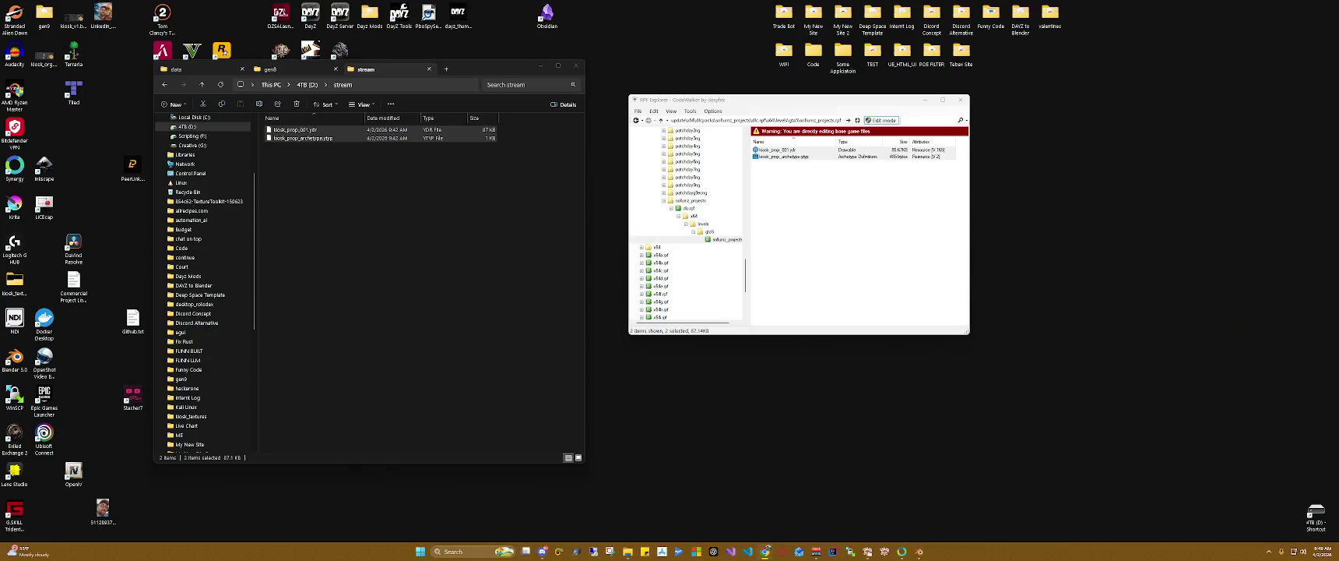
mouse_move(919, 551)
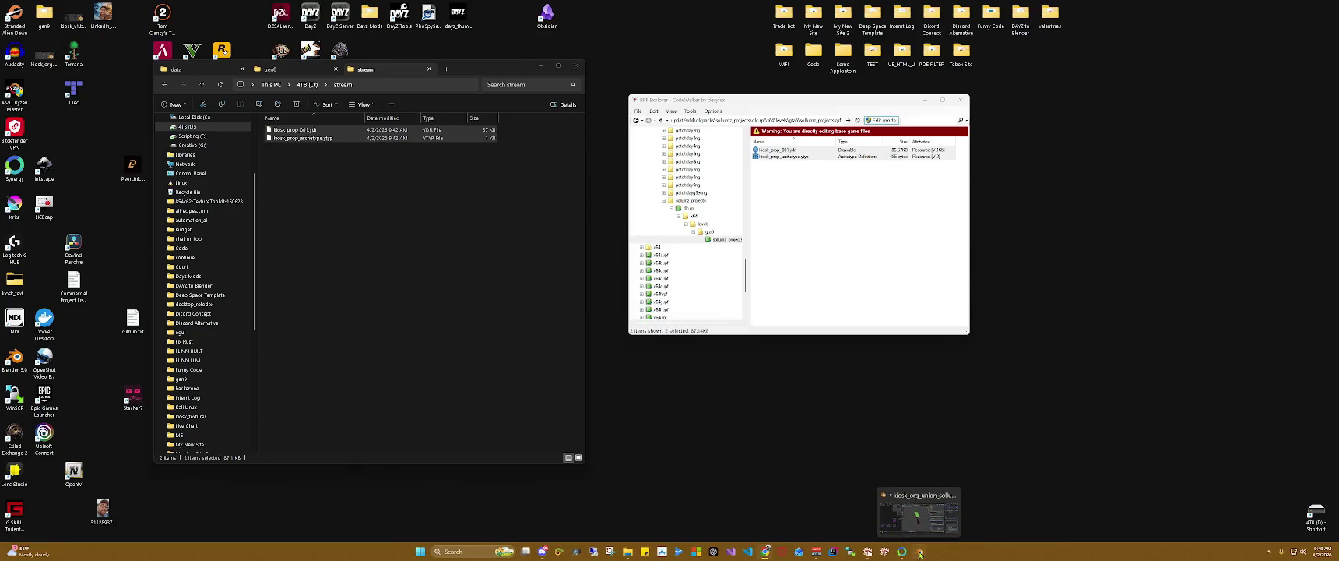
left_click(919, 551)
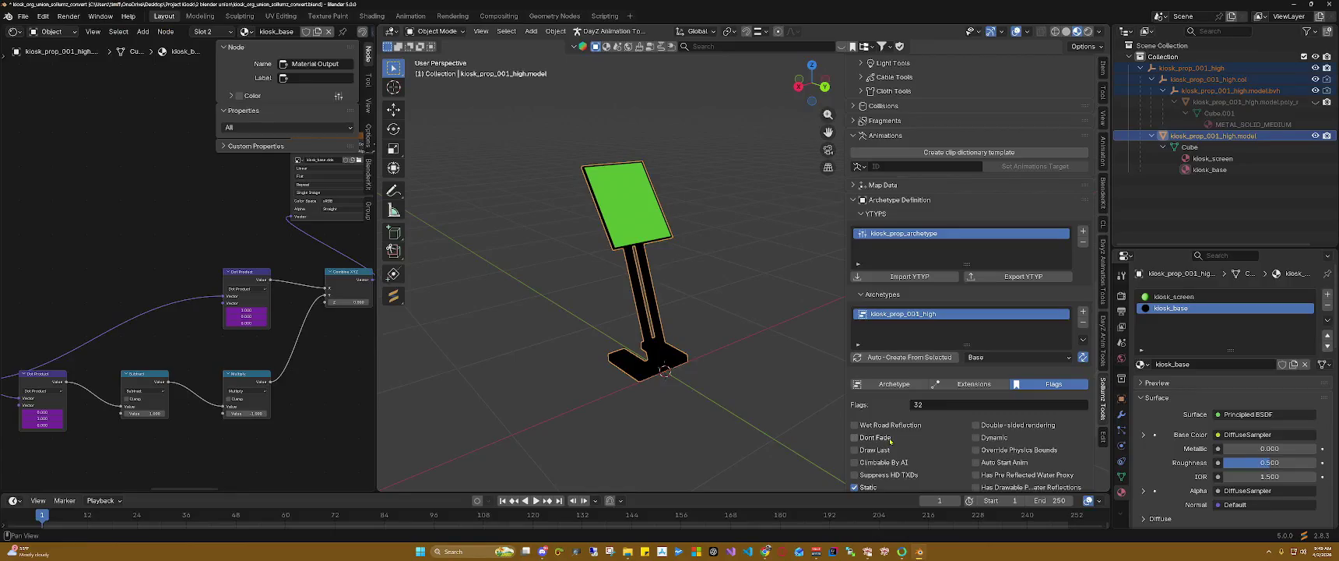
Step: Deselect the kiosk, save kiosk_org_union_sollumz_convert.blend, then restore and minimize Blender
left_click(708, 336)
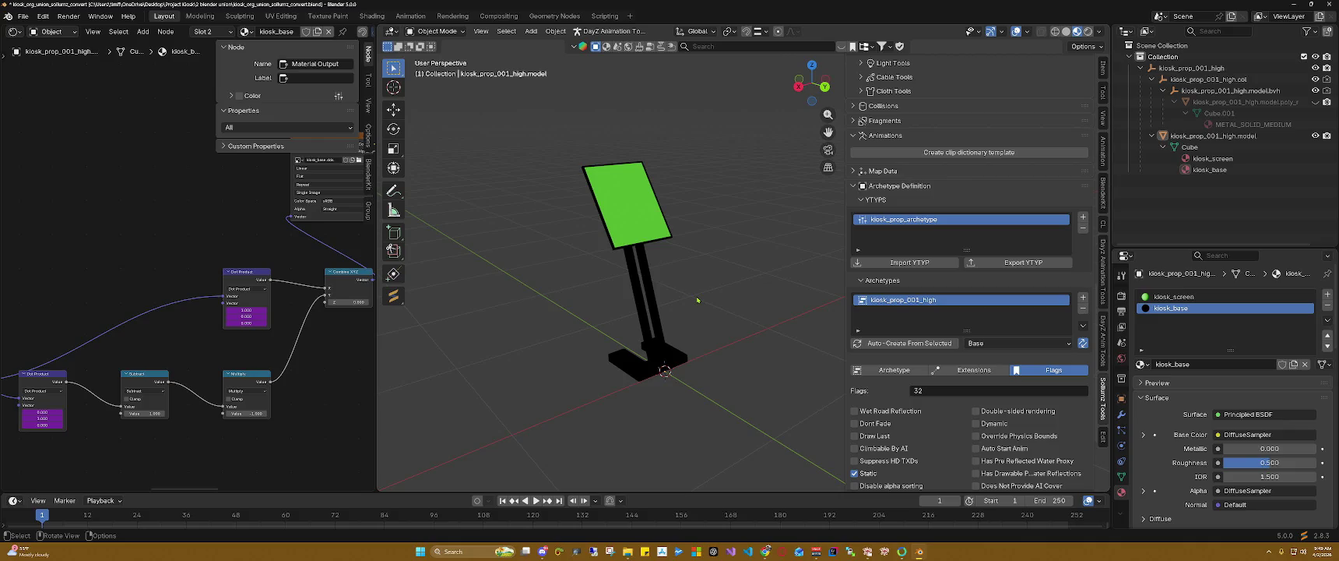
left_click(23, 16)
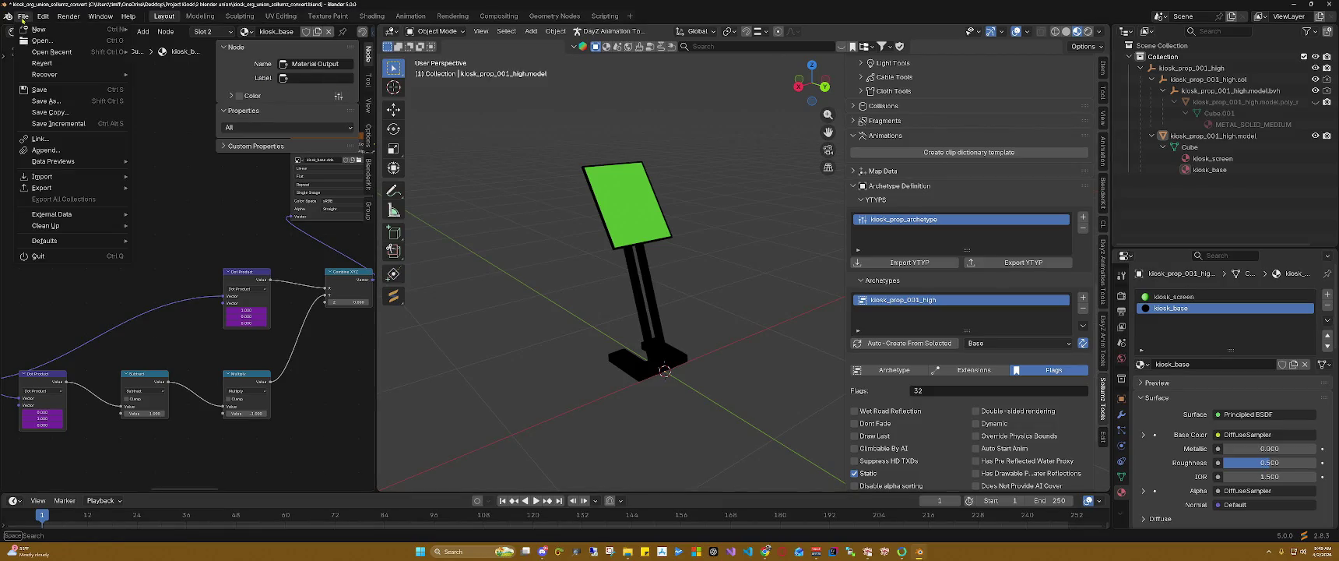
left_click(39, 89)
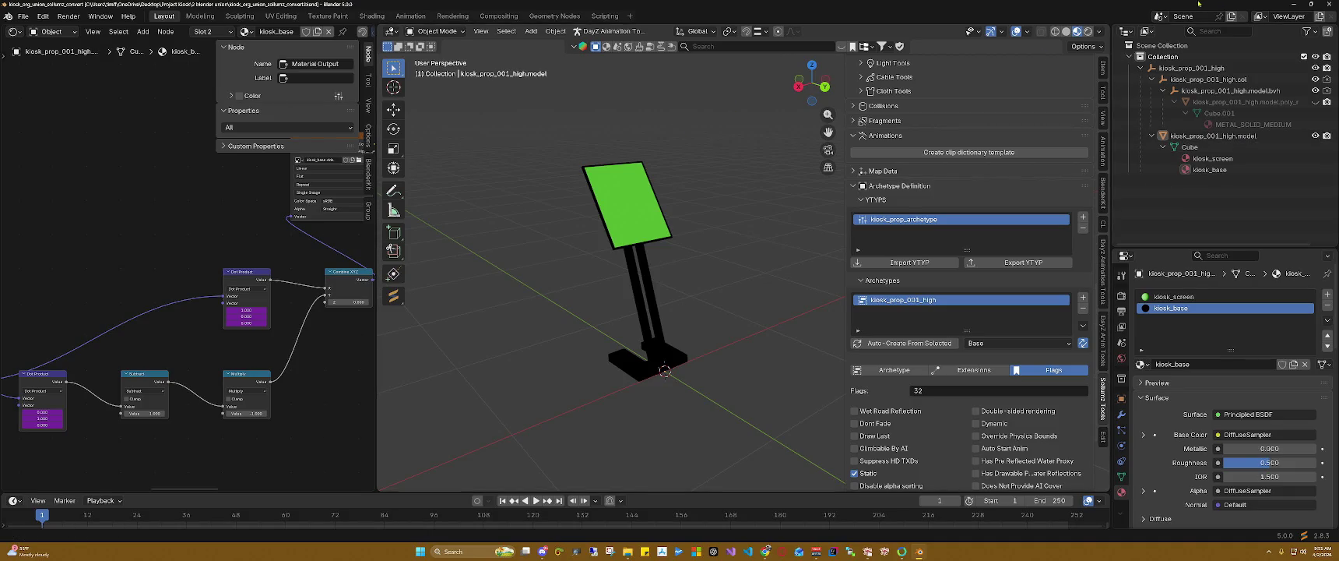
left_click_drag(1194, 10, 1193, 44)
left_click(1290, 37)
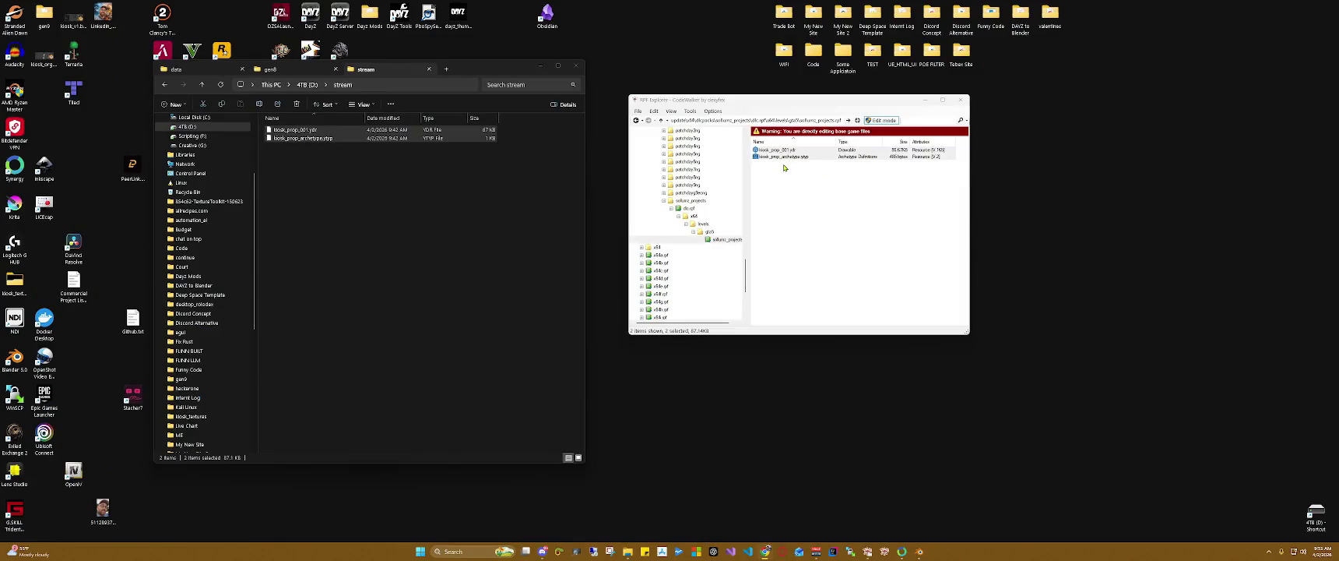
Step: Relaunch FiveM, connect to Brick and Mortar RP, and accept the restart into pure mode 1
double_click(164, 52)
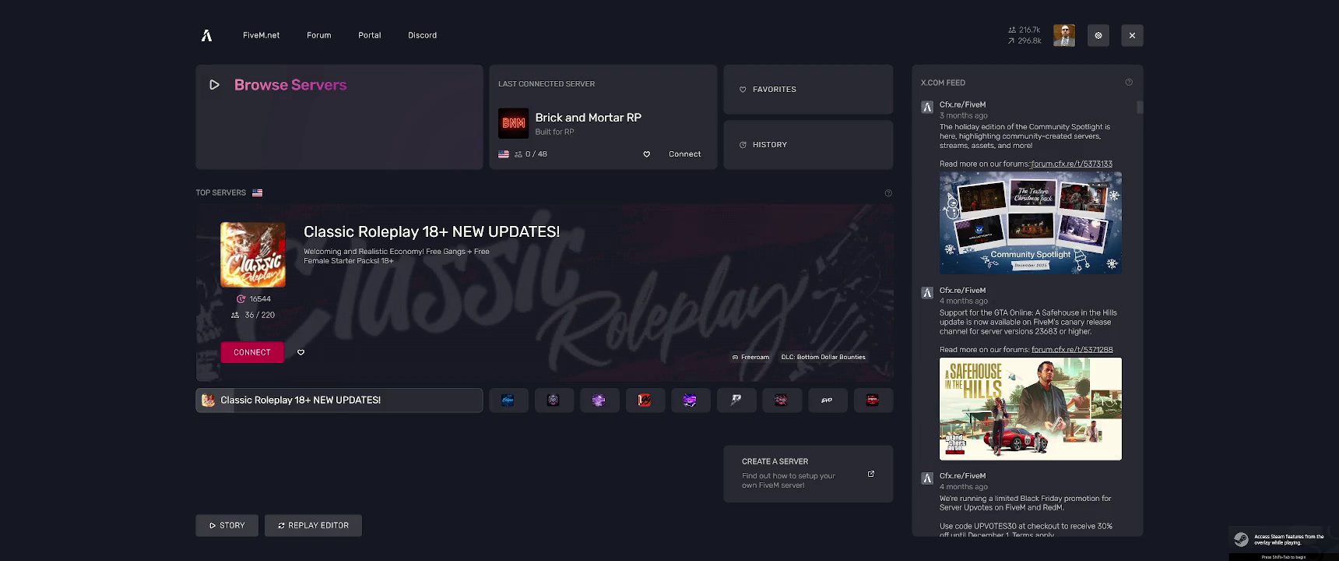
left_click(624, 112)
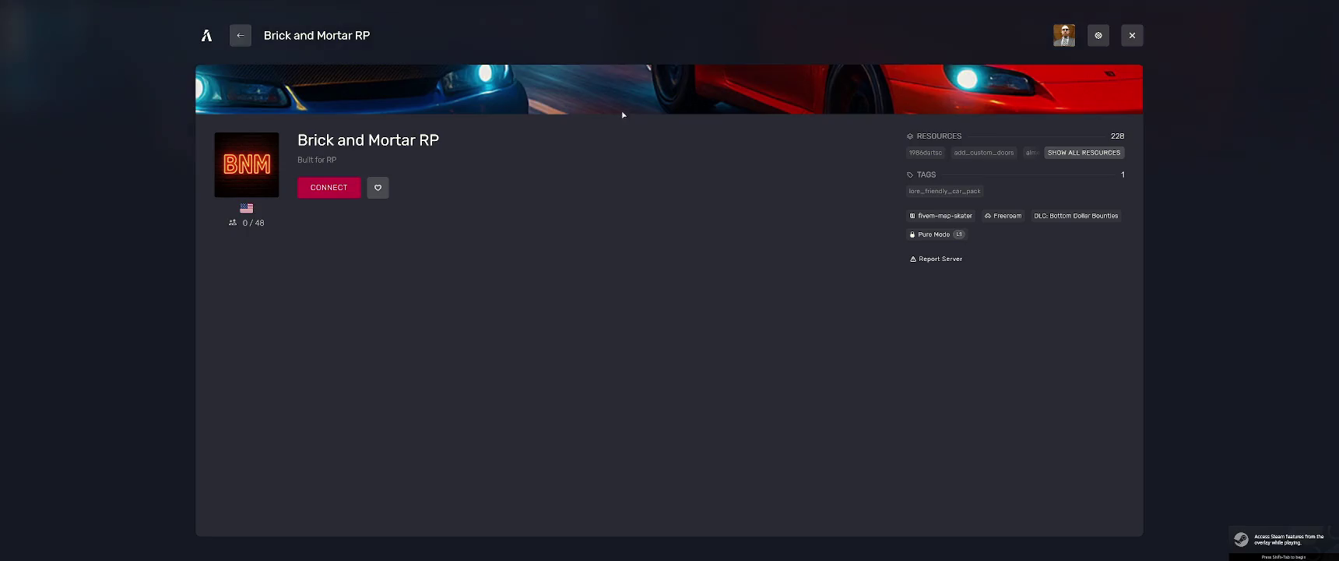
left_click(328, 189)
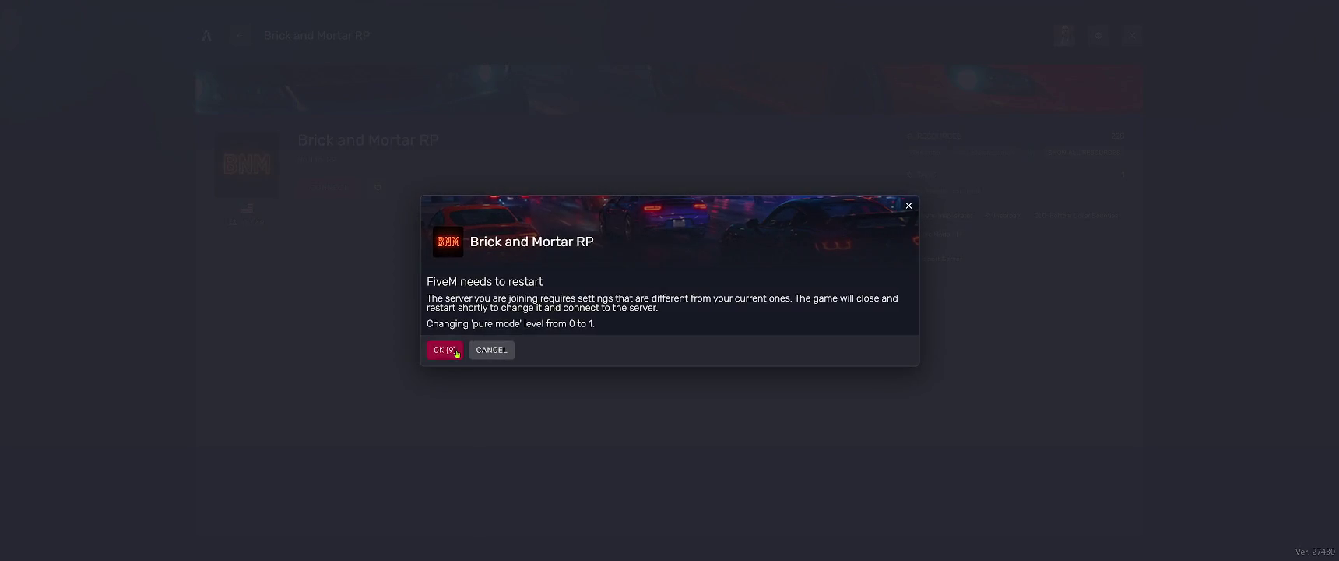
left_click(450, 351)
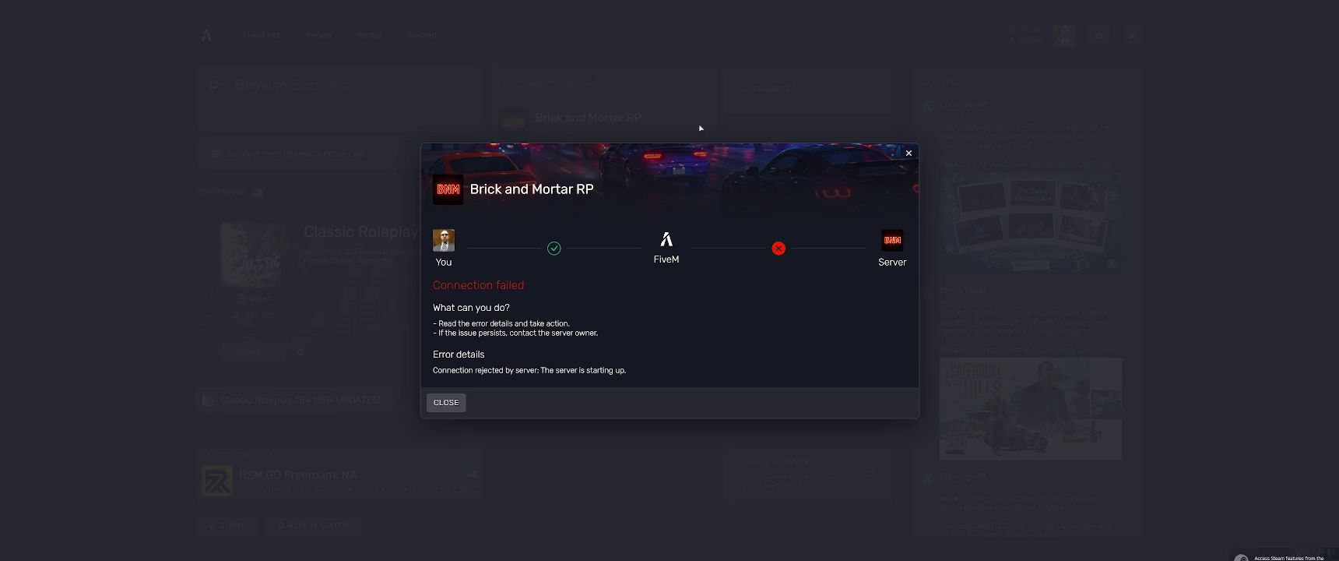
Step: Dismiss FiveM's connection-failed message, leave the fullscreen game, and relaunch FiveM from the desktop shortcut
left_click(753, 51)
left_click(445, 402)
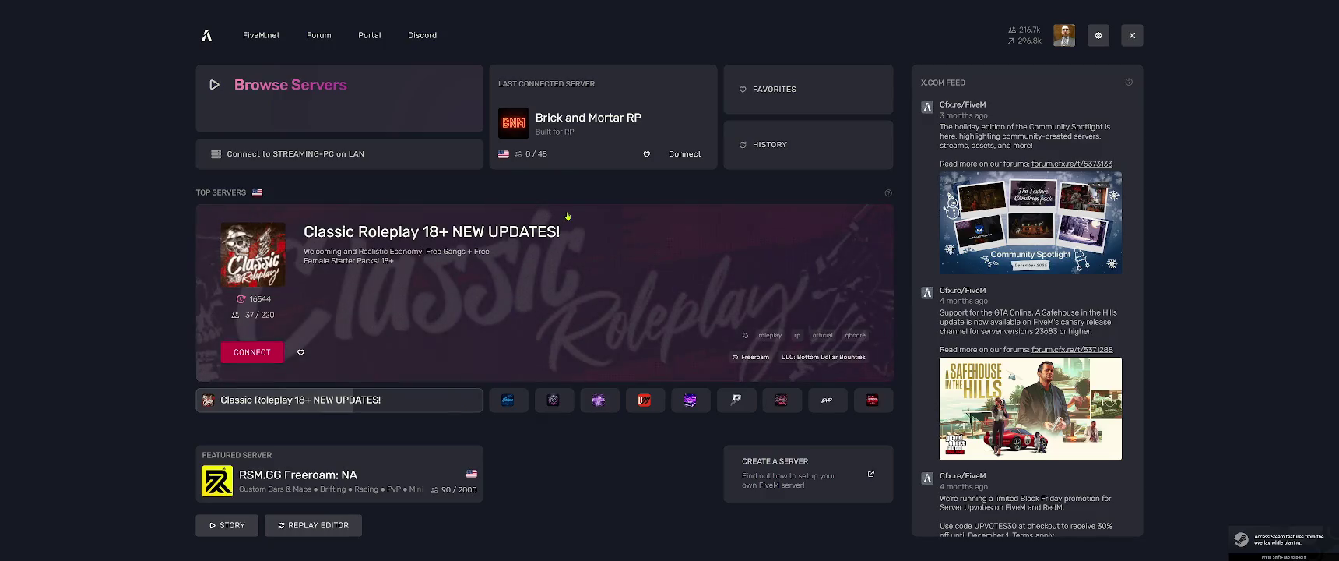
key("F8")
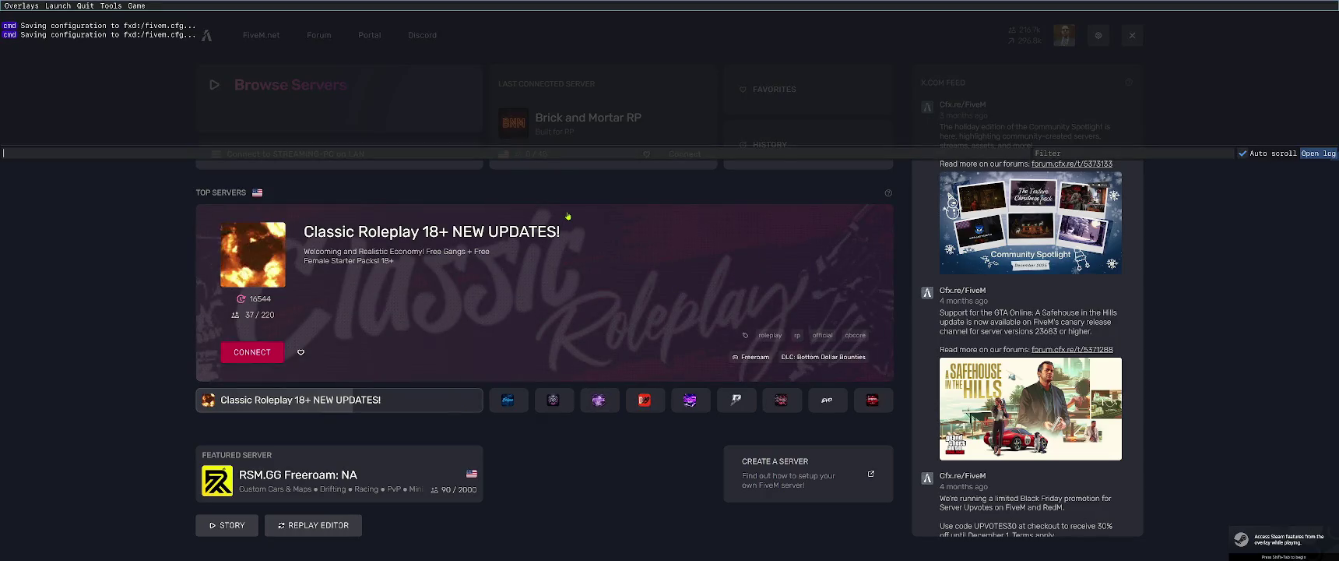
type("qui")
key("alt+Tab")
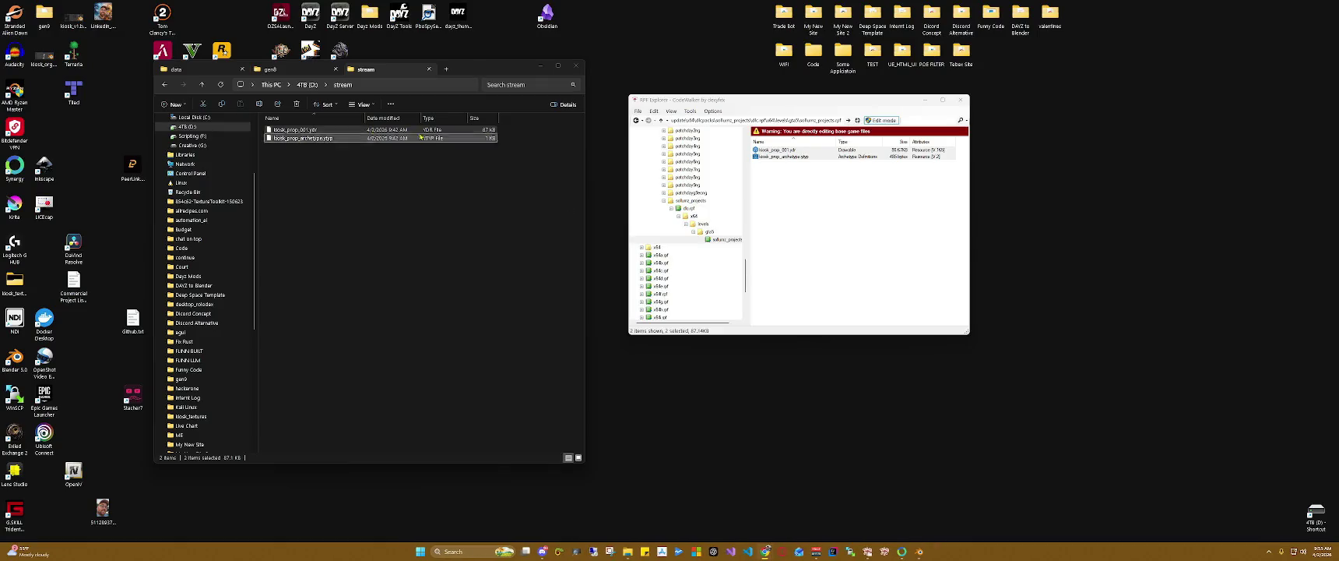
double_click(162, 52)
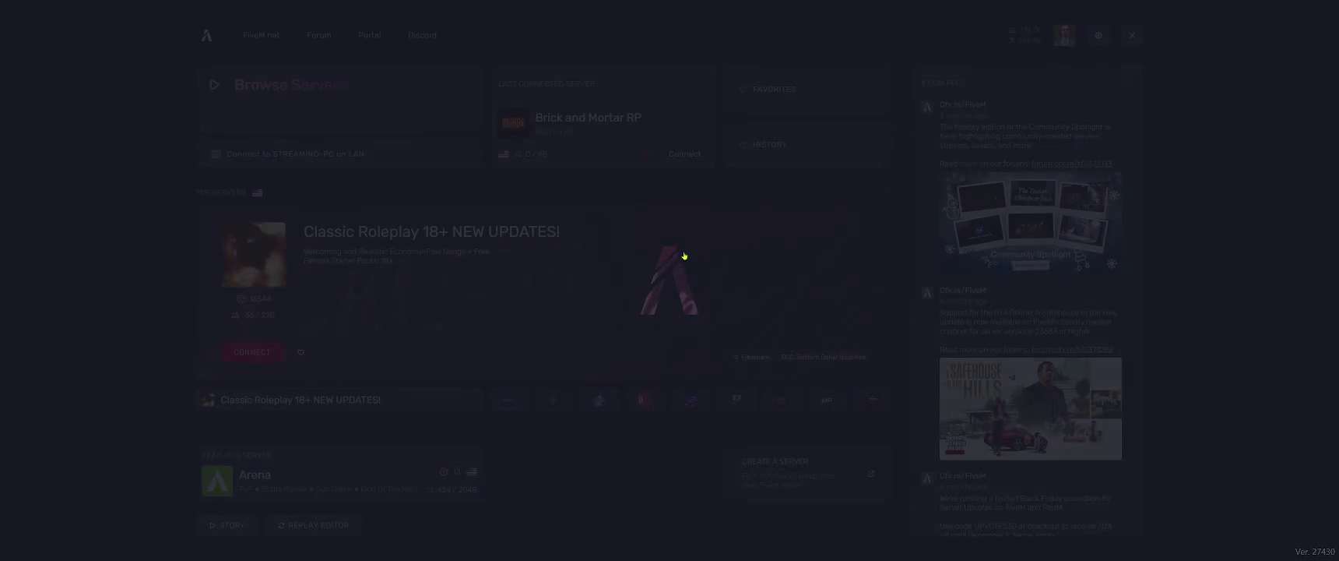
Step: Connect to the Brick and Mortar RP server listed under Last Connected Server
left_click(588, 156)
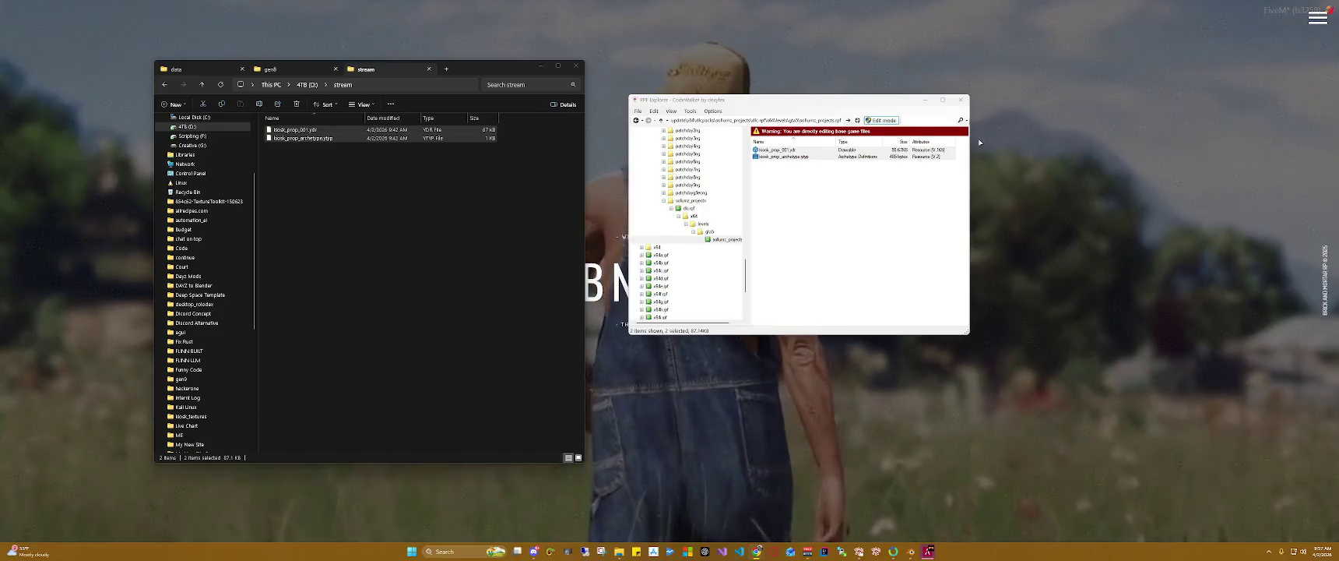
Step: Bring FiveM's BNM RP loading screen in front of the file windows
left_click(1056, 146)
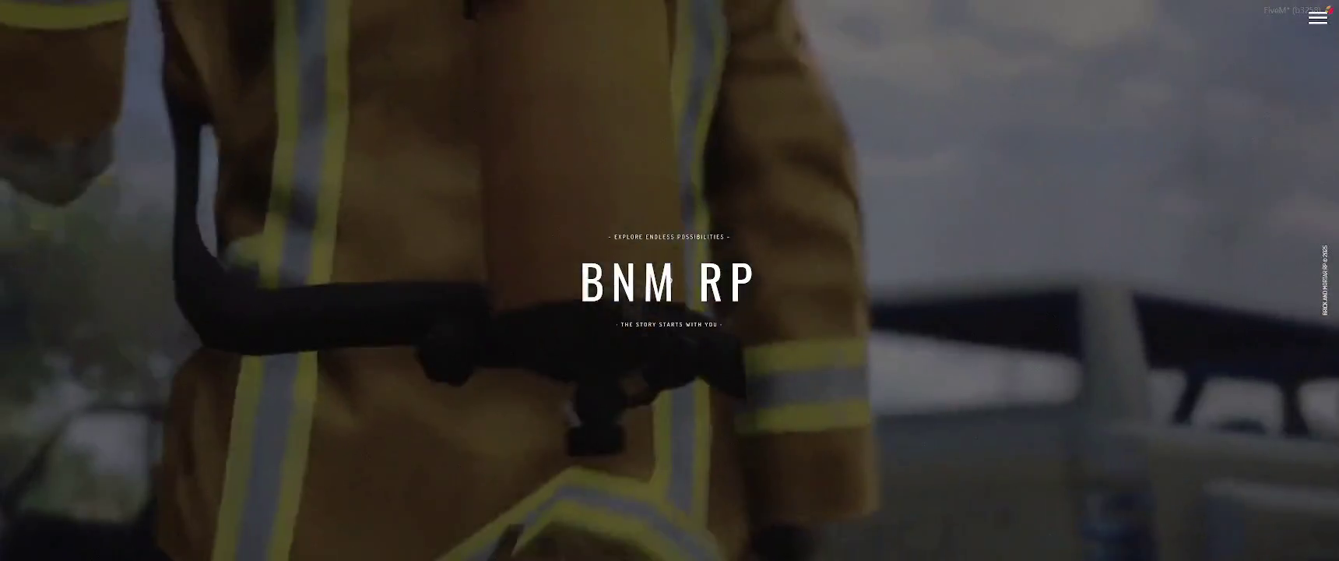
Step: Leave the loading game and switch over to Discord's Friends list
key("super")
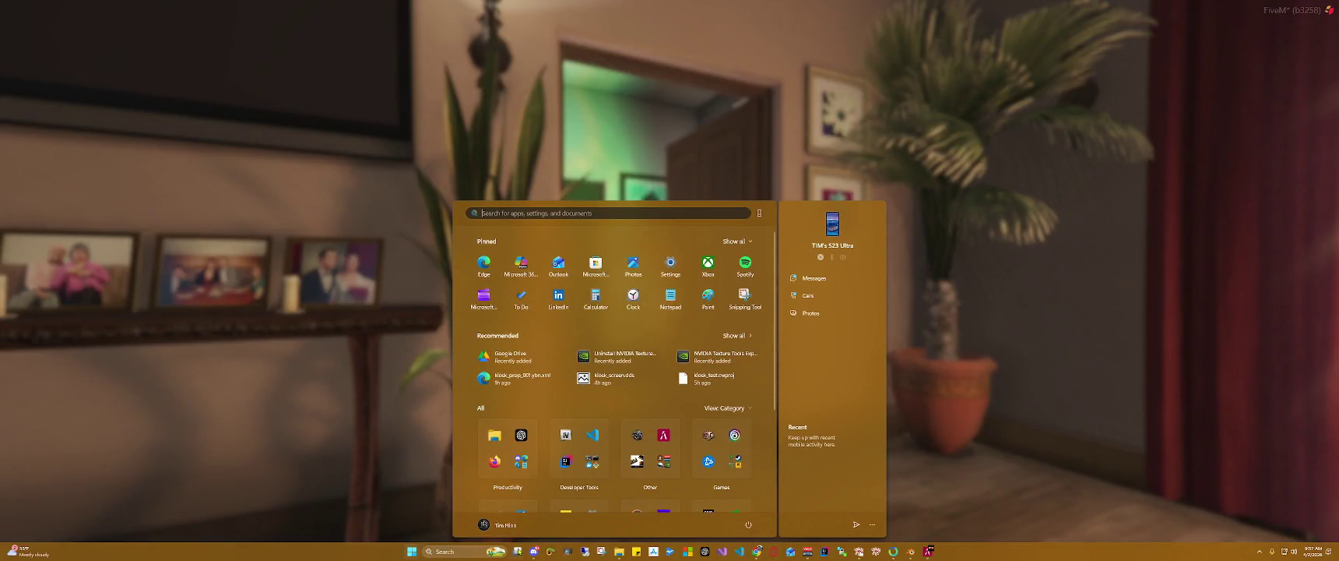
key("alt+Tab")
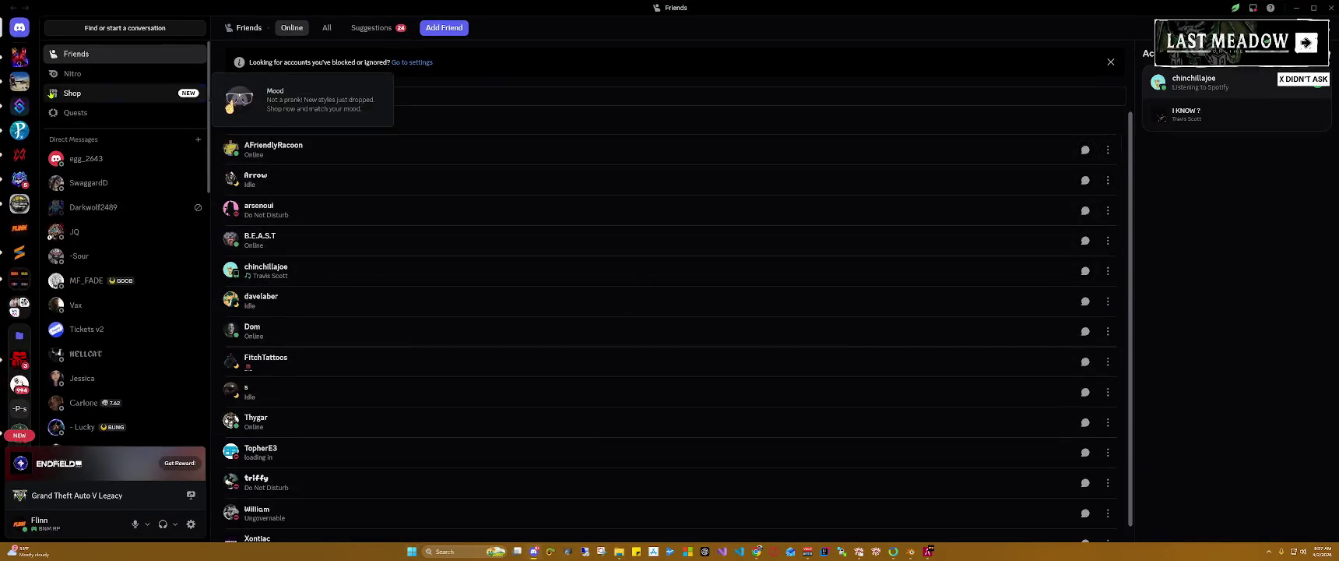
Step: Open the Discord profile card and dismiss the 'Amp up your profile' promo
left_click(39, 523)
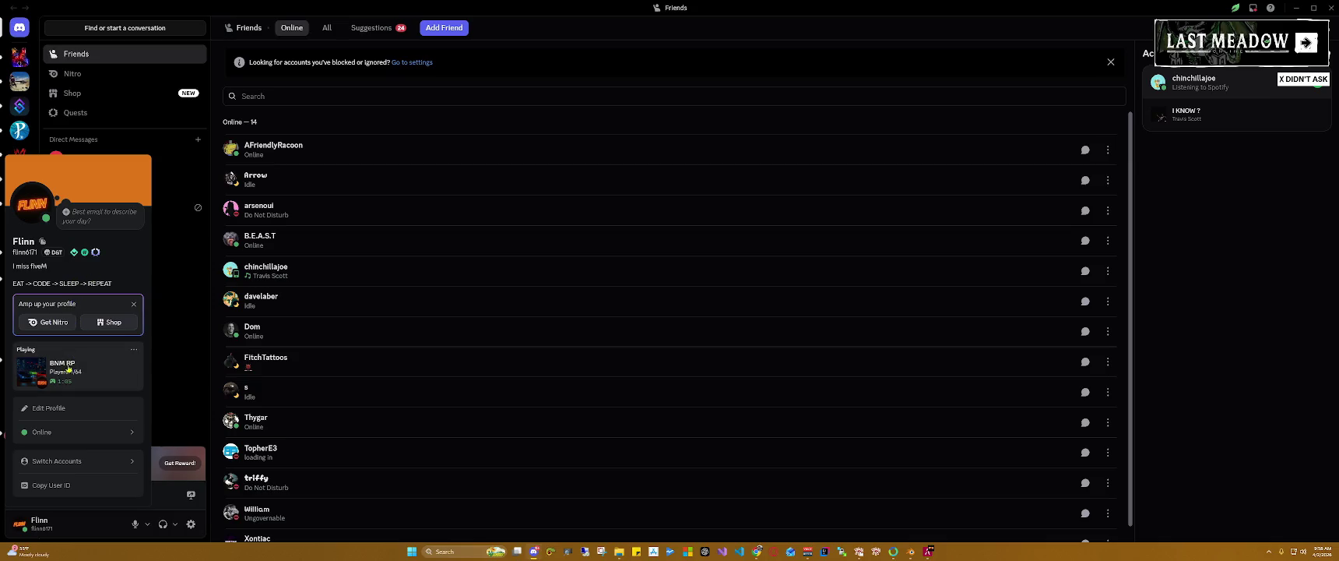
left_click(59, 408)
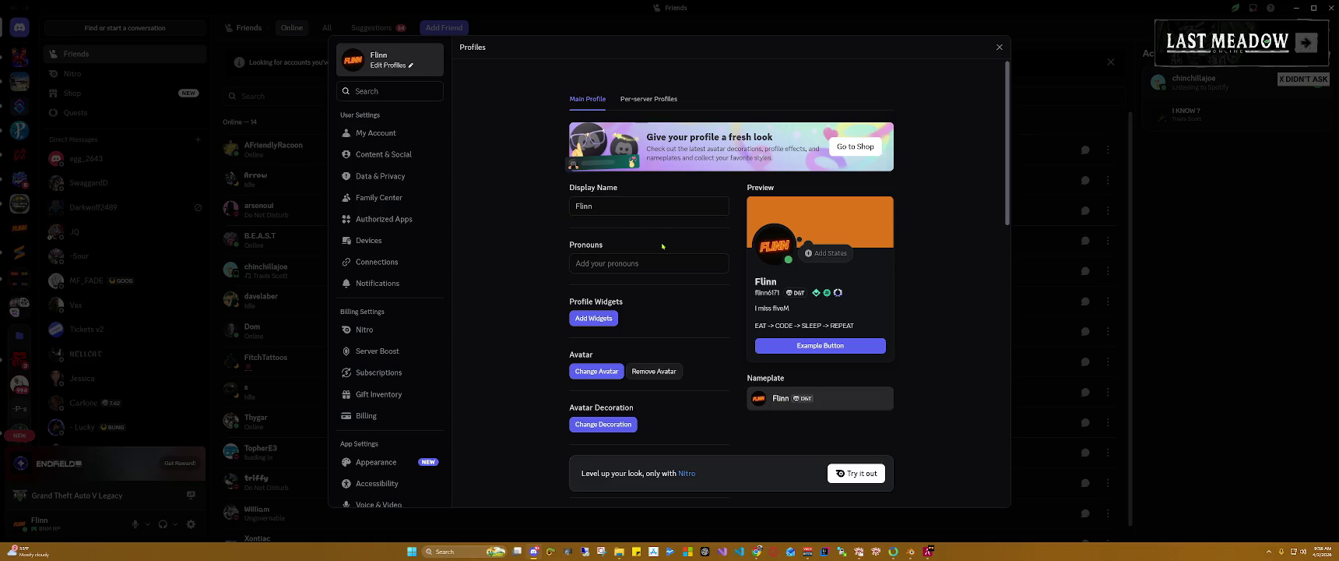
left_click(997, 47)
left_click(55, 527)
mouse_move(23, 240)
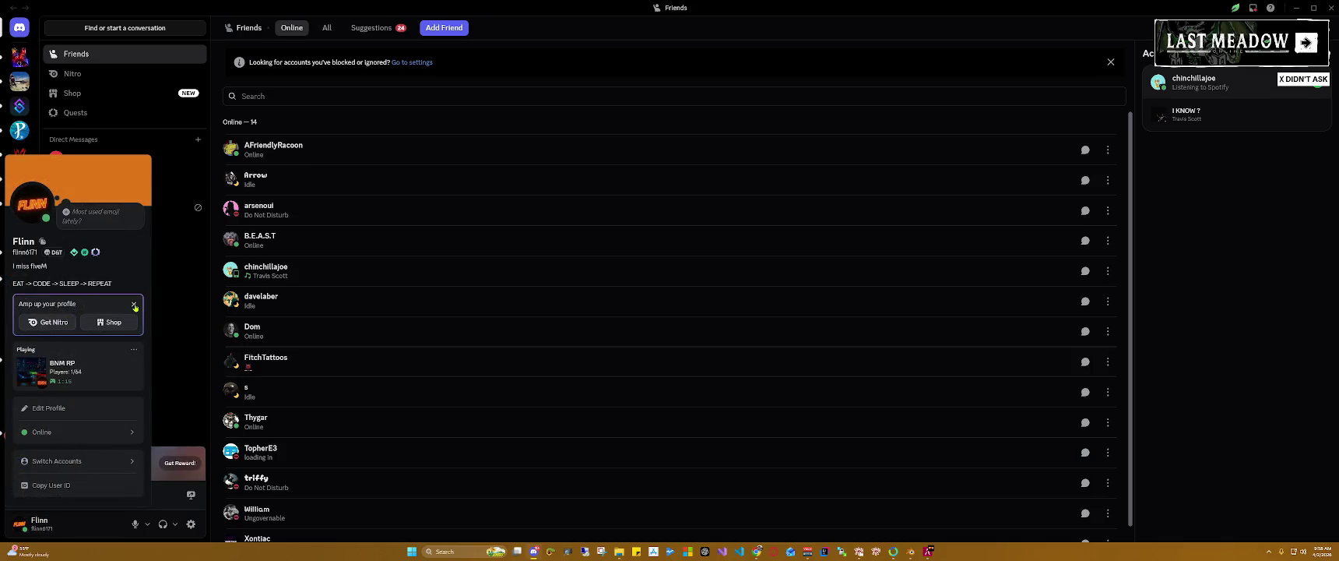
left_click(134, 304)
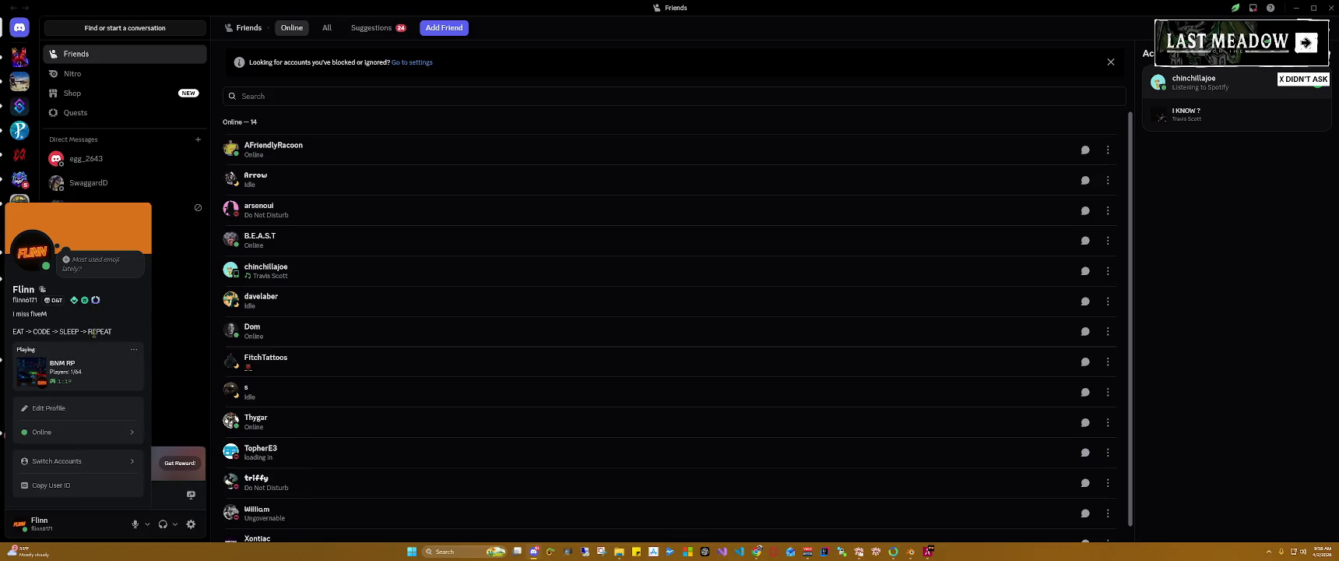
Step: Change the bio's first line from 'I miss fiveM' to 'The Dev's Dev', save, and return to FiveM
left_click(49, 407)
scroll(621, 236, "down", 1)
scroll(662, 233, "down", 5)
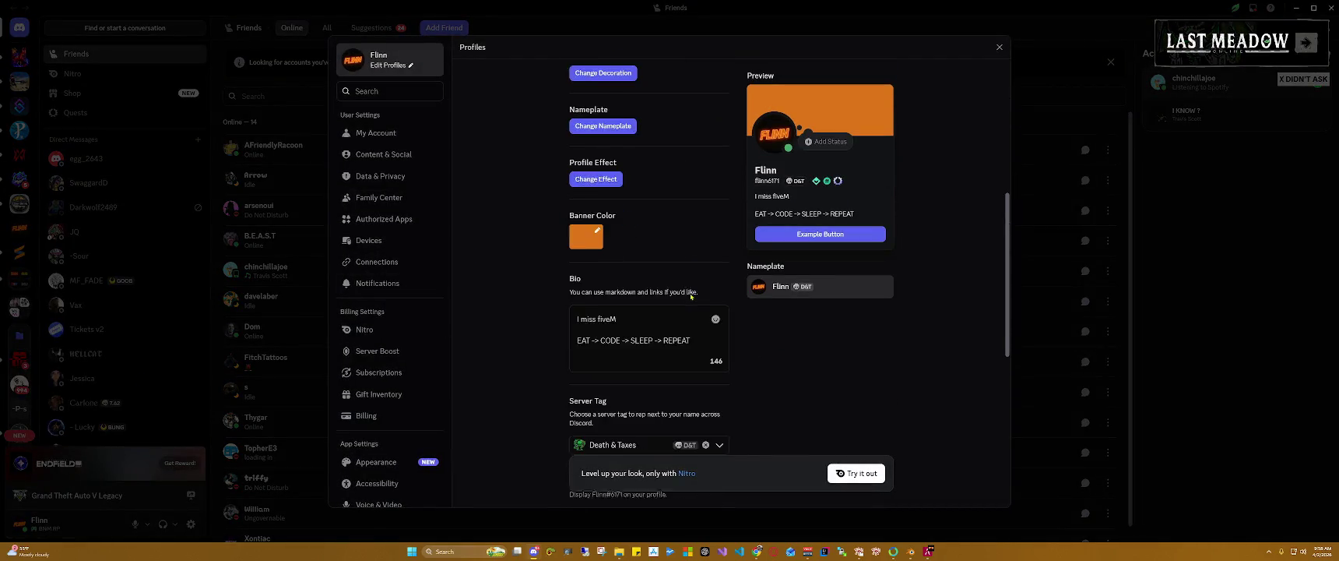
scroll(691, 207, "down", 3)
left_click_drag(623, 182, 550, 183)
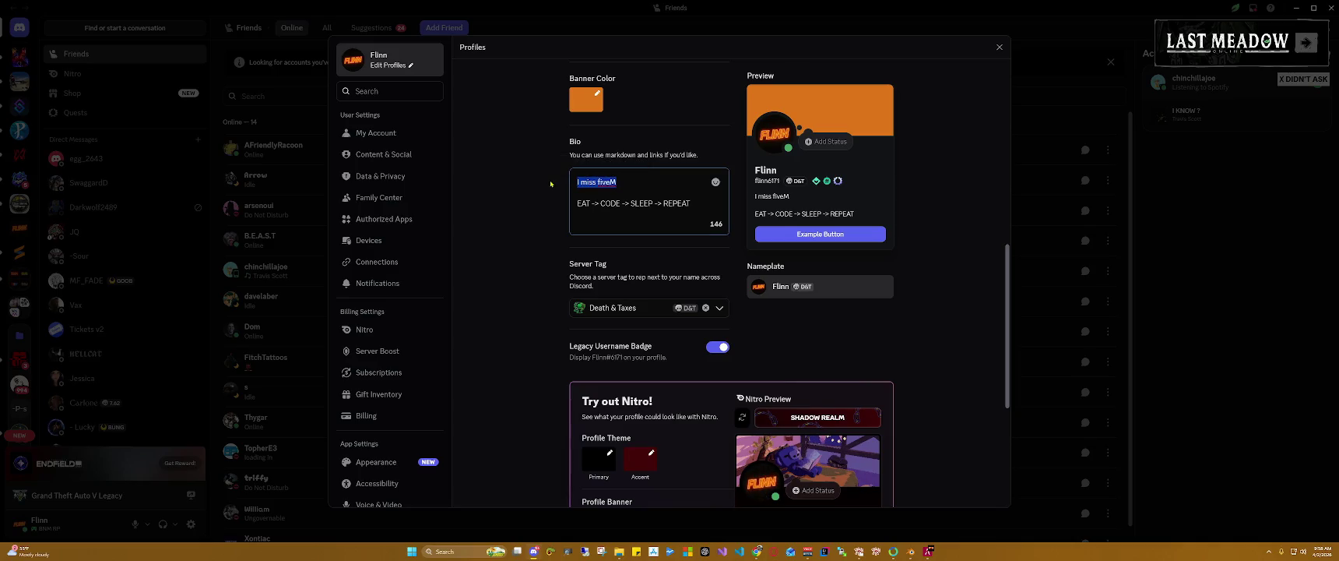
type("The Dev's Dev")
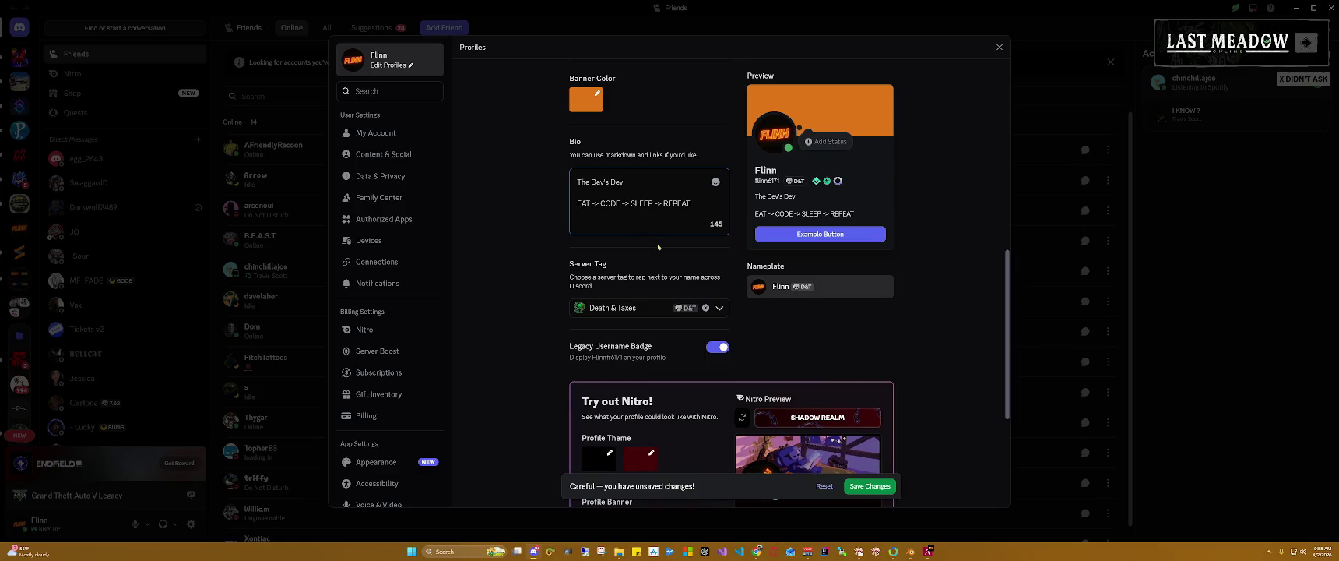
left_click(870, 485)
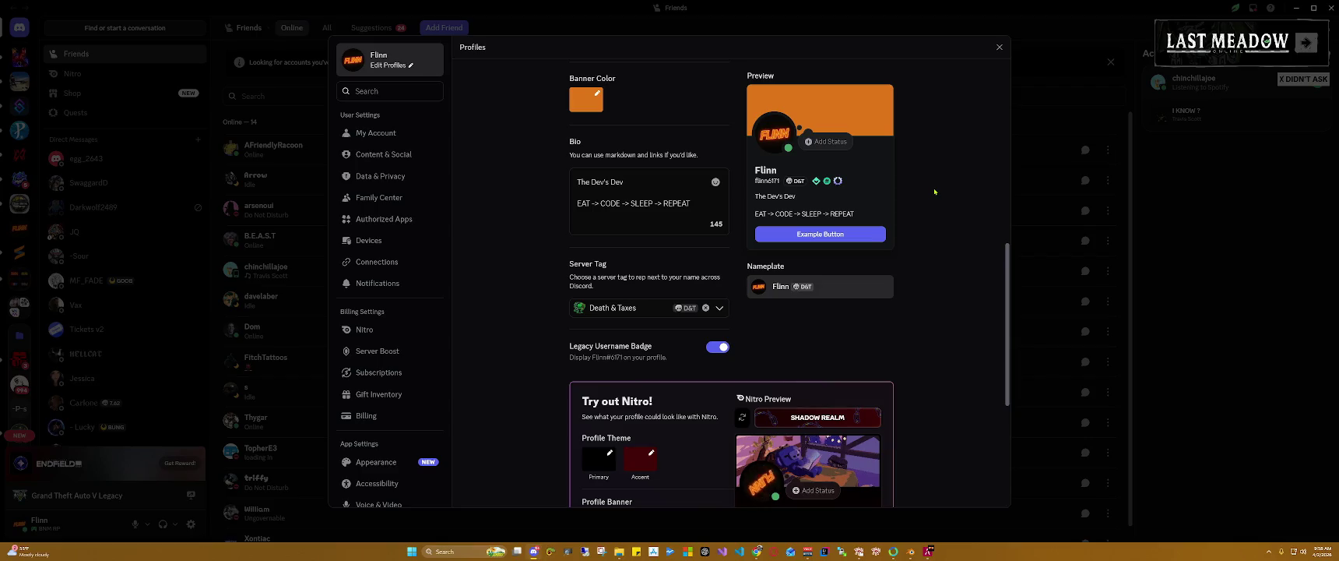
left_click(1001, 47)
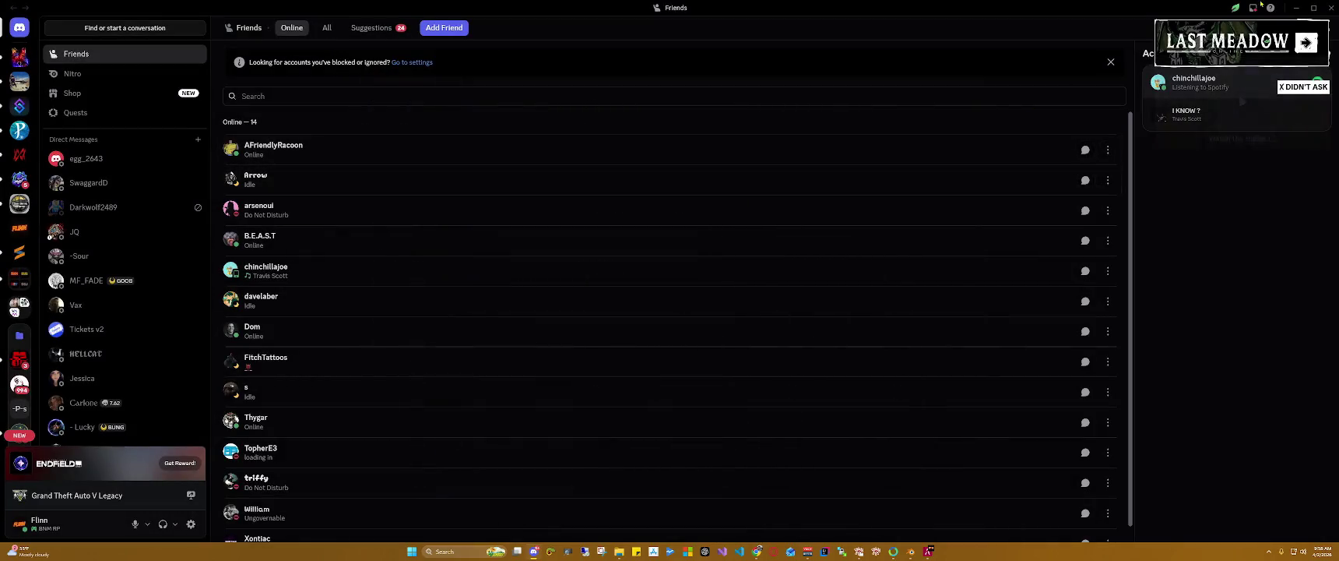
left_click(1328, 7)
Step: Play as the first saved character, spawning at its Last Location
left_click(421, 157)
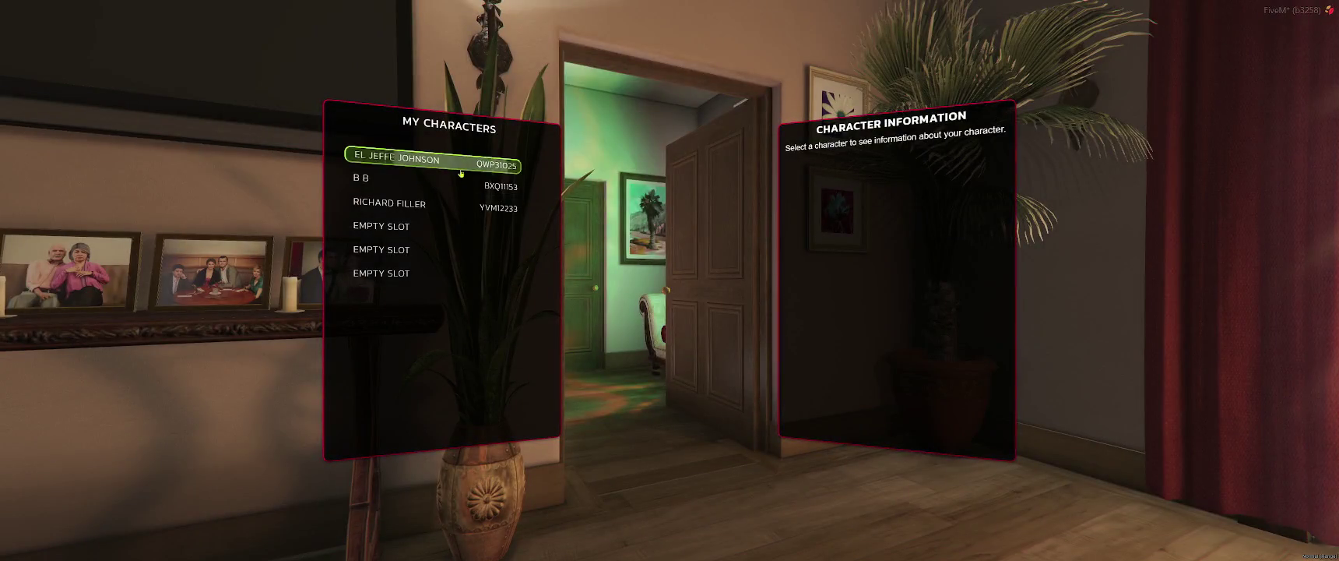
left_click(479, 311)
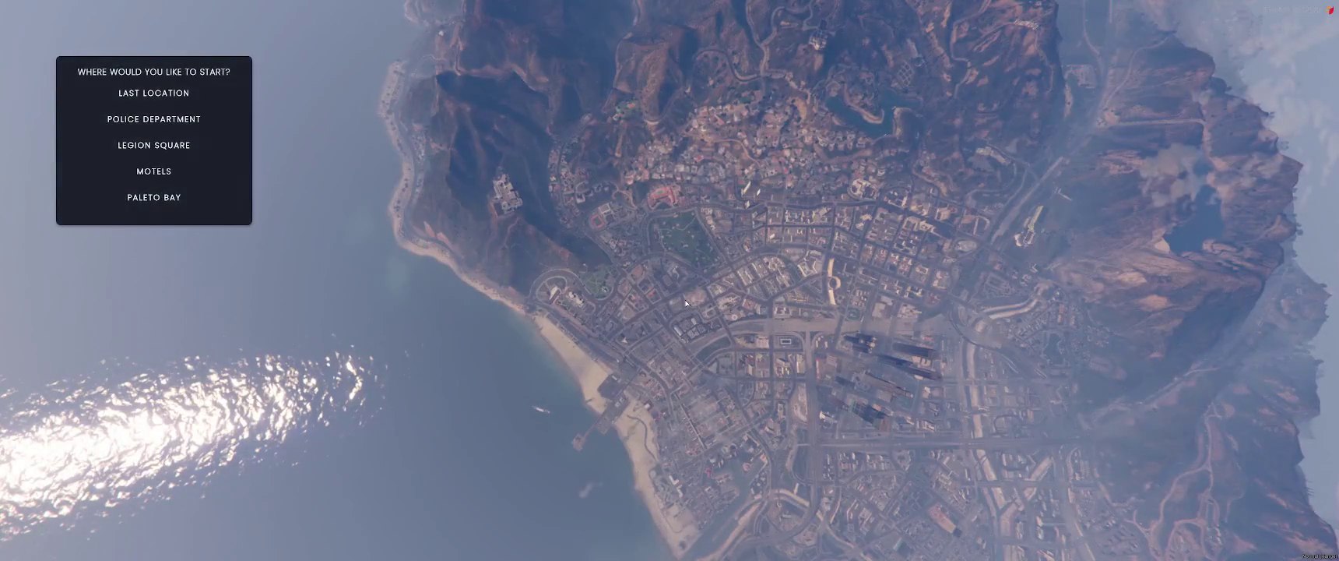
left_click(166, 95)
left_click(218, 228)
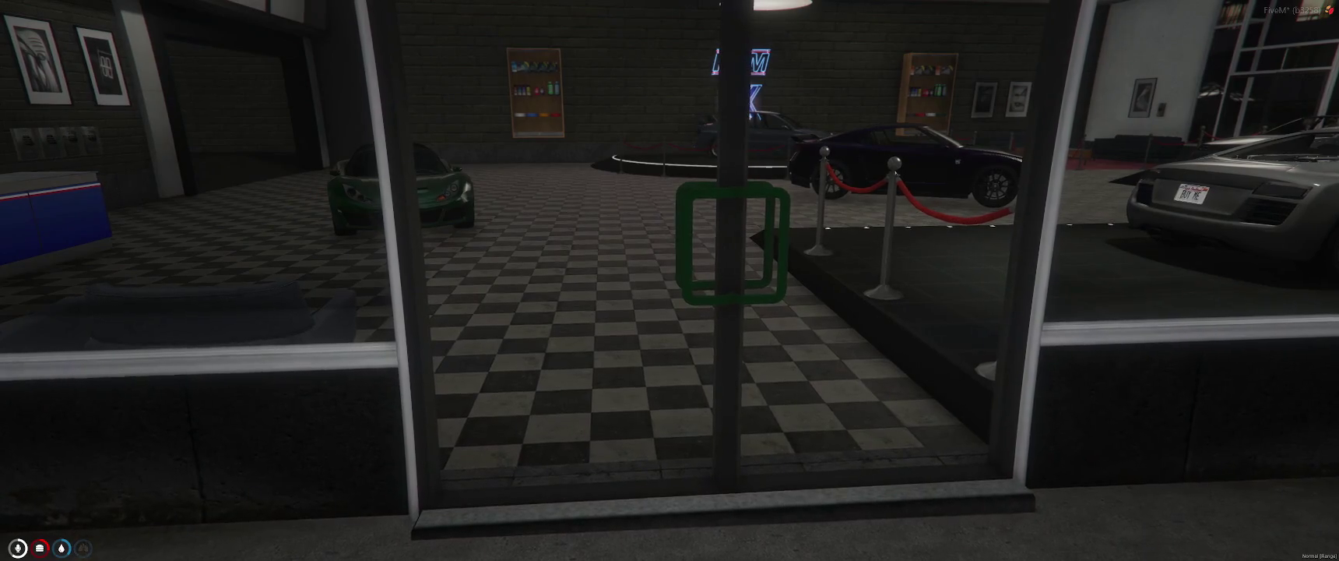
Step: Switch the active job to LS Customs Manager in the My Jobs list
key("j")
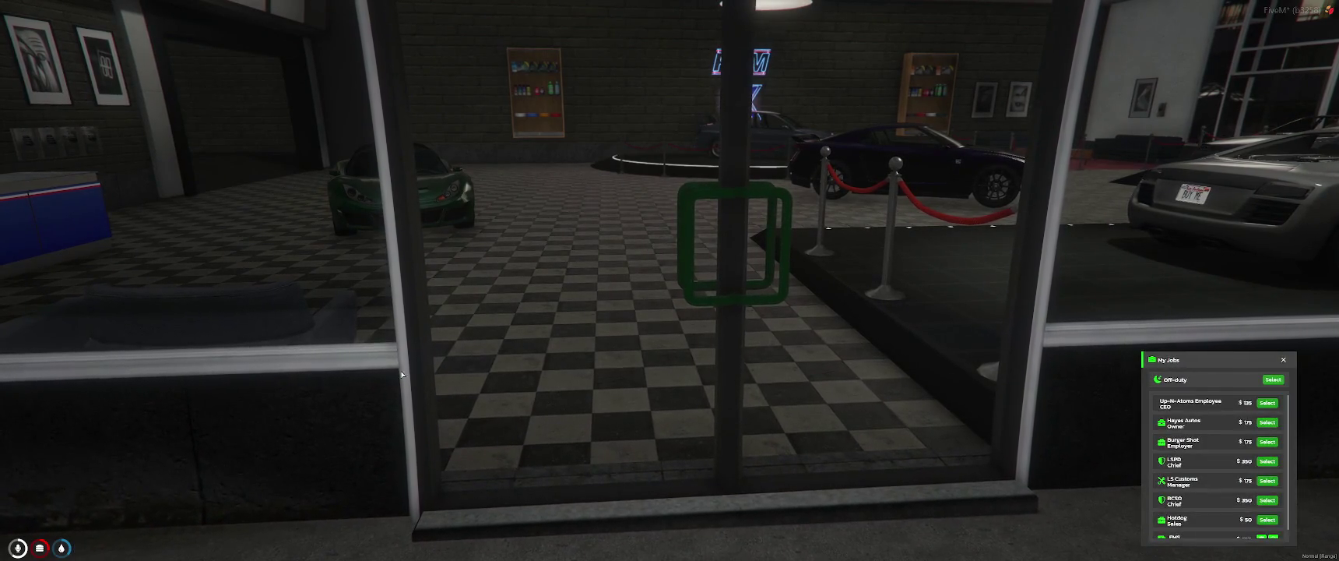
scroll(1213, 447, "down", 1)
left_click(1267, 413)
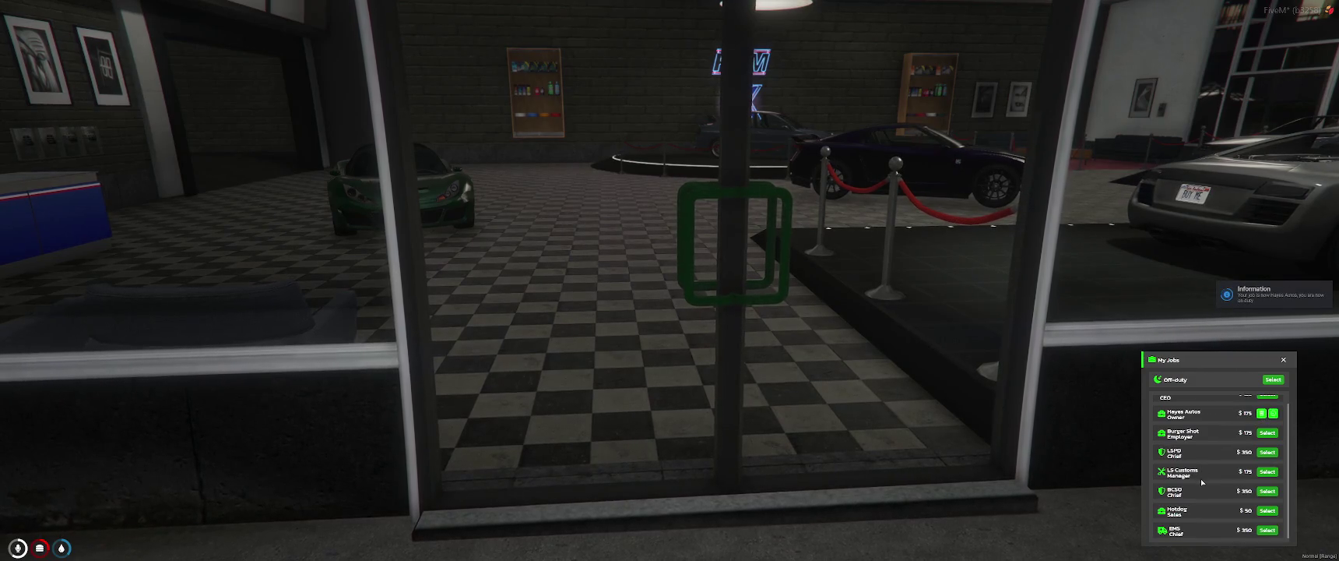
scroll(1206, 495, "up", 1)
scroll(1209, 490, "down", 1)
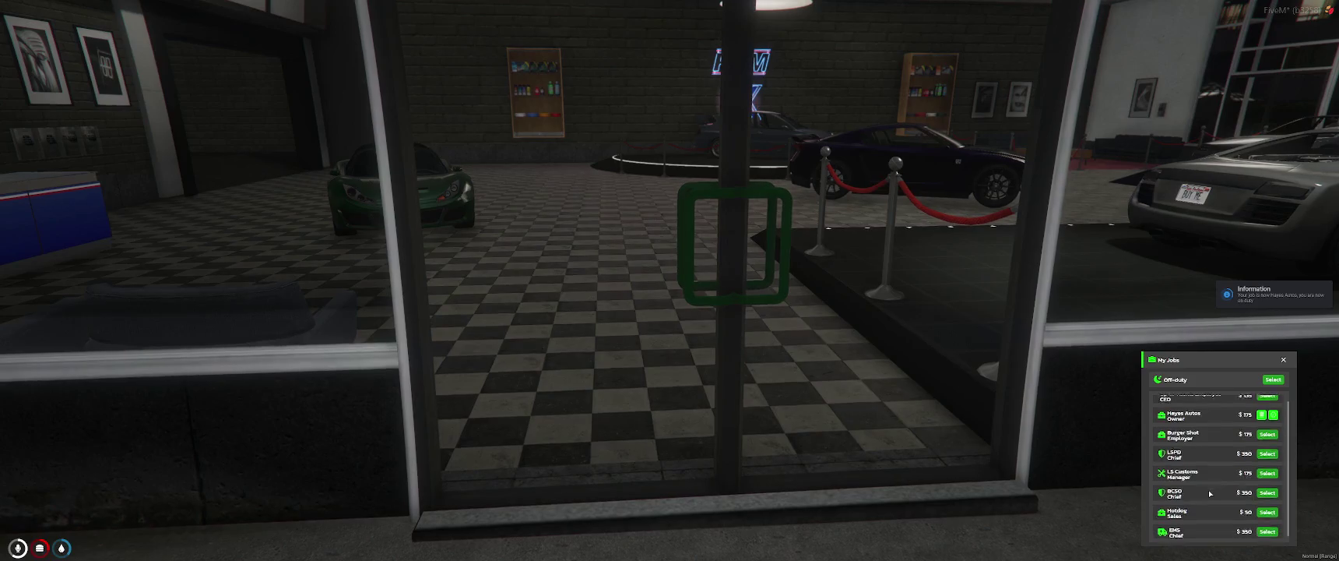
left_click(1267, 471)
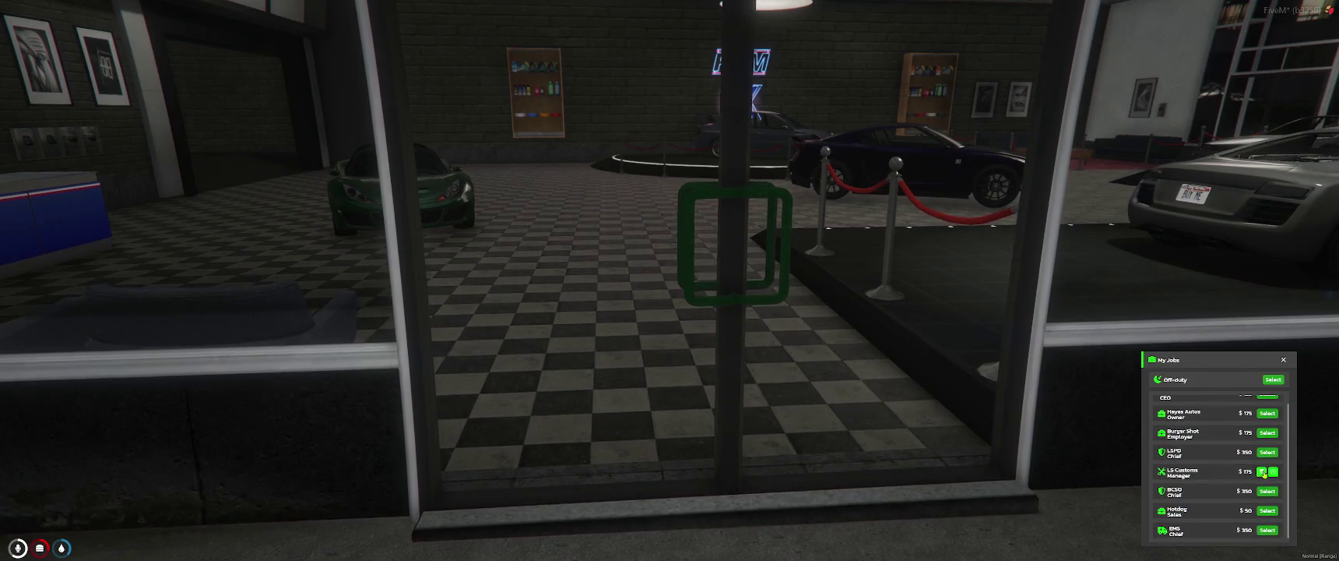
scroll(1238, 464, "up", 1)
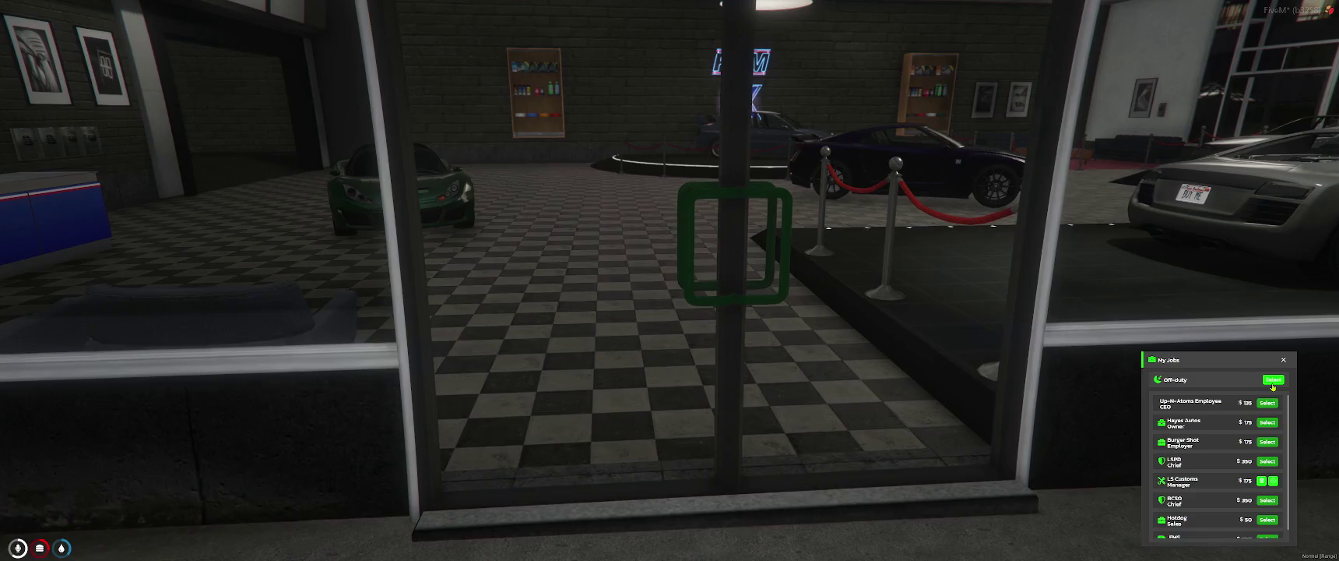
key("Escape")
Step: Walk to the showroom reception desk and open its vehicle catalogue via Access Kiosk
key("w")
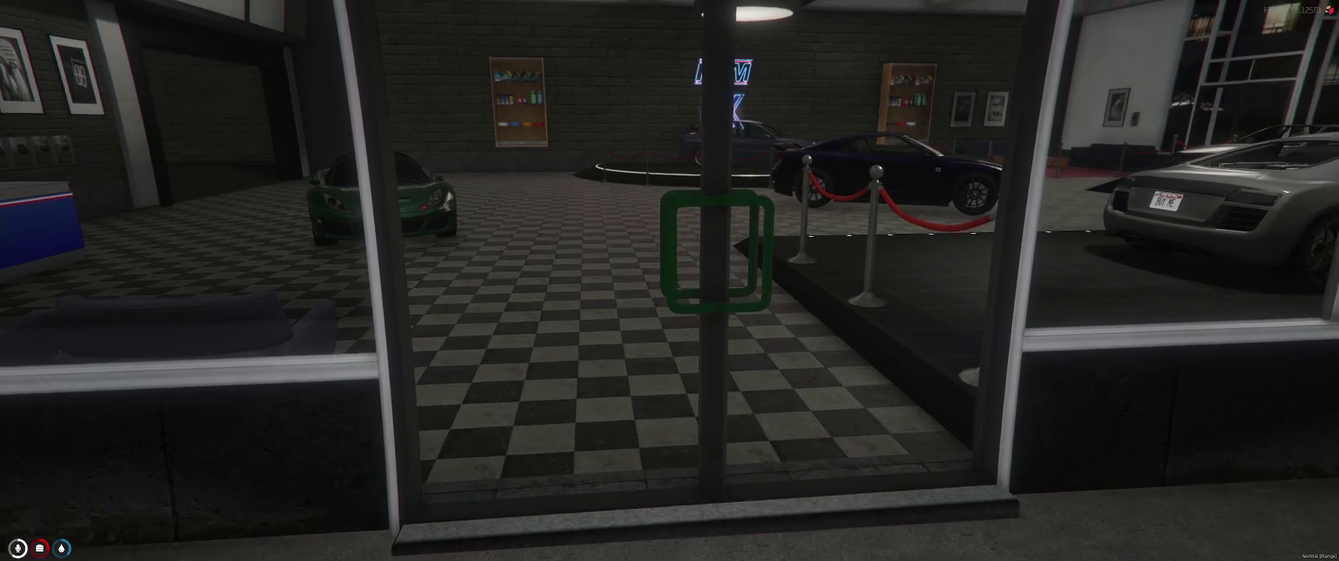
key("w")
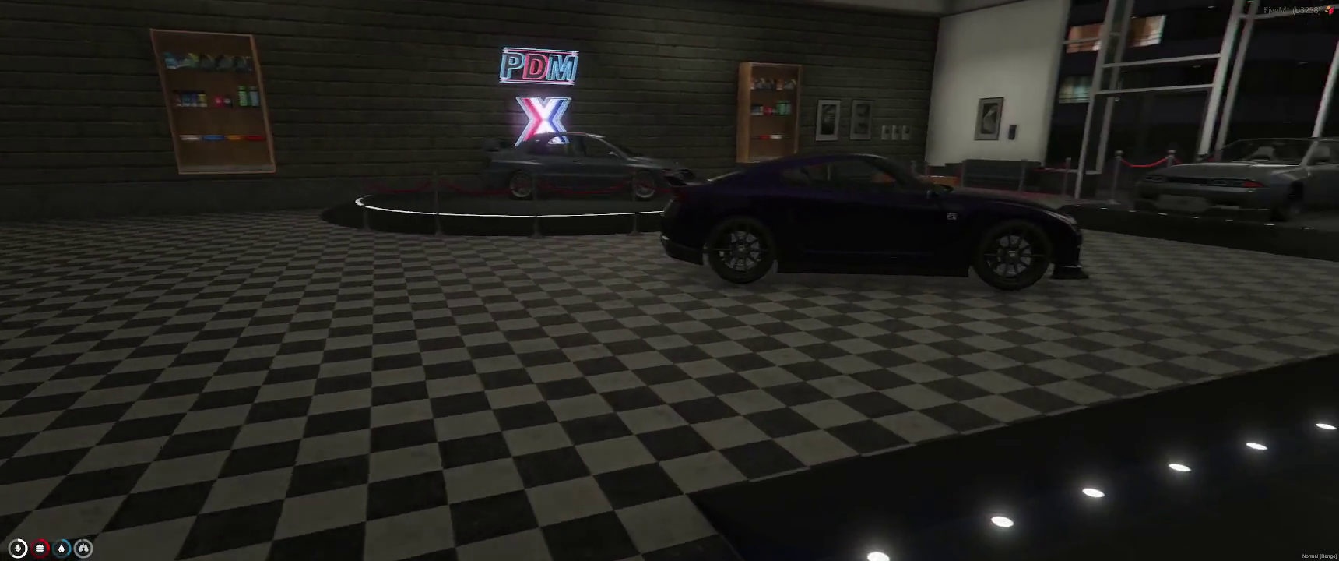
key("w")
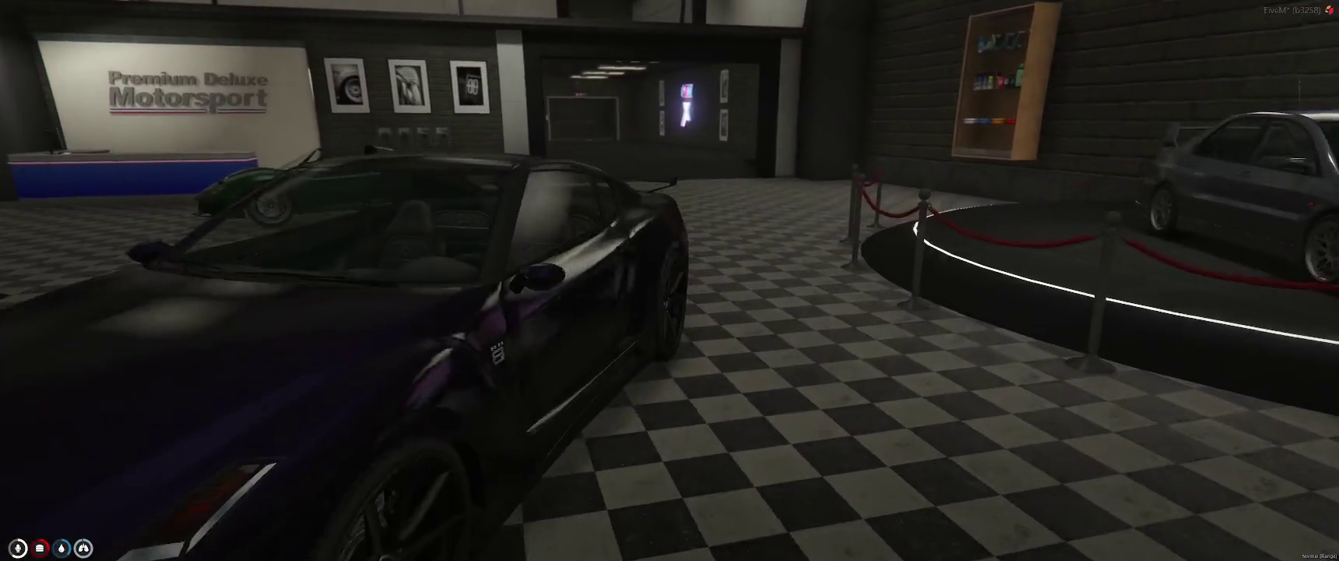
key("w")
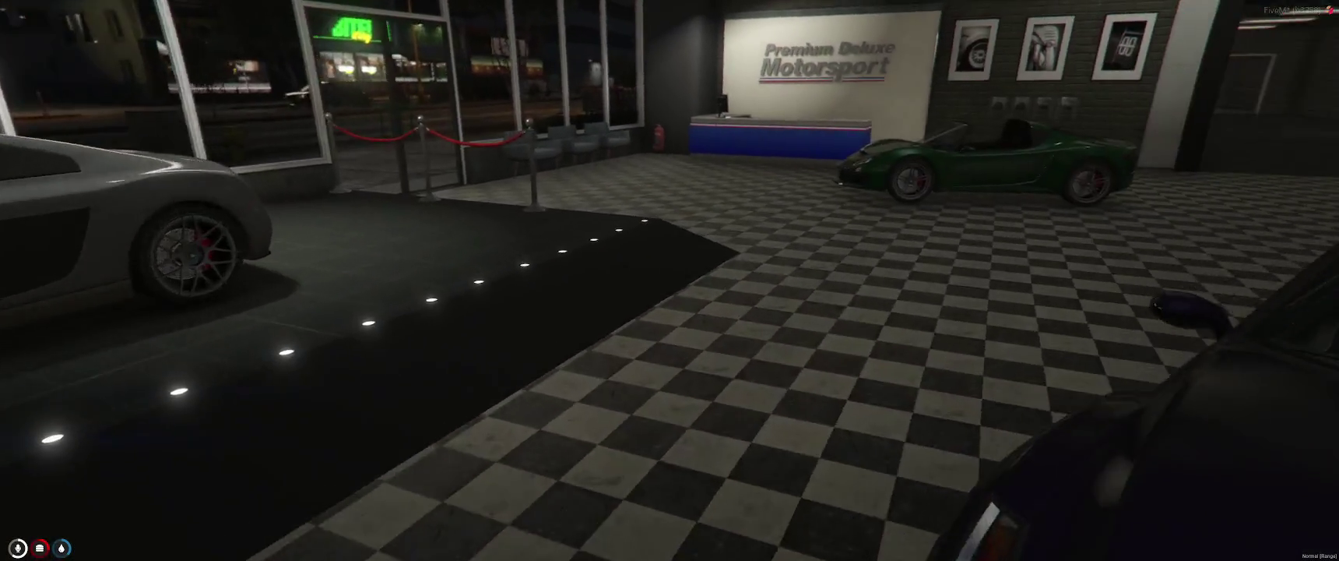
key("w")
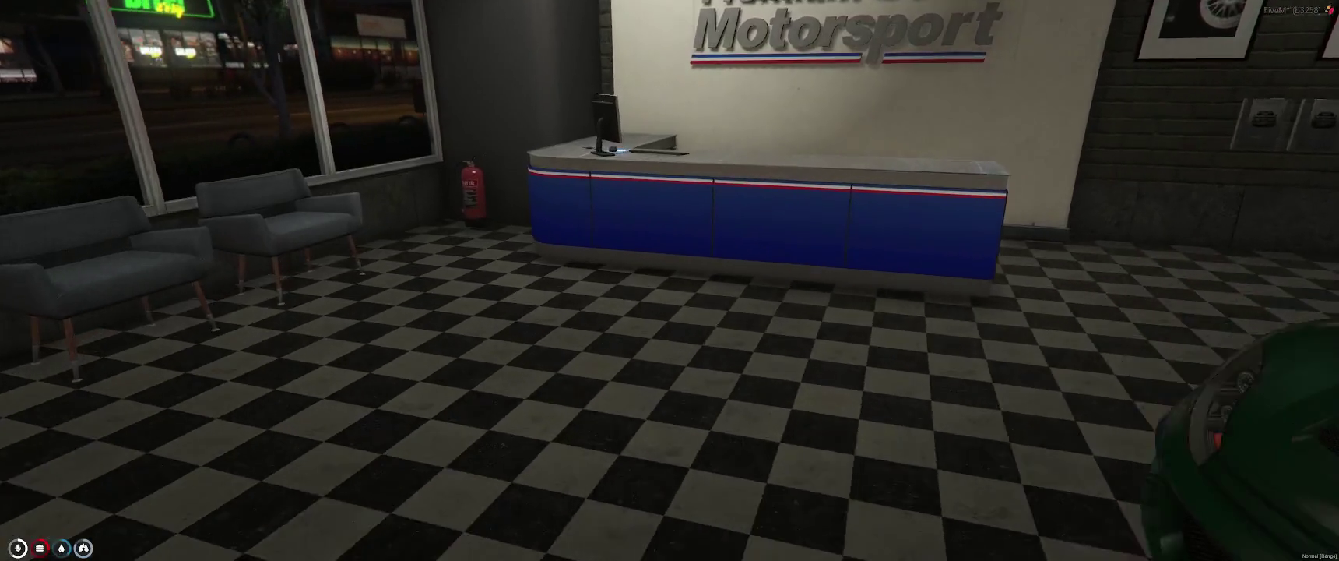
key("alt")
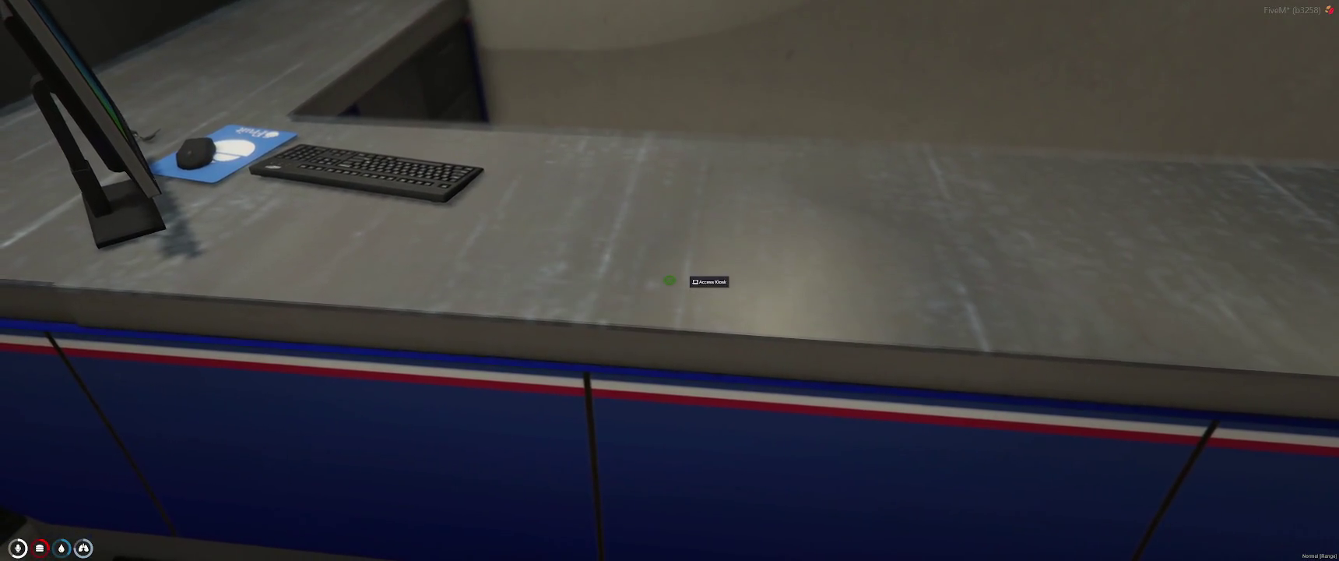
left_click(703, 283)
left_click(705, 283)
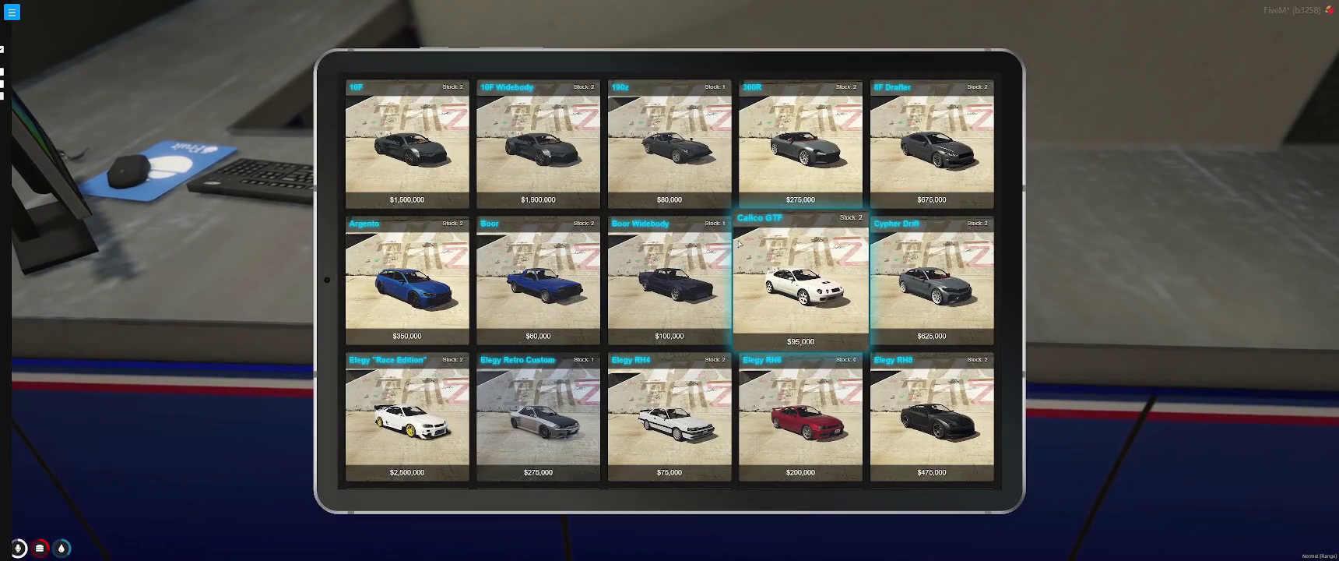
Step: Scroll through the catalogue's list of cars with their prices and stock
scroll(736, 244, "down", 3)
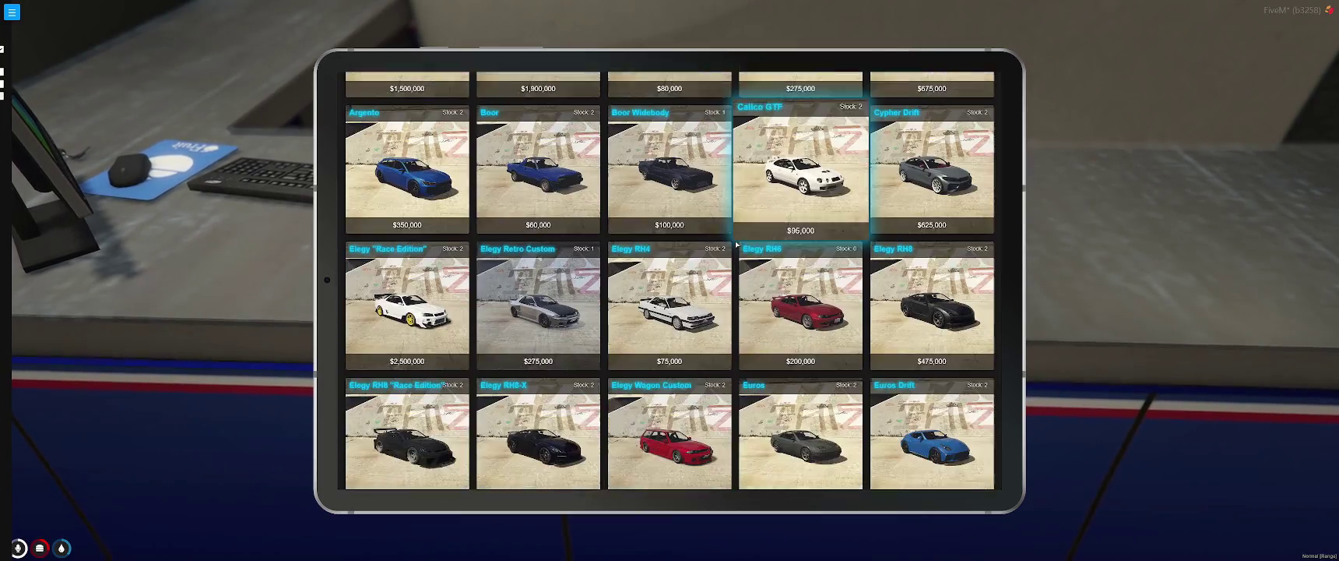
scroll(736, 244, "down", 2)
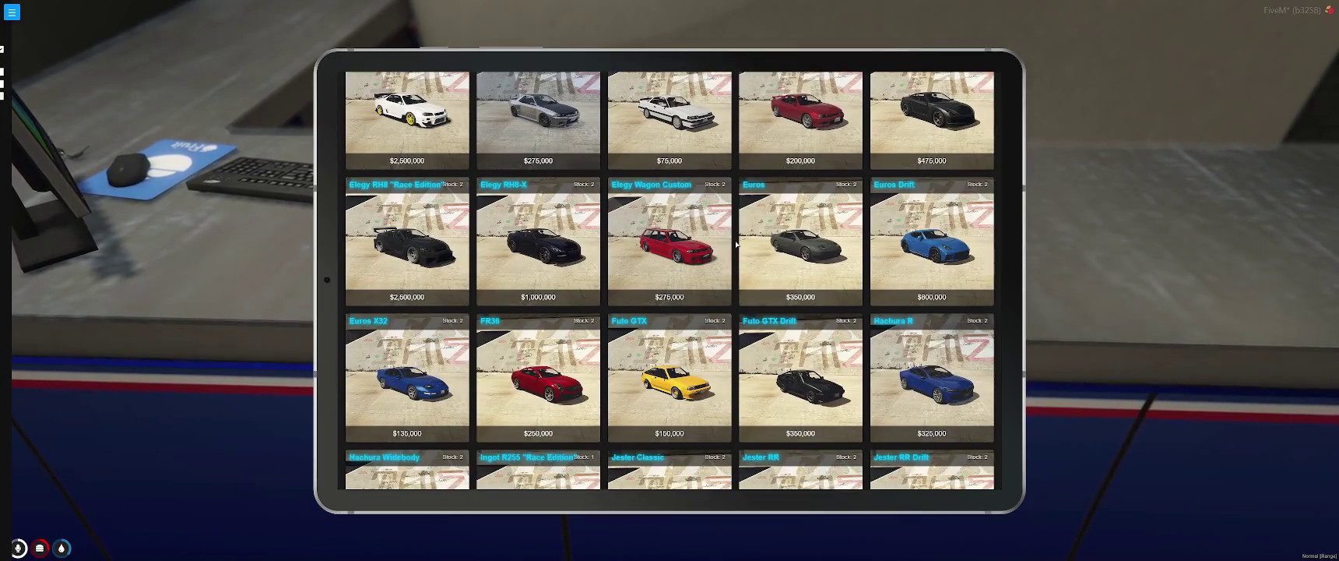
scroll(736, 243, "down", 2)
scroll(735, 244, "down", 1)
scroll(736, 244, "down", 1)
scroll(736, 244, "down", 2)
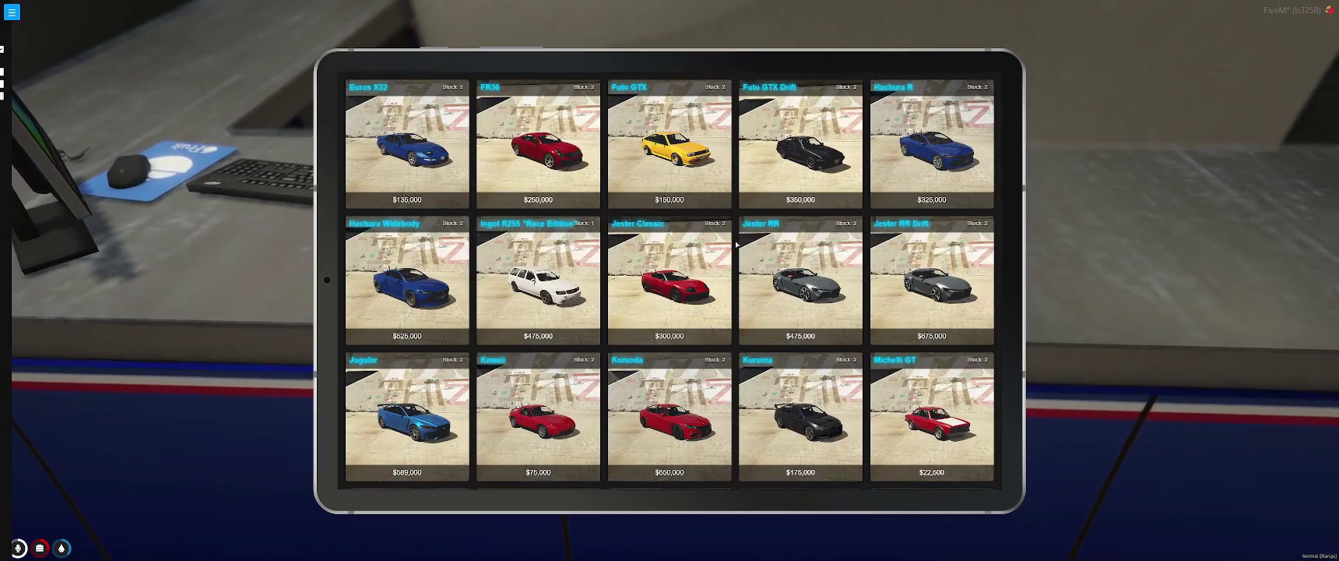
scroll(735, 243, "down", 1)
scroll(736, 243, "down", 1)
scroll(736, 244, "down", 2)
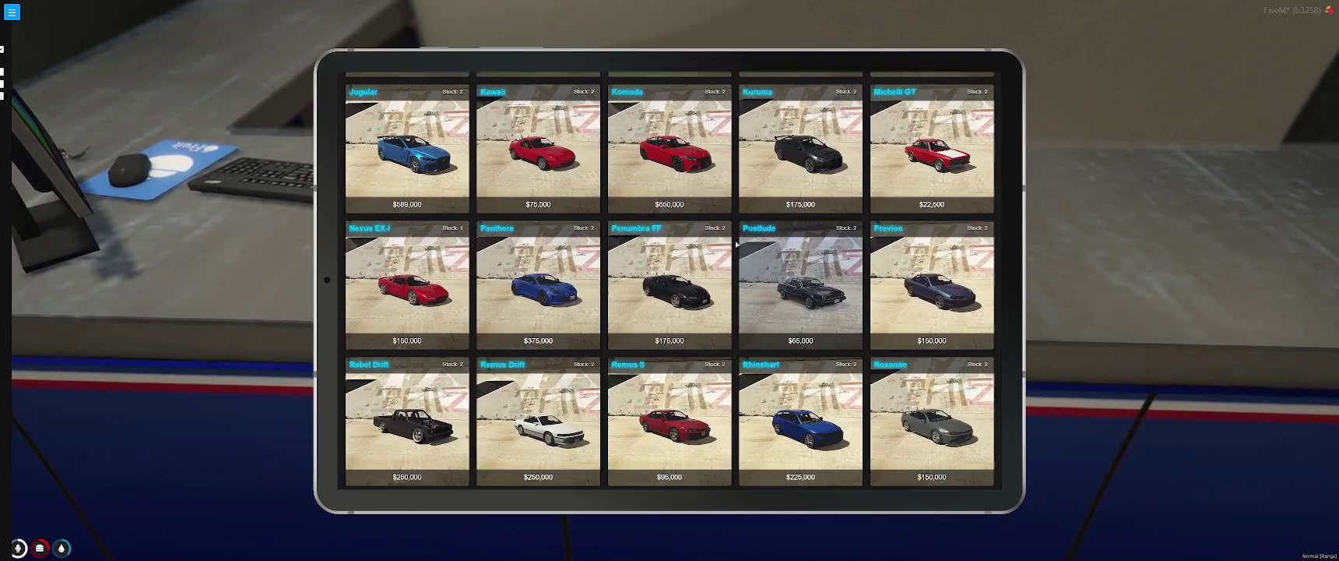
scroll(736, 244, "down", 2)
scroll(735, 244, "down", 2)
scroll(736, 244, "down", 1)
scroll(736, 243, "down", 2)
scroll(736, 244, "down", 2)
scroll(736, 244, "down", 1)
Step: Close the catalogue tablet, run /kiosk in chat, and briefly check the F8 console
key("Escape")
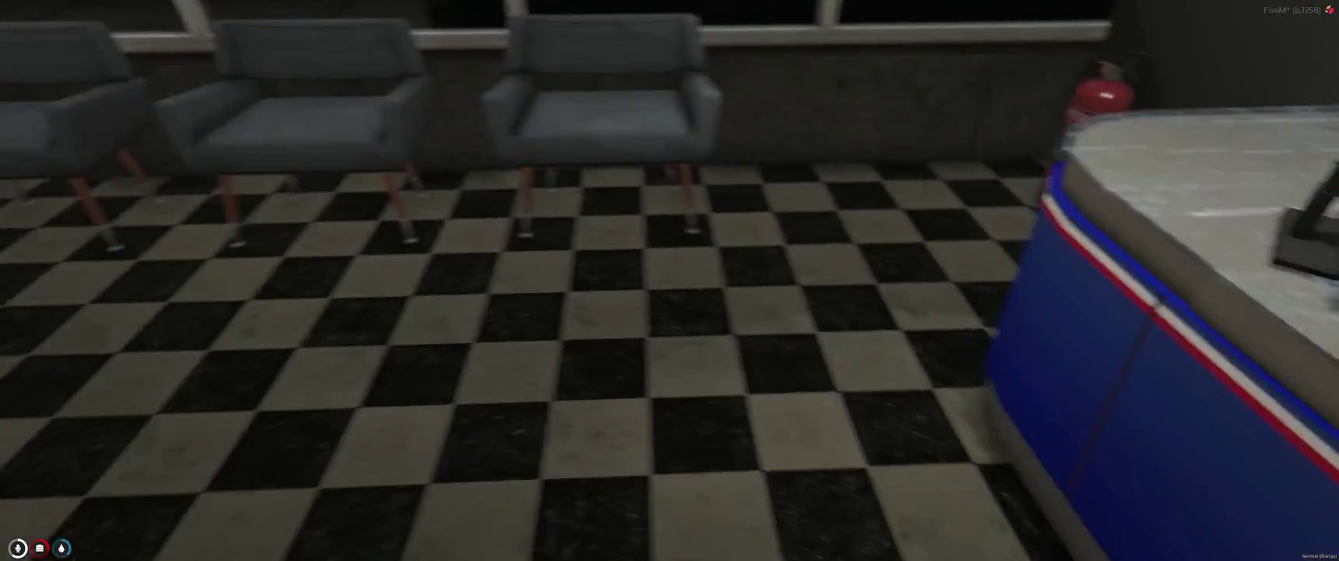
key("t")
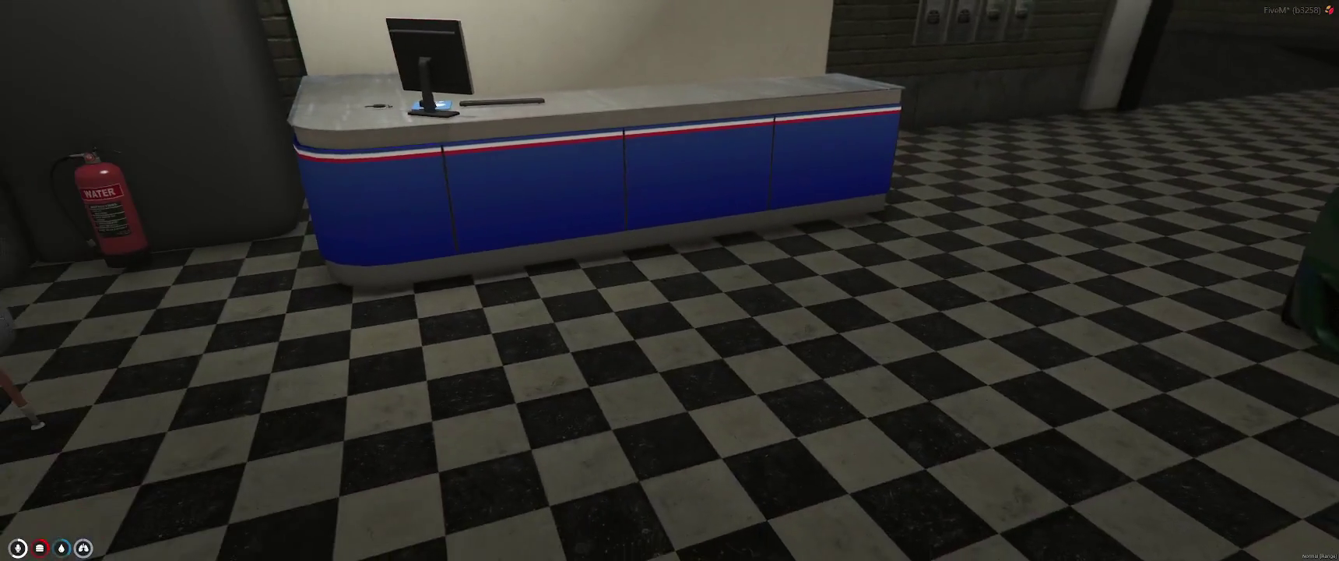
type("/kios")
key("BackSpace")
key("BackSpace")
key("BackSpace")
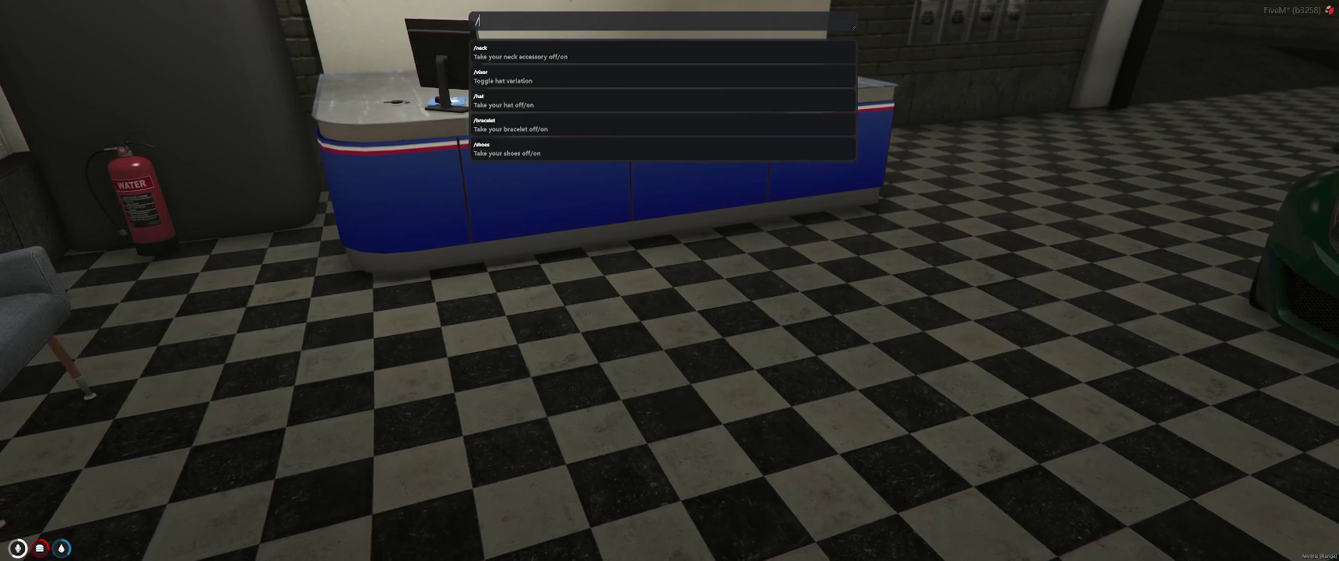
type("iosk st")
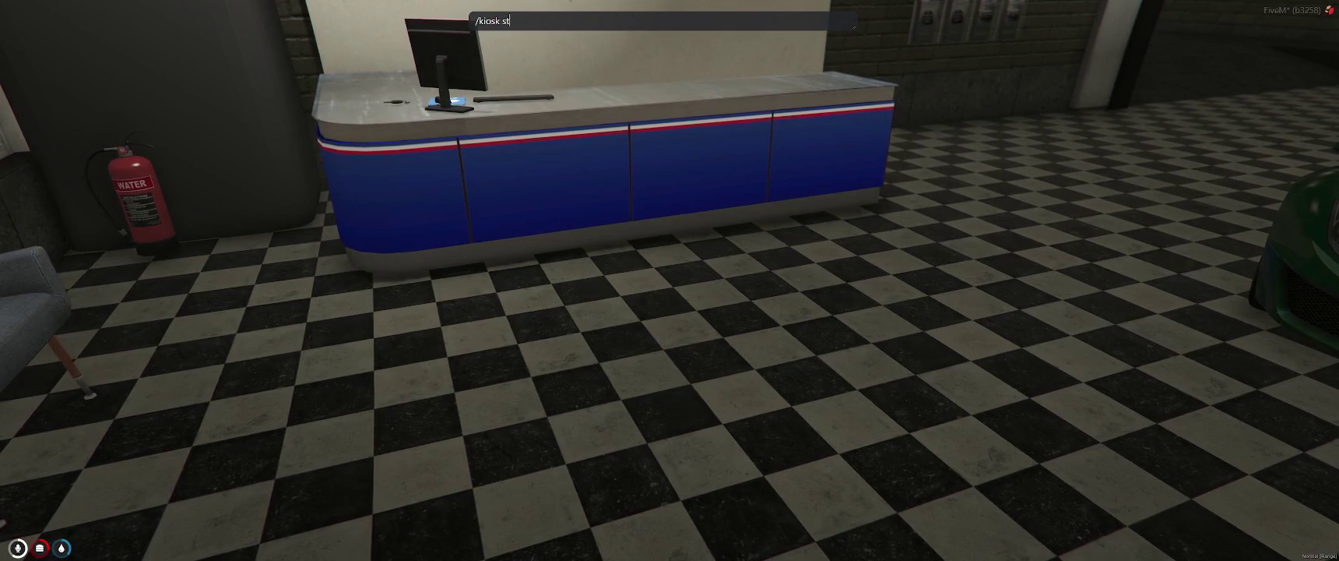
key("Return")
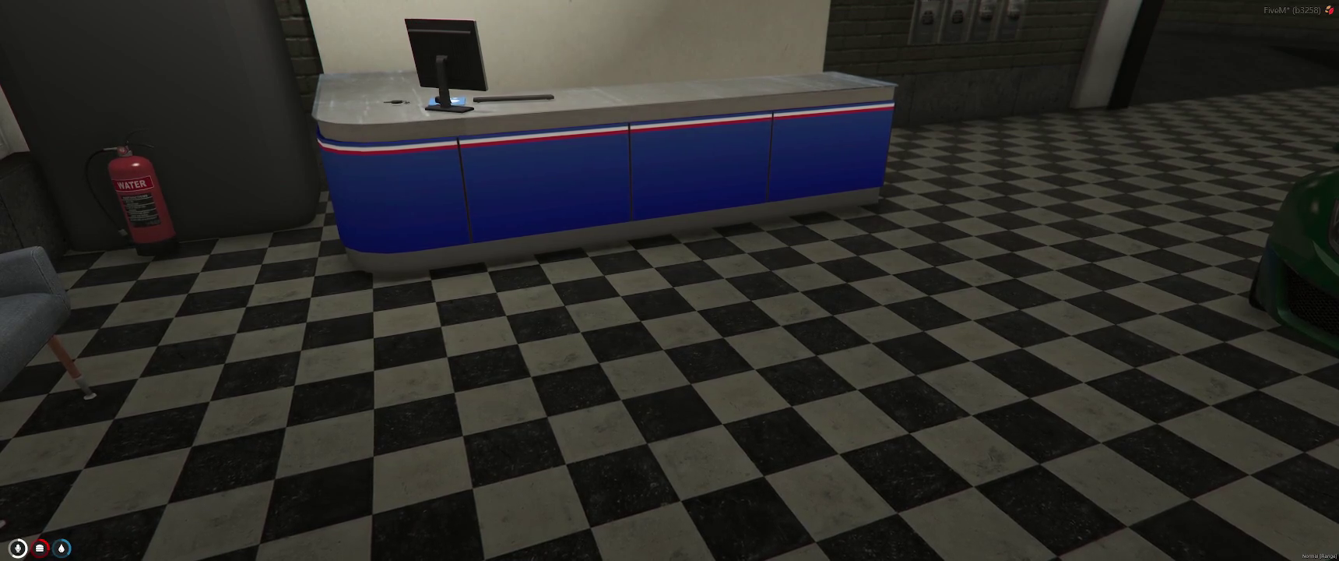
key("F8")
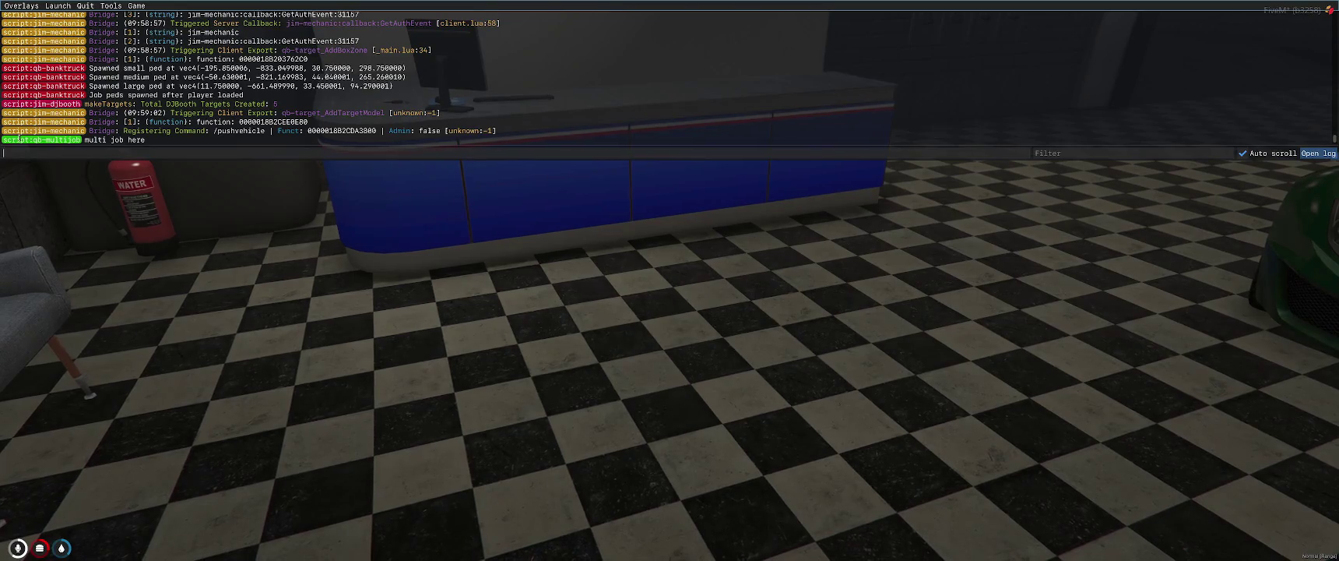
key("F8")
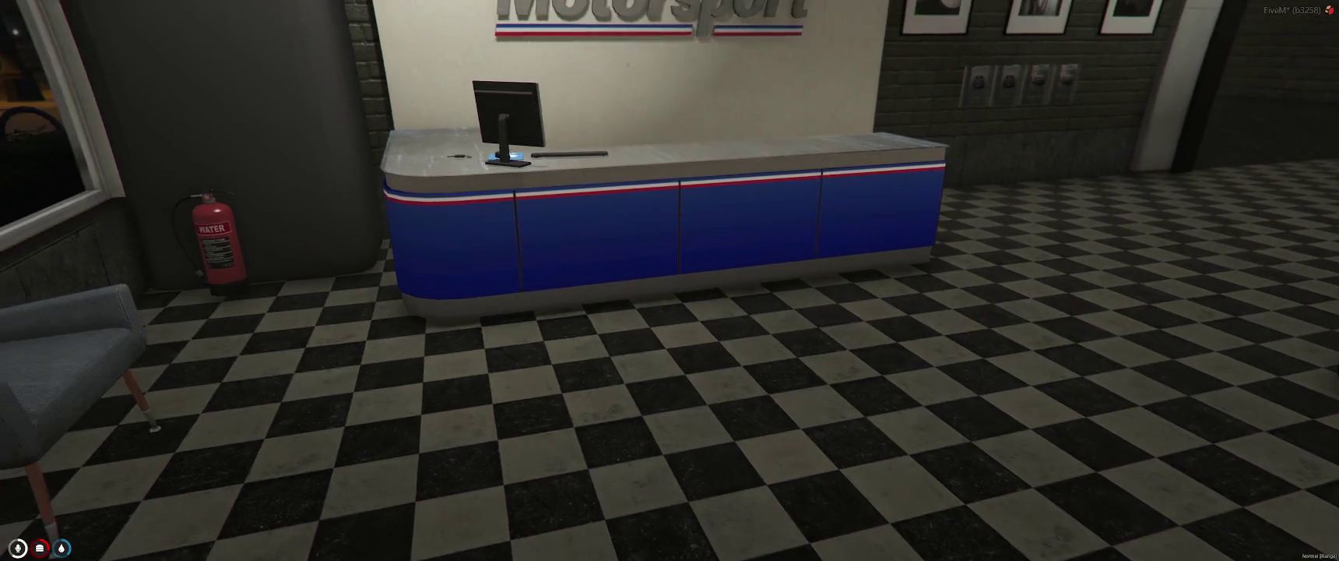
Step: Abandon a partly typed /ki chat command and open the F8 developer console instead
key("t")
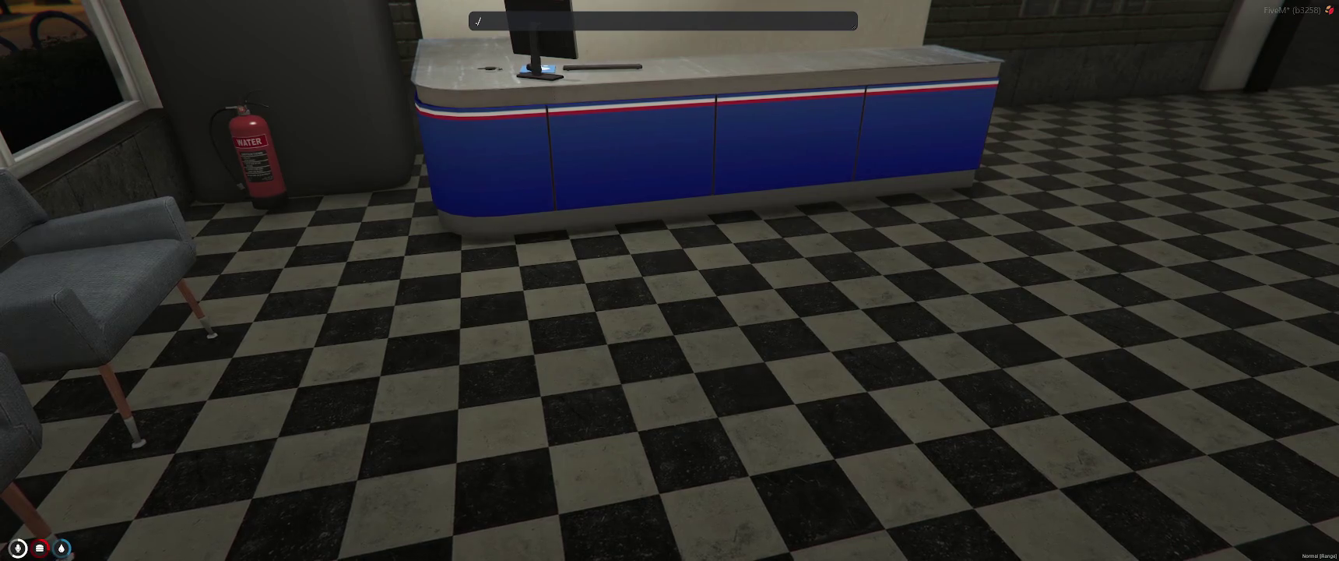
type("/ki")
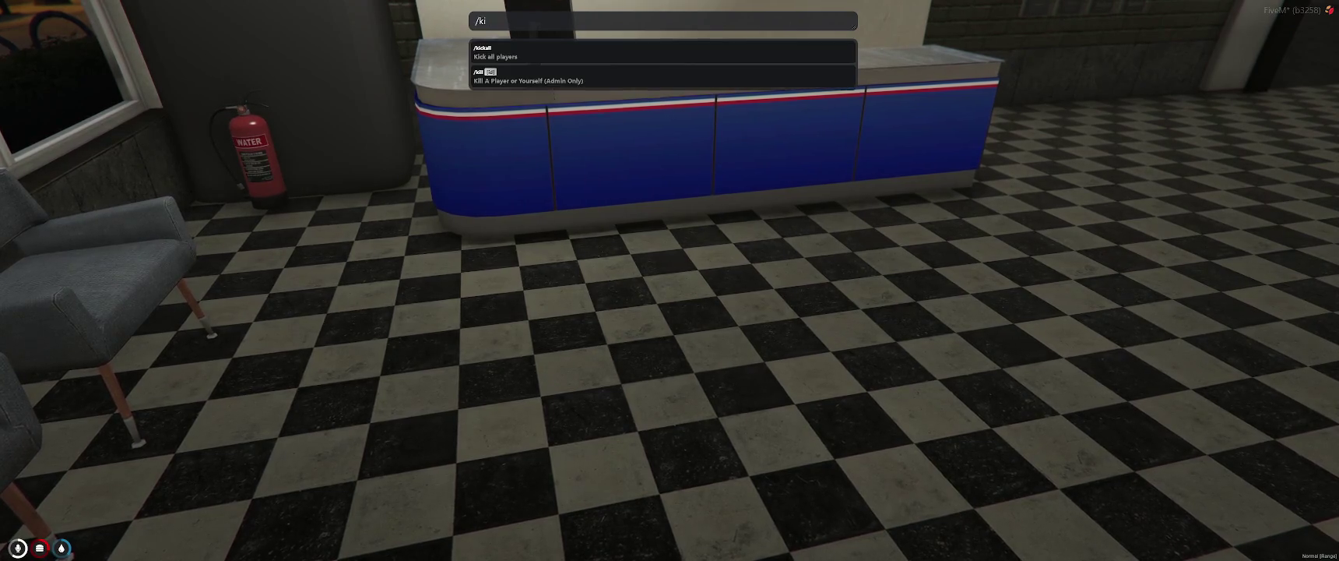
key("BackSpace")
key("F8")
type("stop cast_to_textur")
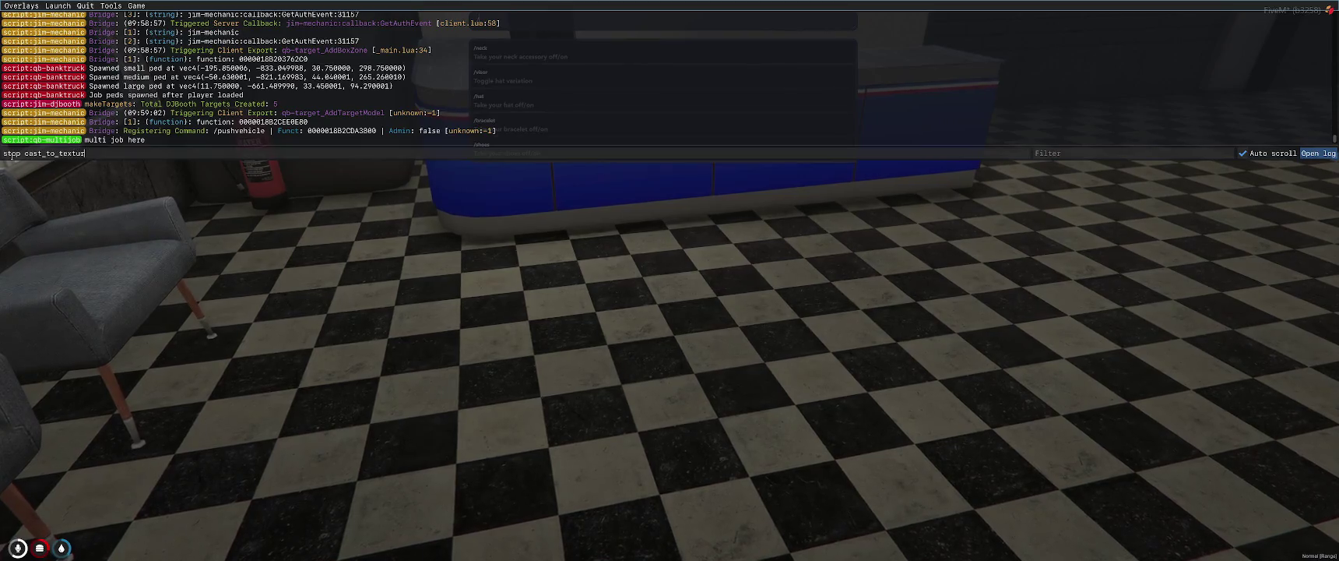
Step: Restart cast_to_texture via stop, refresh and start, then type the kiosk command in chat
type("e")
key("Return")
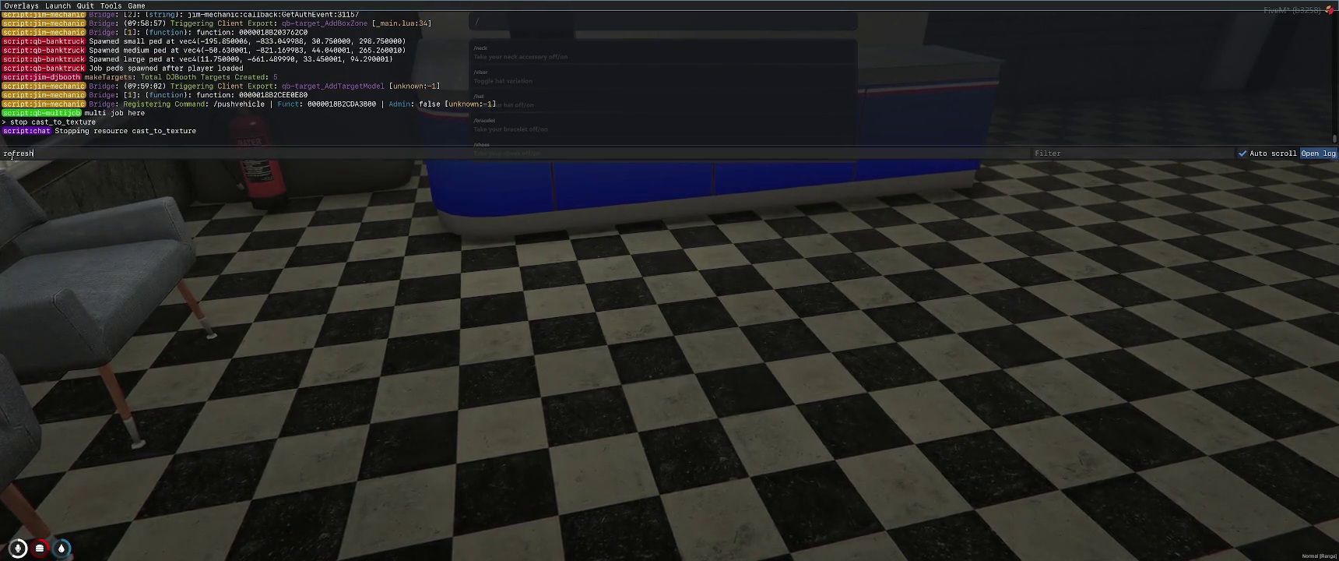
key("Return")
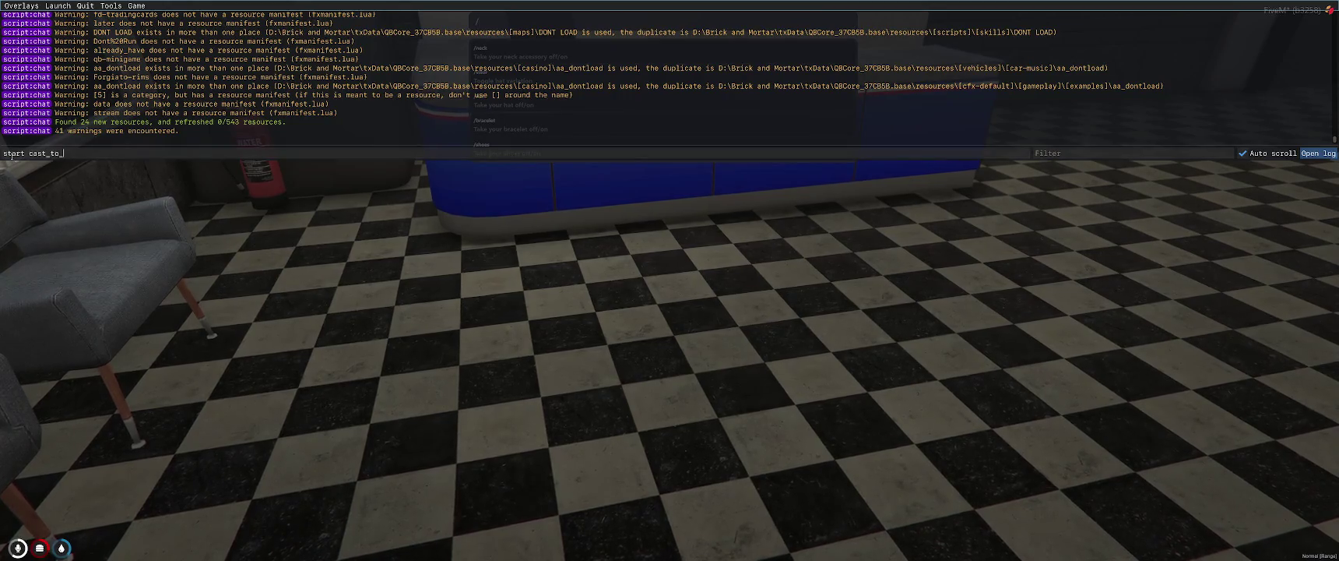
key("Return")
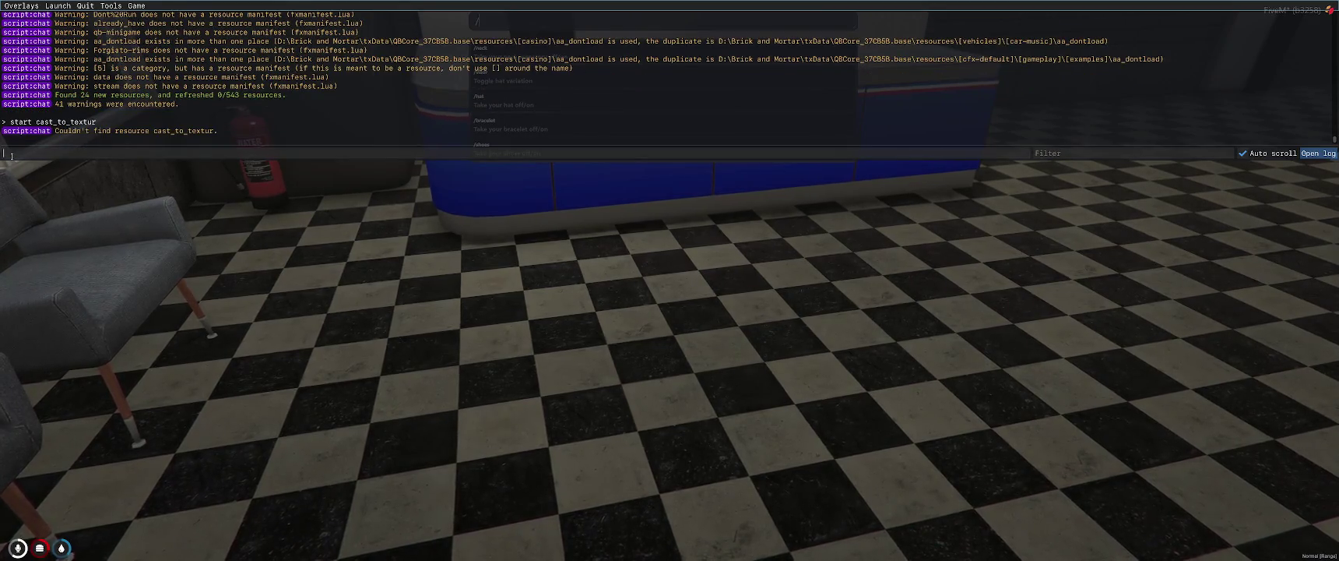
type("start cast_to_texture")
key("Return")
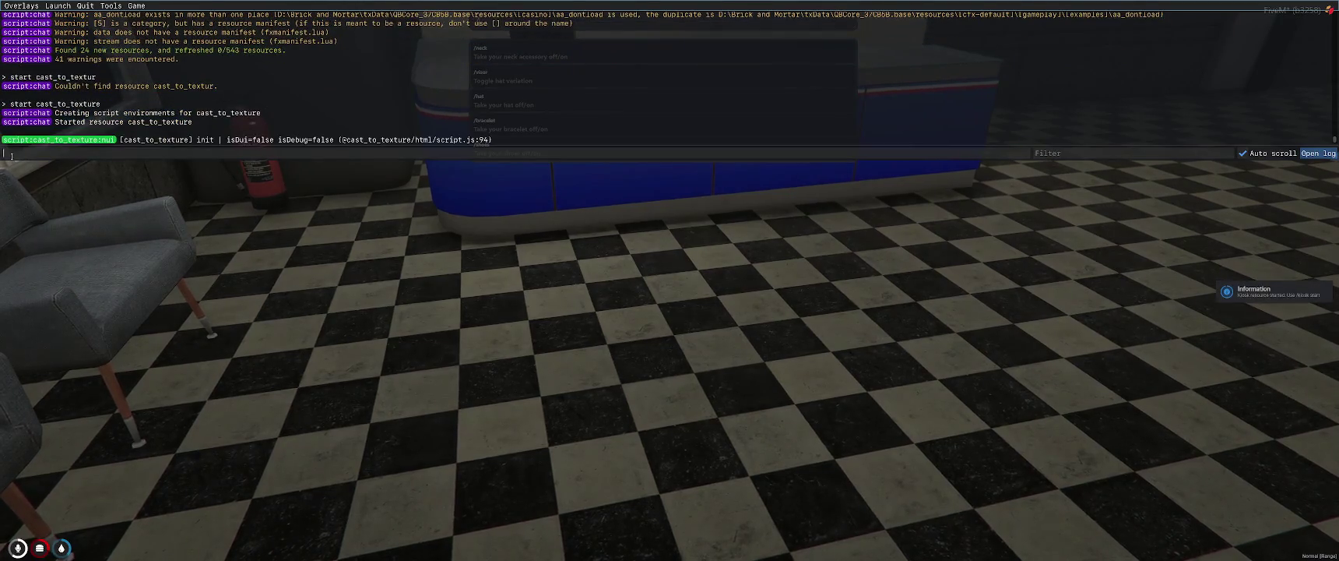
key("F8")
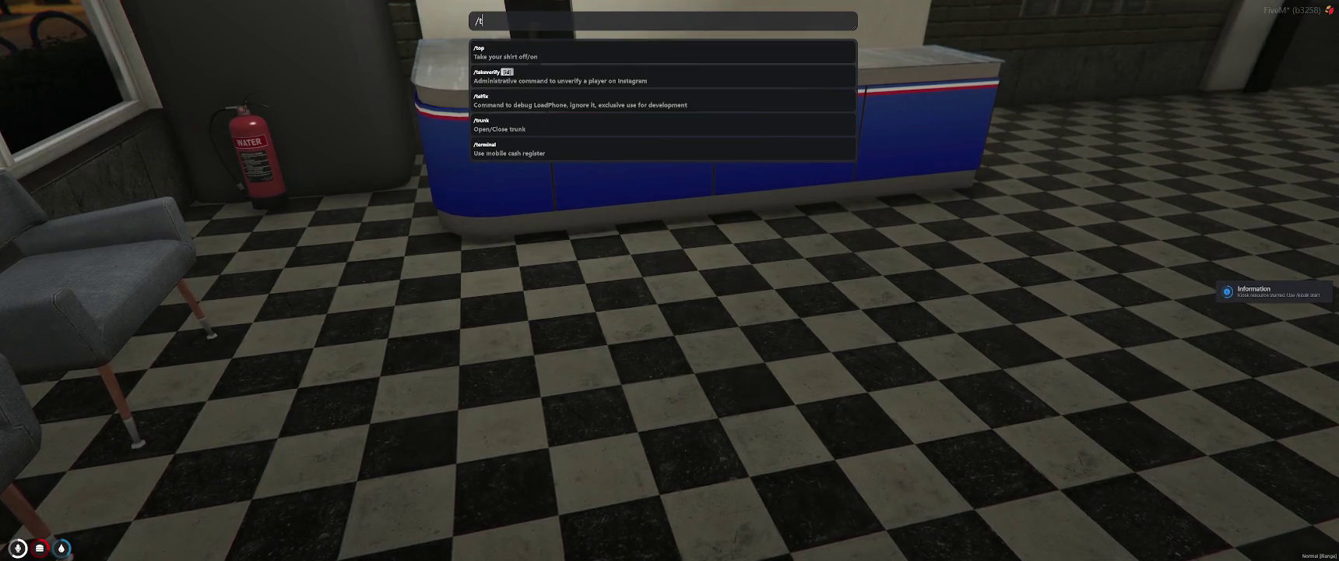
type("kios")
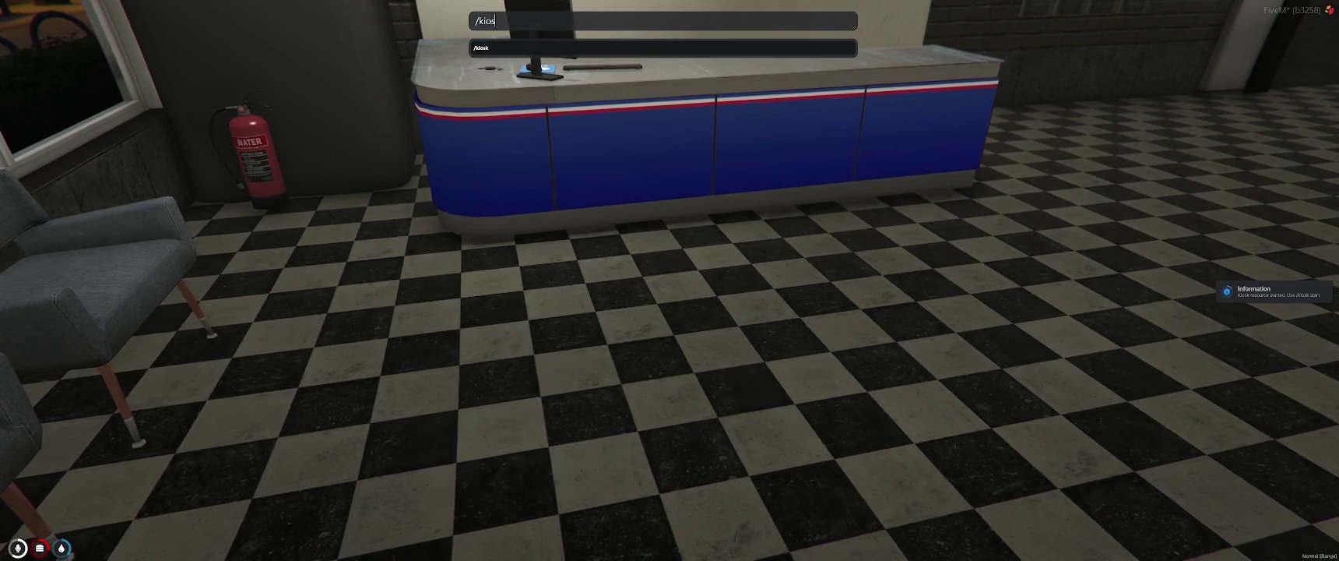
type("k s")
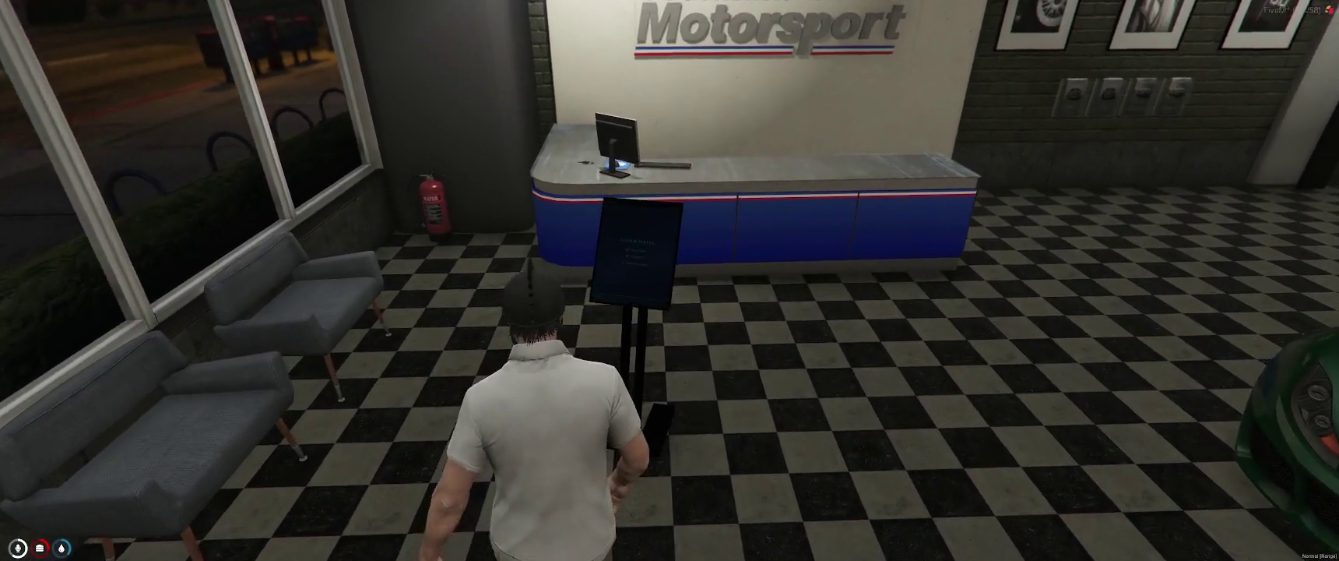
key("alt")
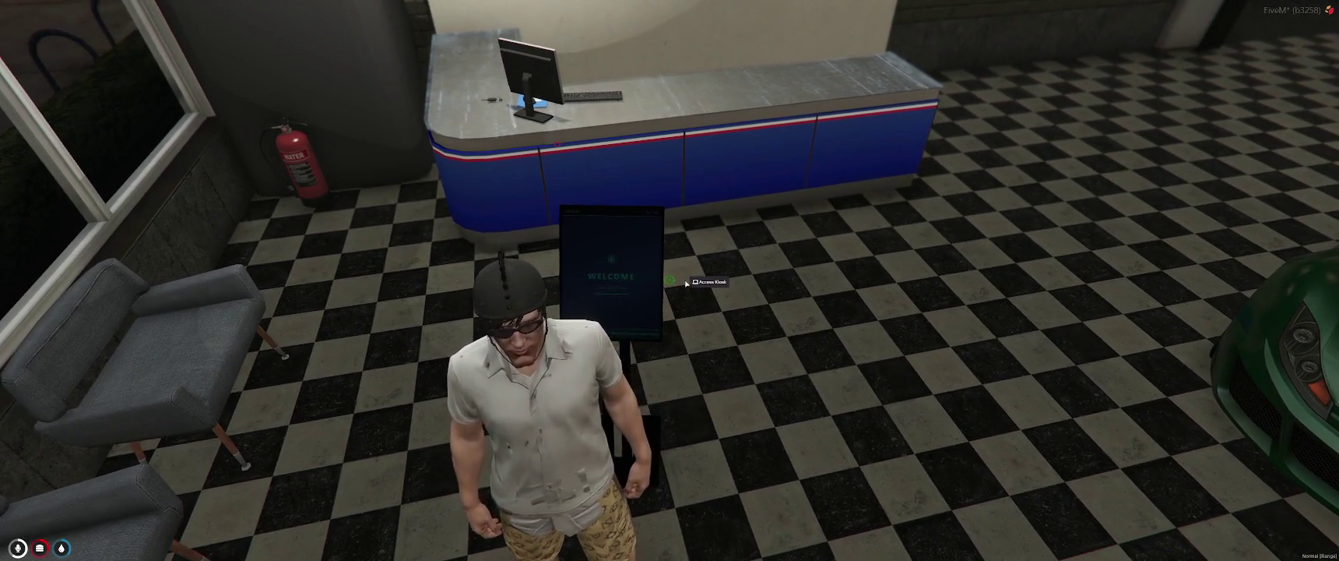
left_click(712, 285)
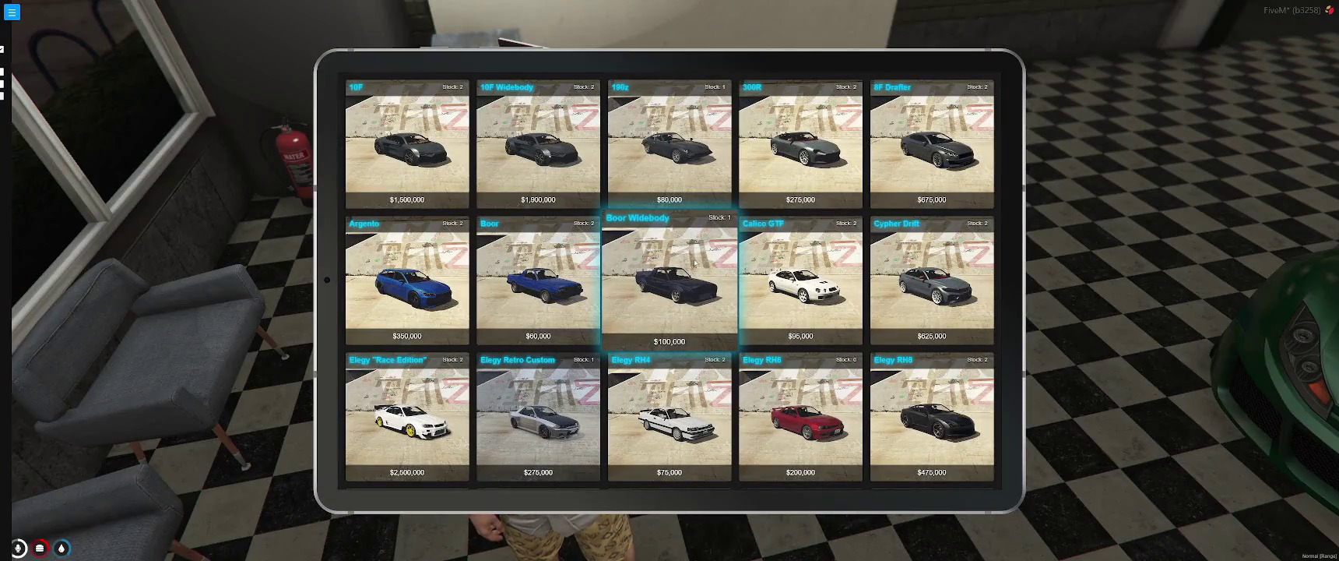
scroll(699, 264, "down", 2)
scroll(679, 254, "down", 1)
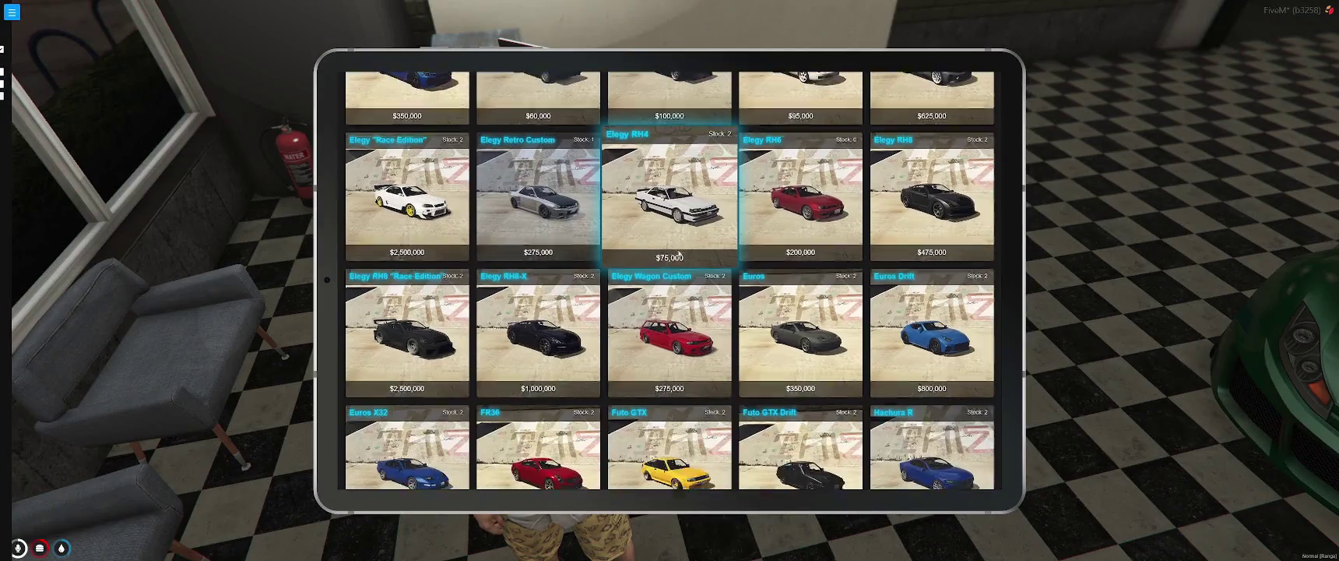
scroll(678, 252, "down", 1)
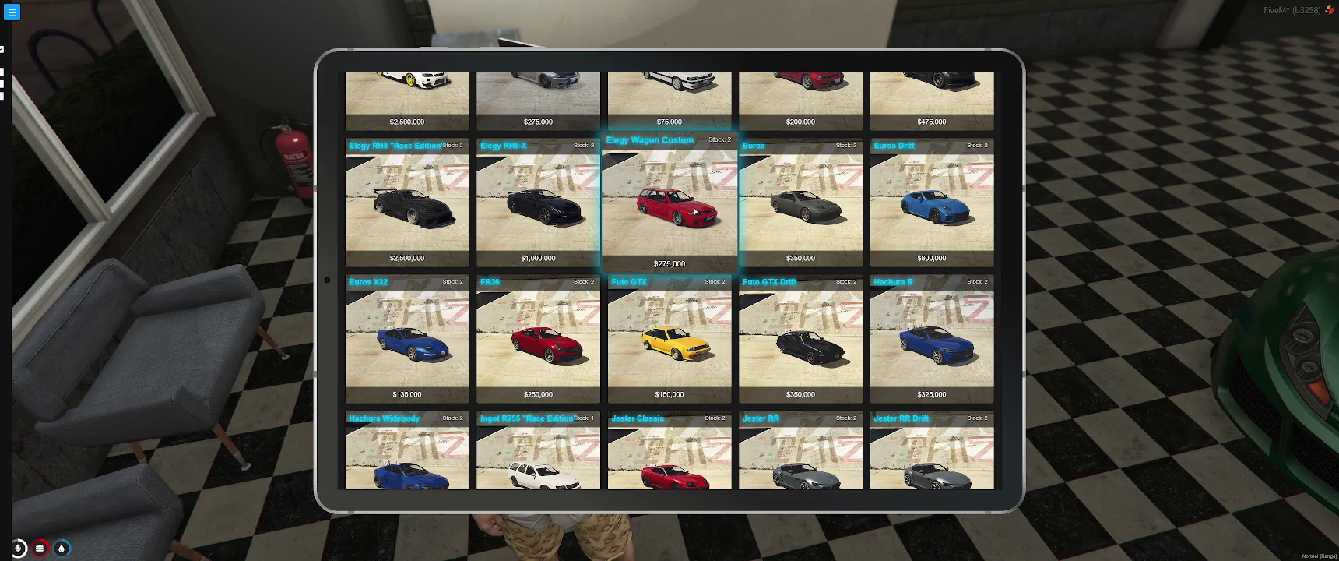
scroll(694, 209, "down", 1)
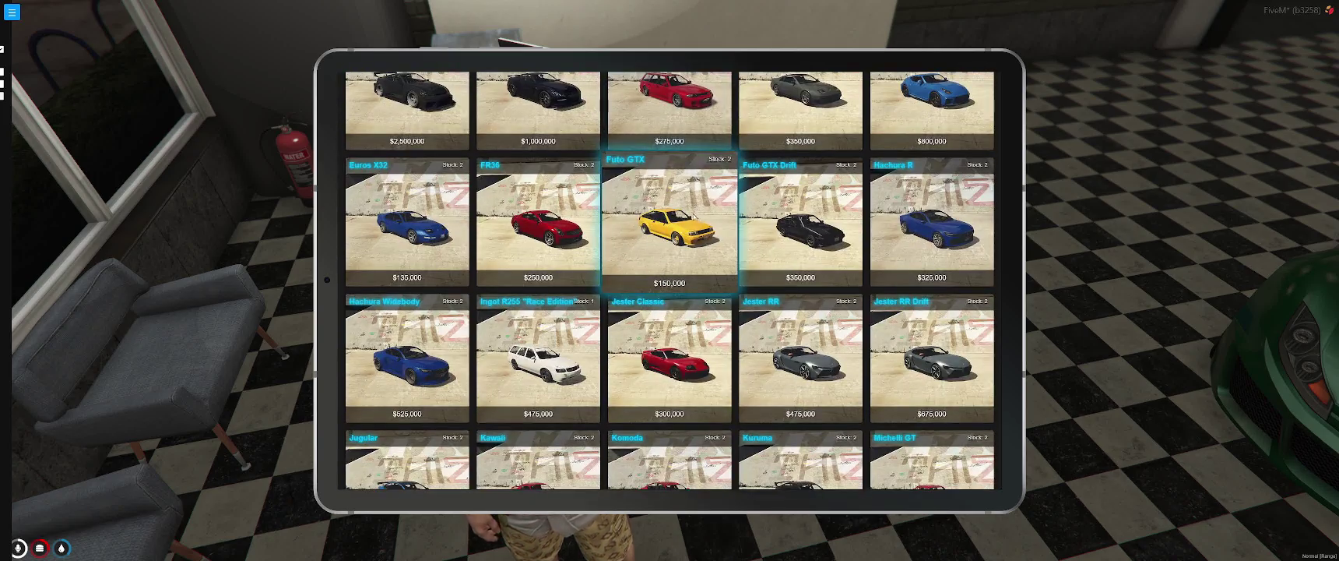
scroll(801, 263, "down", 1)
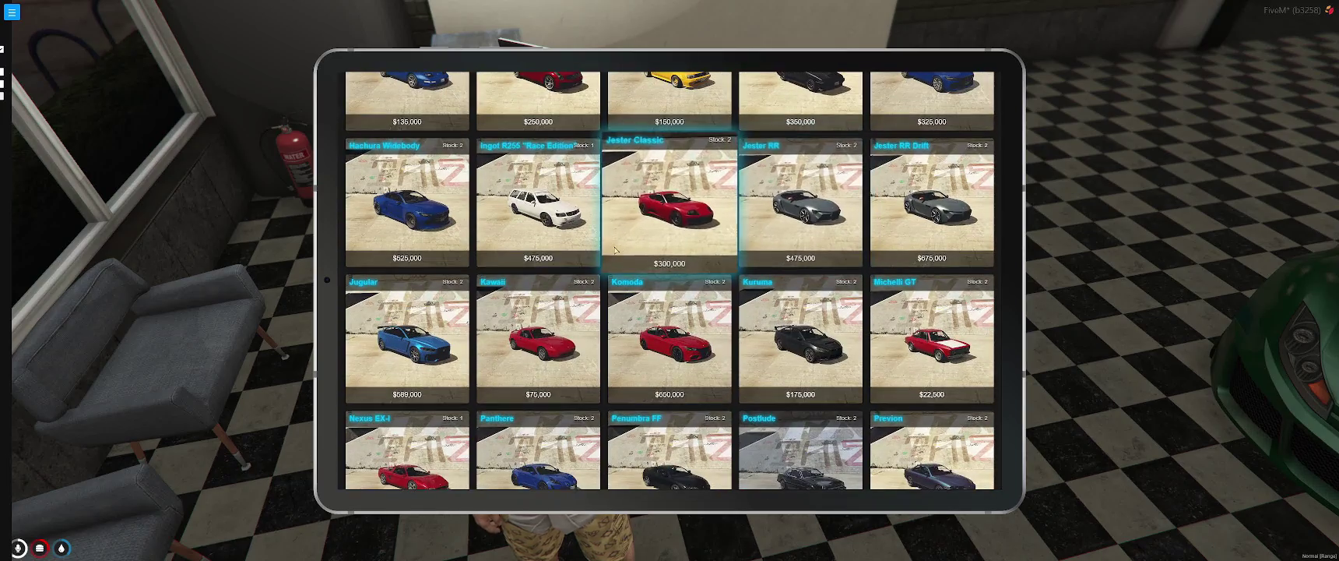
scroll(903, 233, "down", 1)
scroll(835, 277, "down", 2)
scroll(802, 277, "down", 2)
scroll(755, 276, "down", 2)
scroll(712, 274, "down", 2)
scroll(732, 284, "down", 3)
scroll(754, 294, "down", 3)
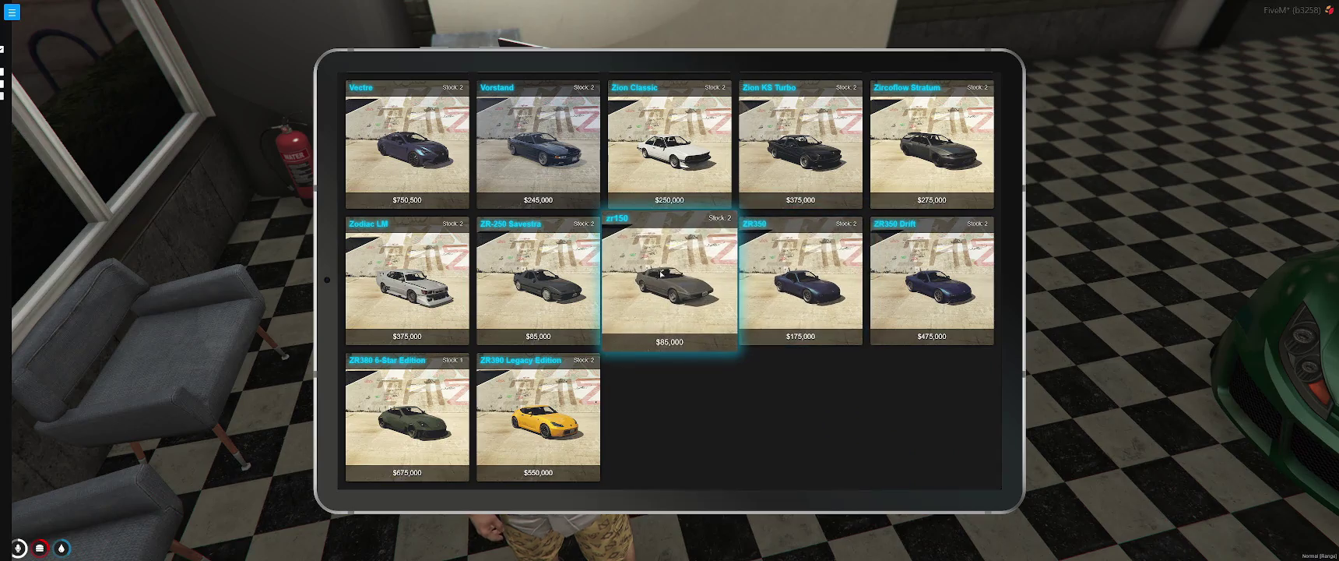
key("Escape")
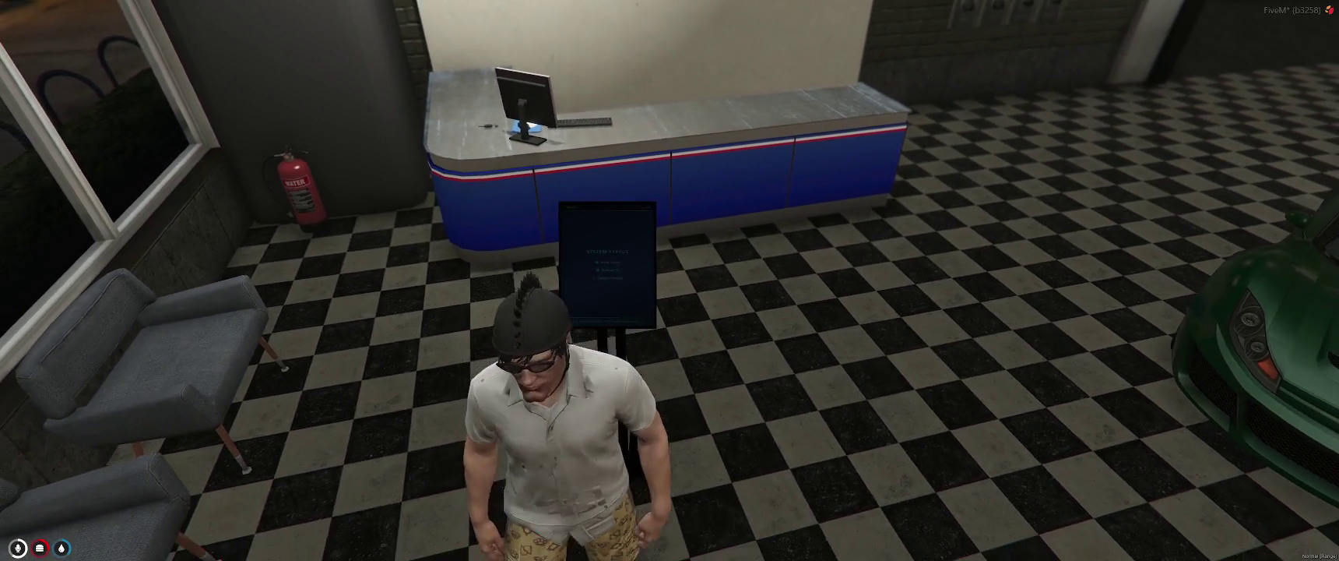
Step: Run /kiosk stop in chat to remove the kiosk sign
type("t/")
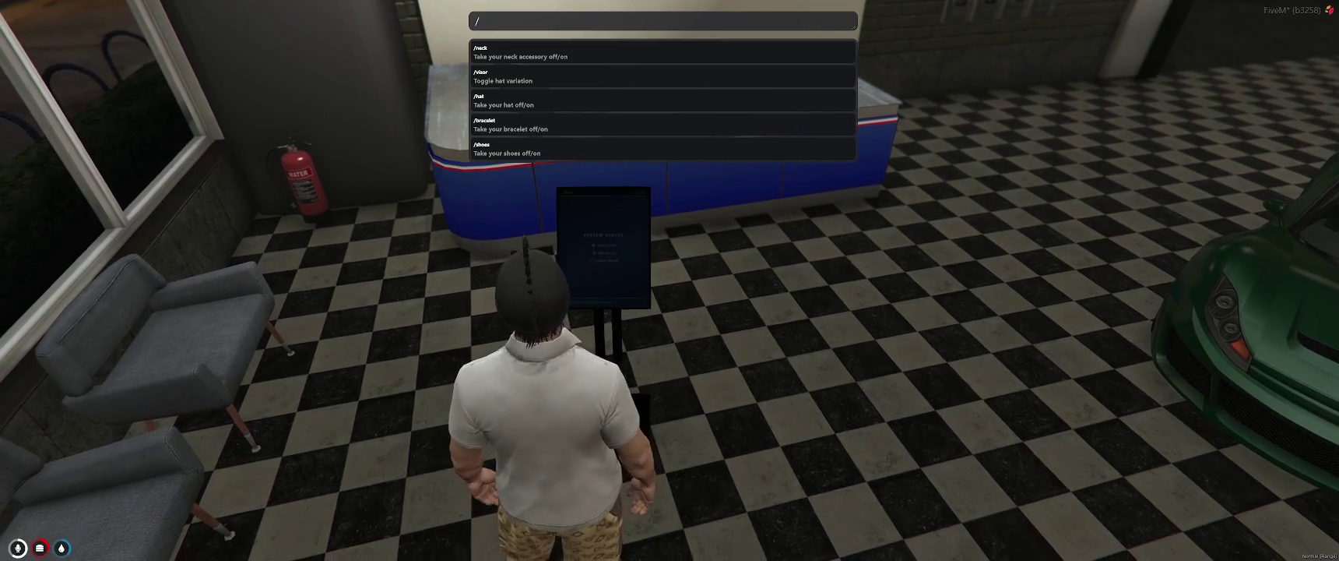
type("kis")
key("BackSpace")
type("osk stop")
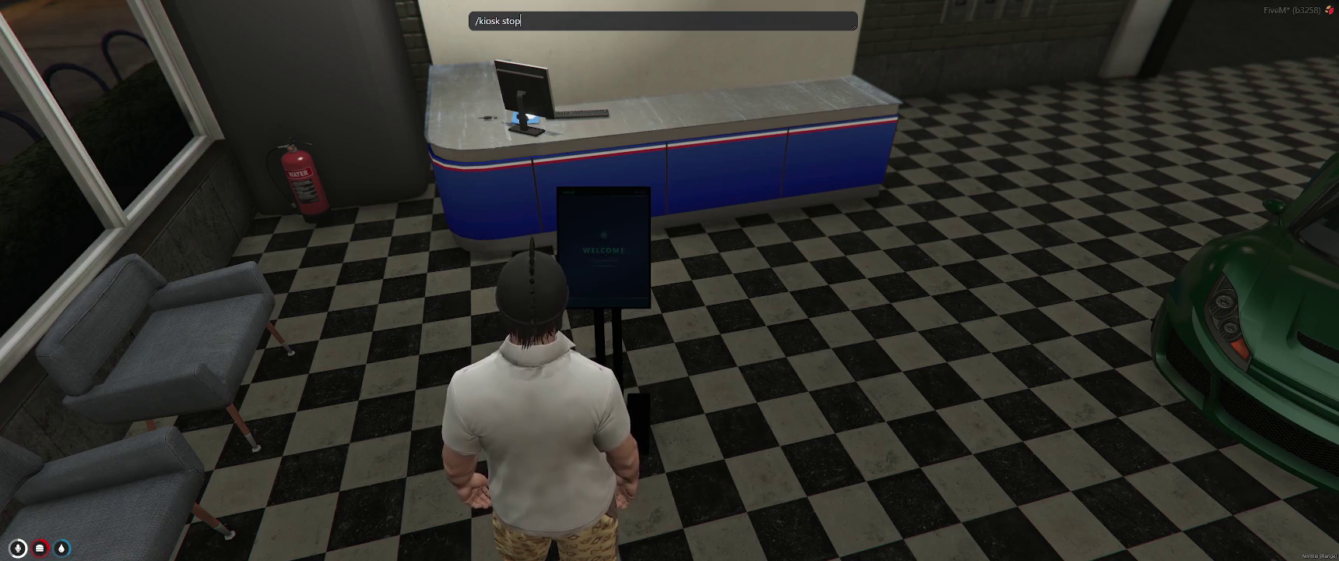
key("Return")
Step: Walk the character out of the showroom onto the night street
key("w")
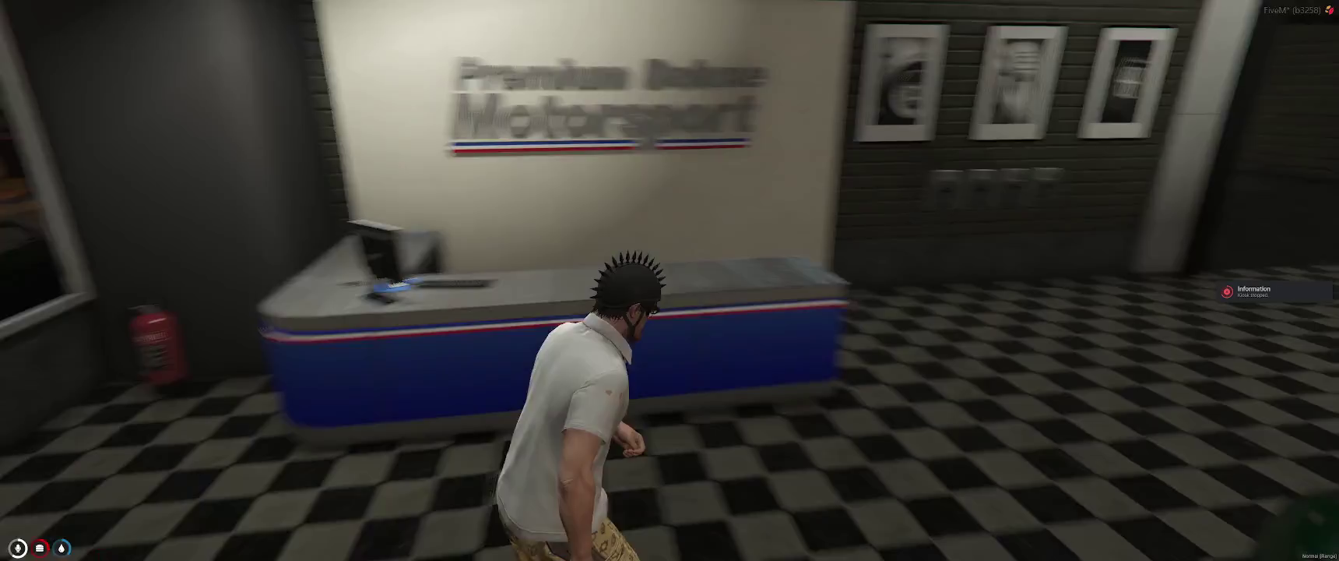
key("w")
key("w")
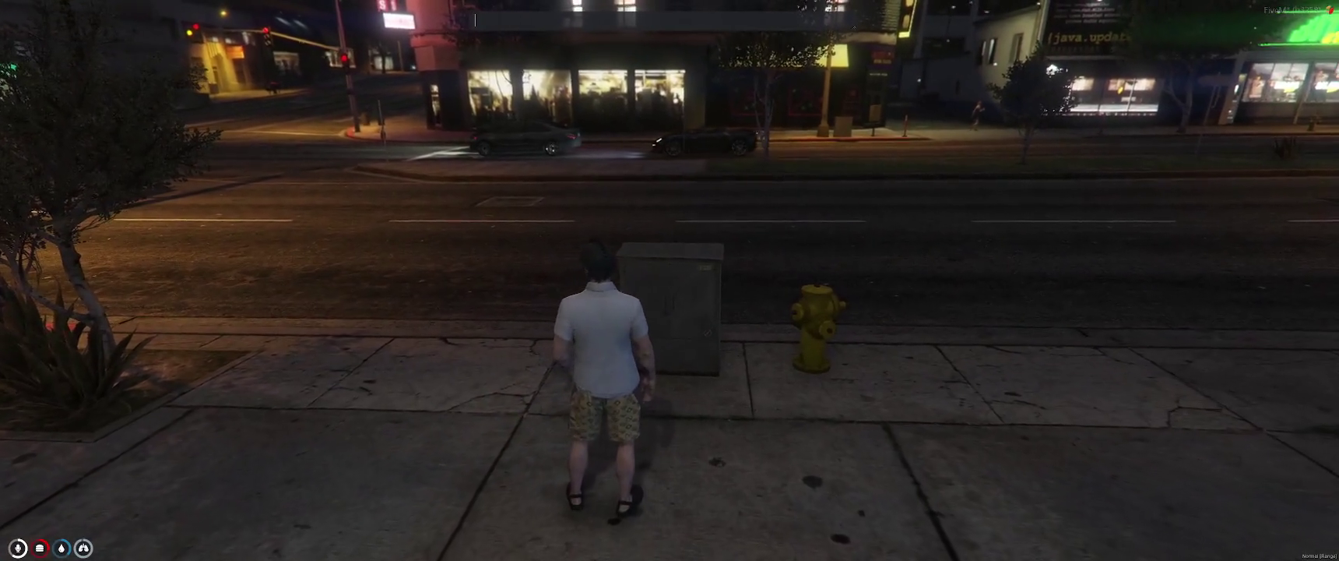
key("a")
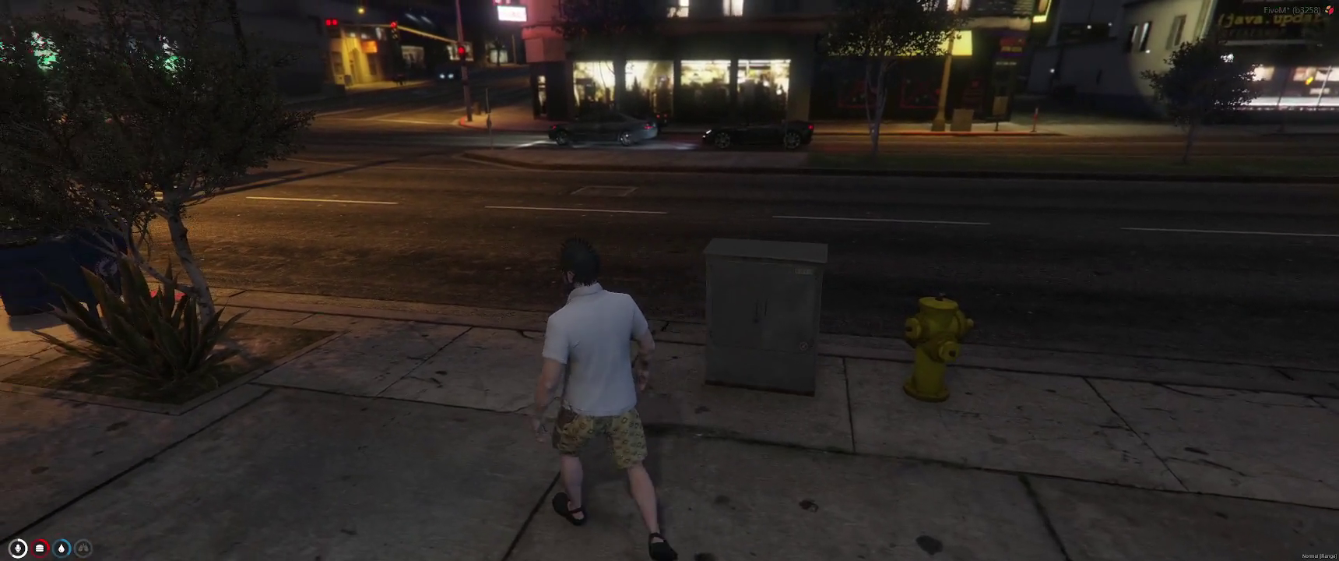
key("w")
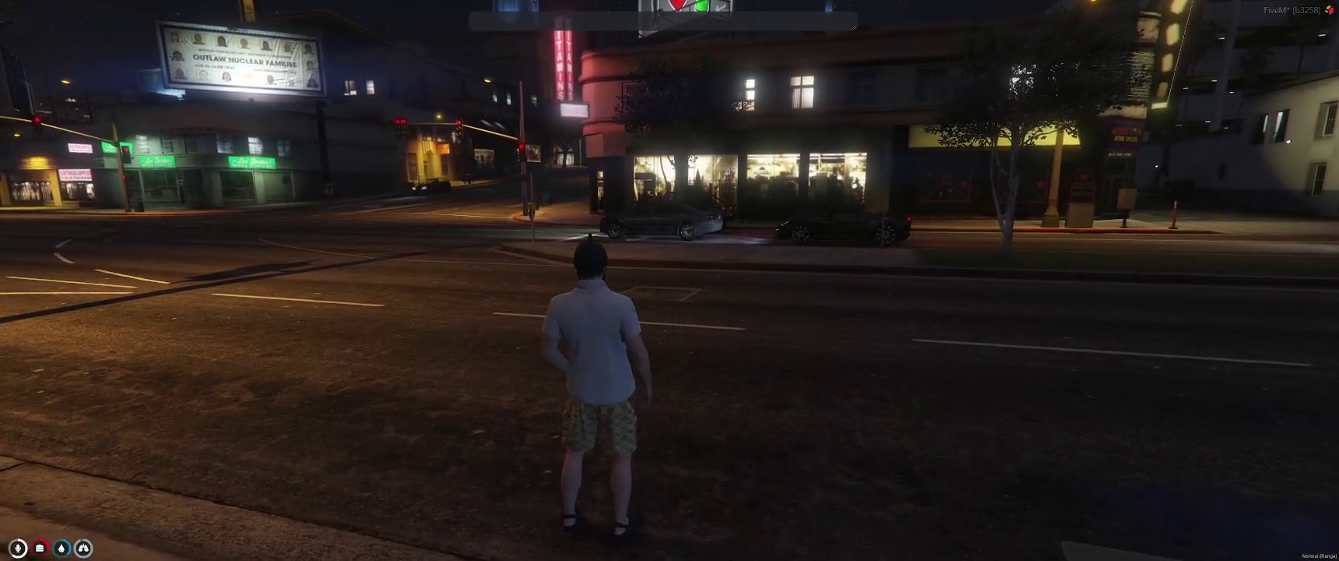
type("/car")
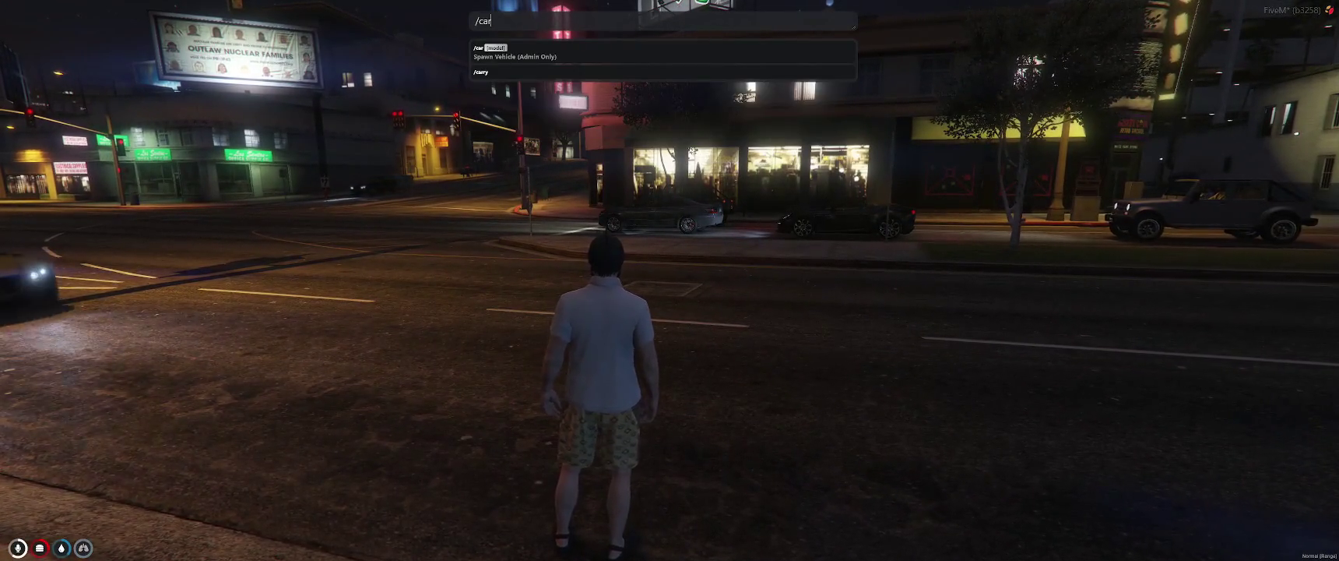
Step: Spawn a Vapid FMJ with /car fmj and drive it onto the road
type("j")
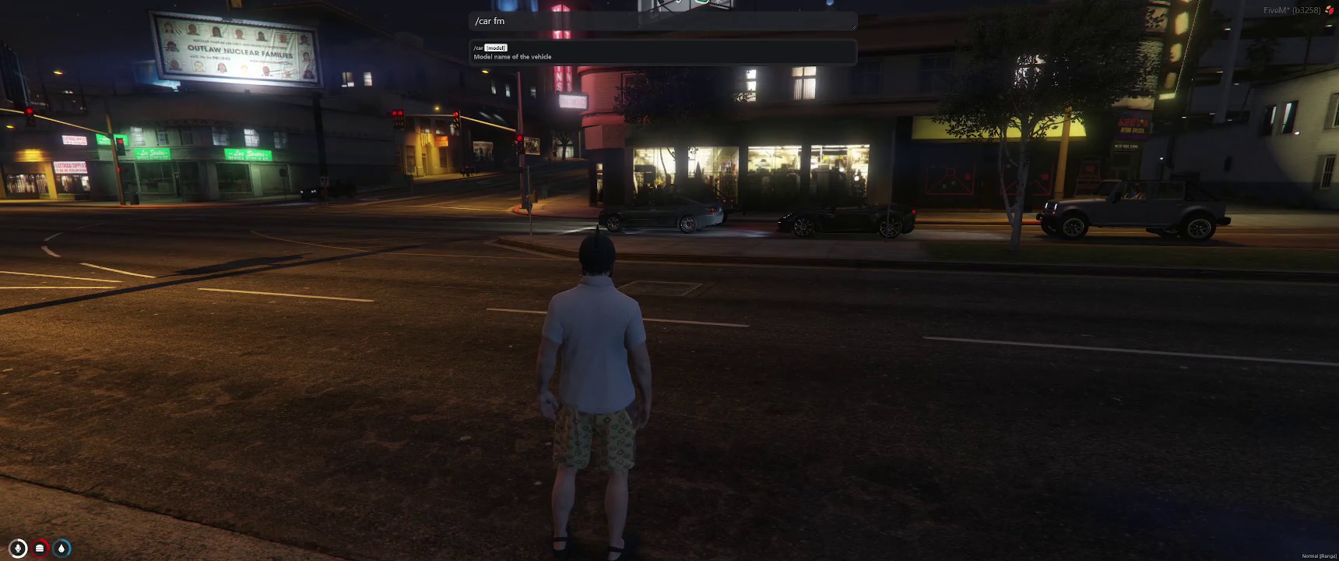
key("Return")
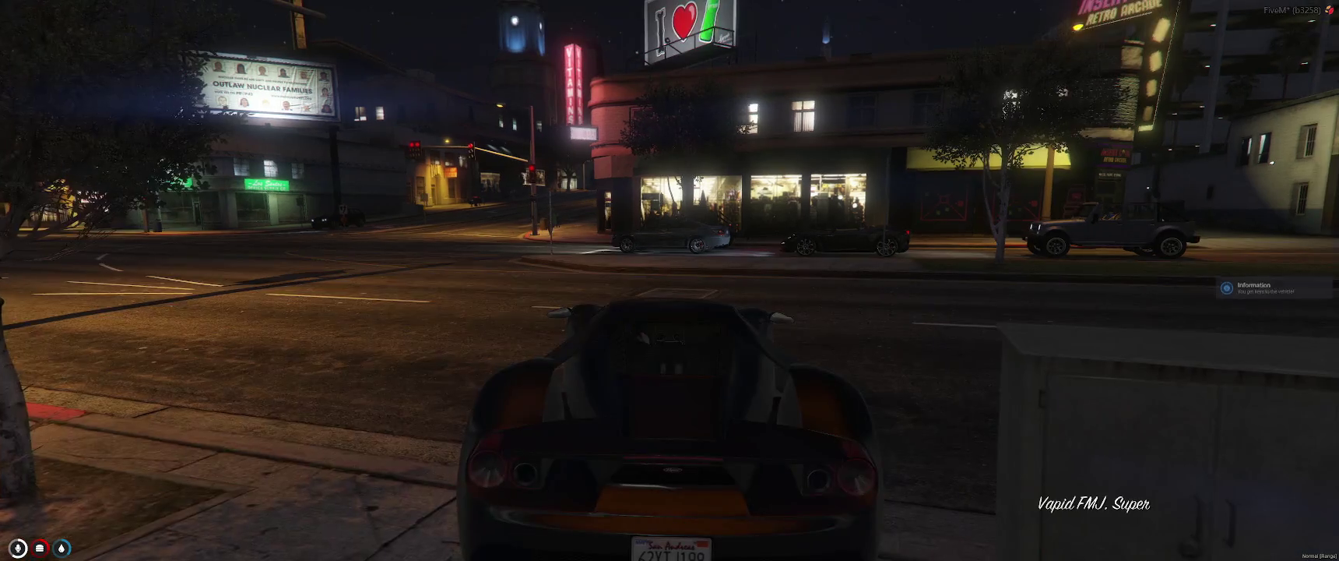
key("w")
key("d")
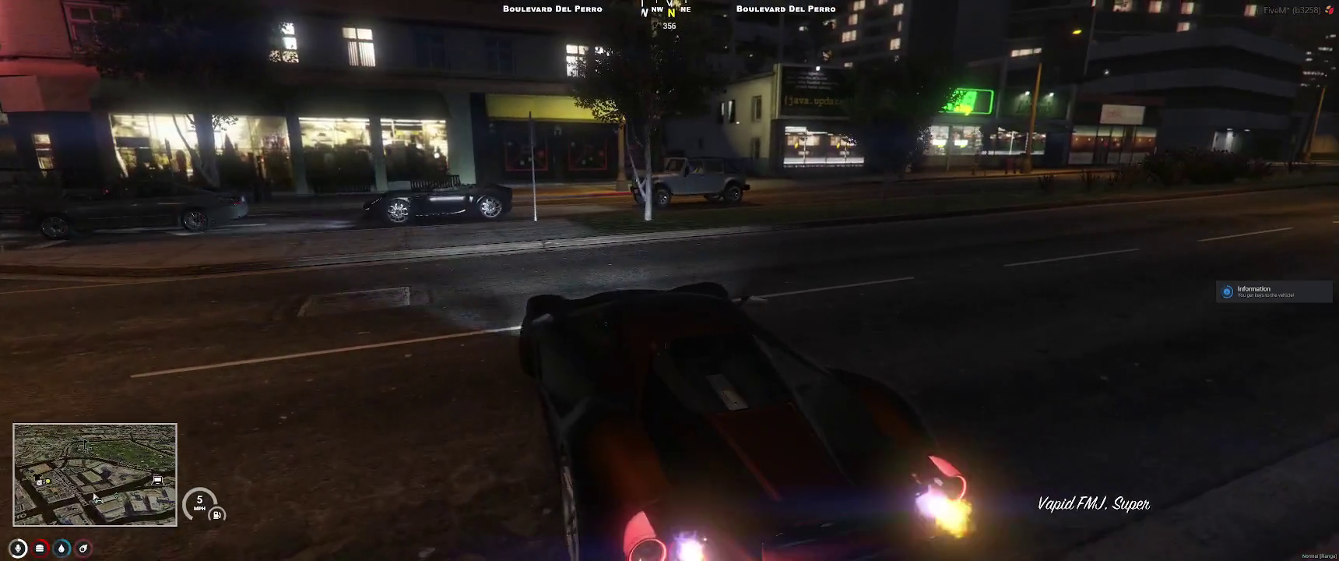
key("w")
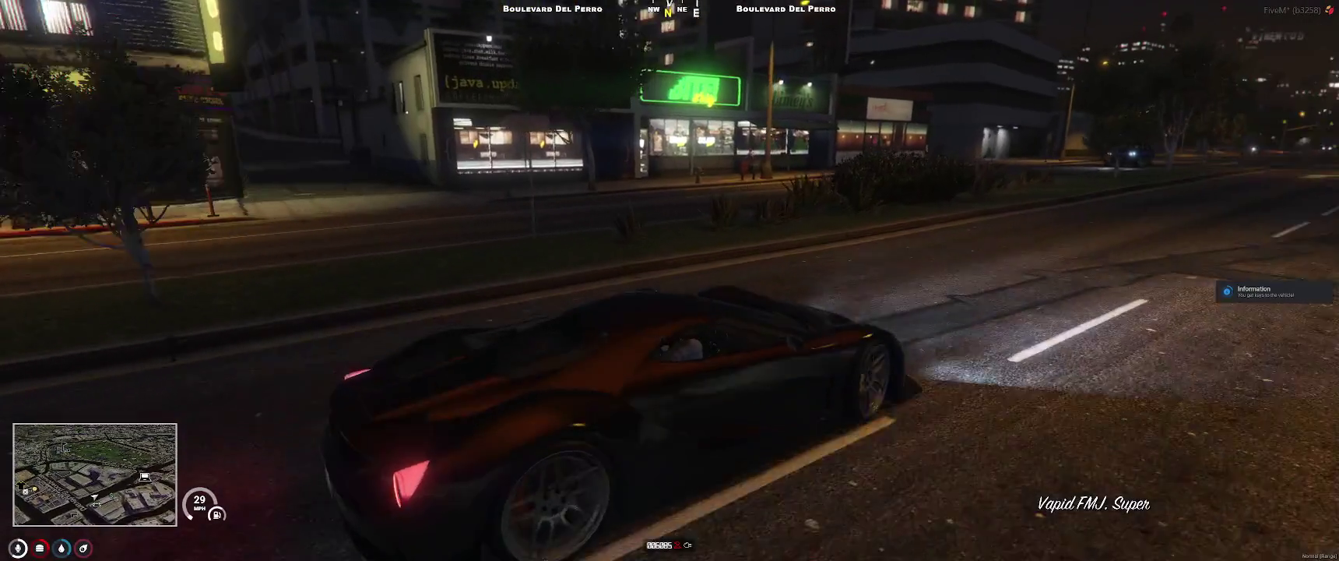
Step: Steer the FMJ onto the Boulevard Del Perro sidewalk near Lifeinvader, stop, and dismiss the Start menu
key("d")
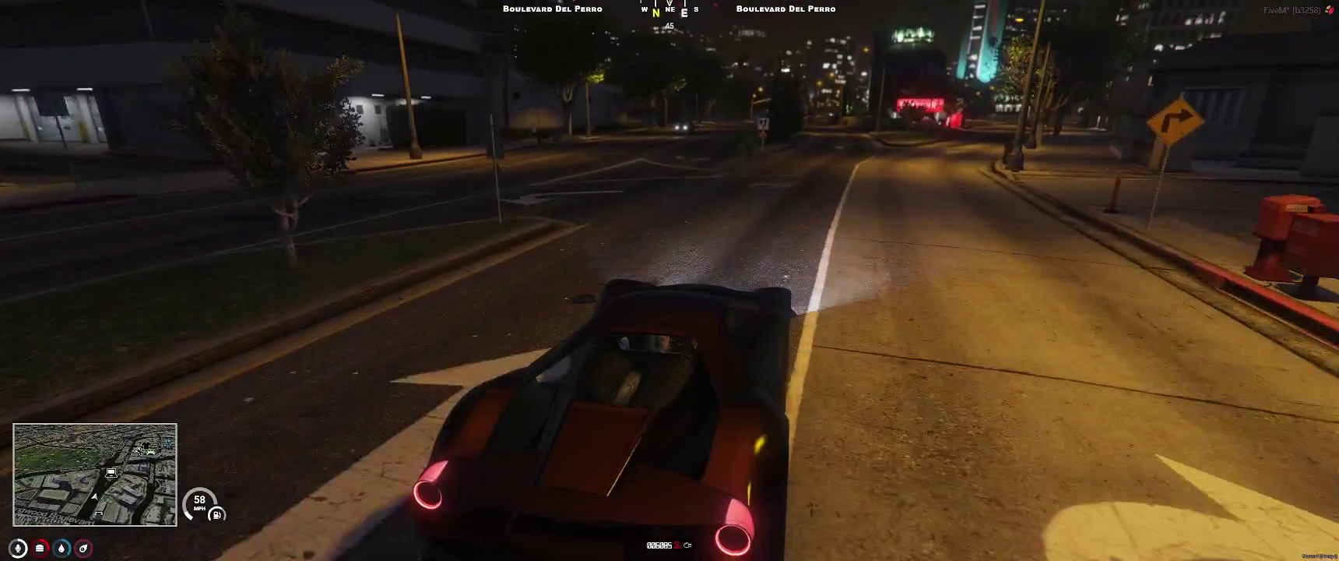
key("d")
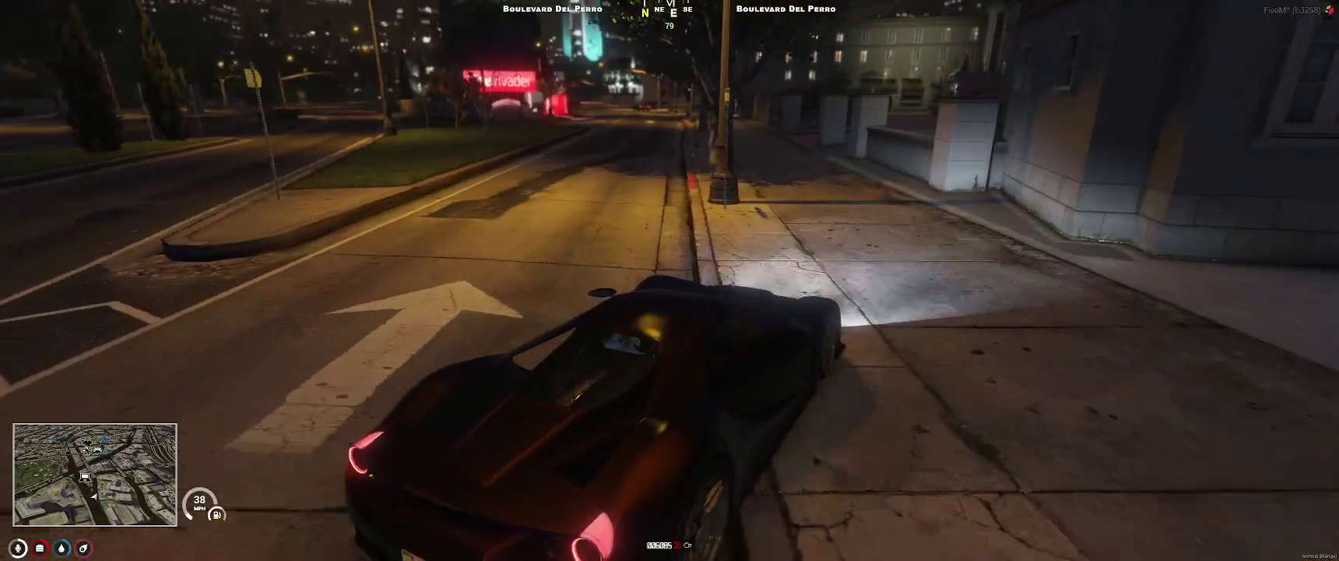
key("a")
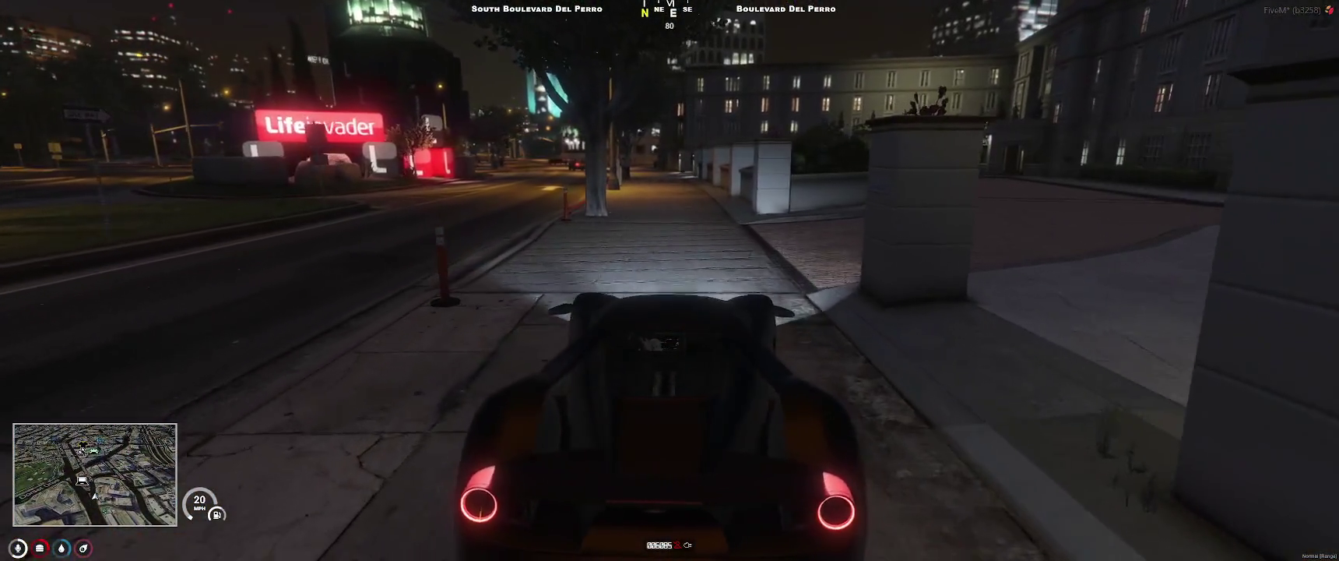
key("s")
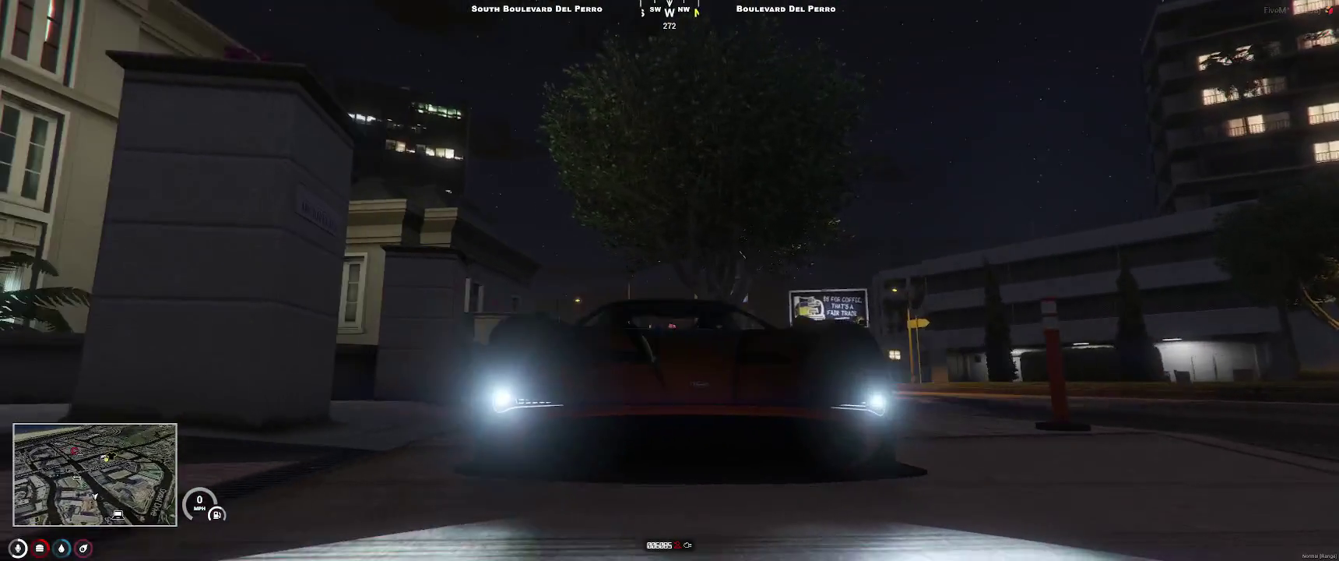
key("super")
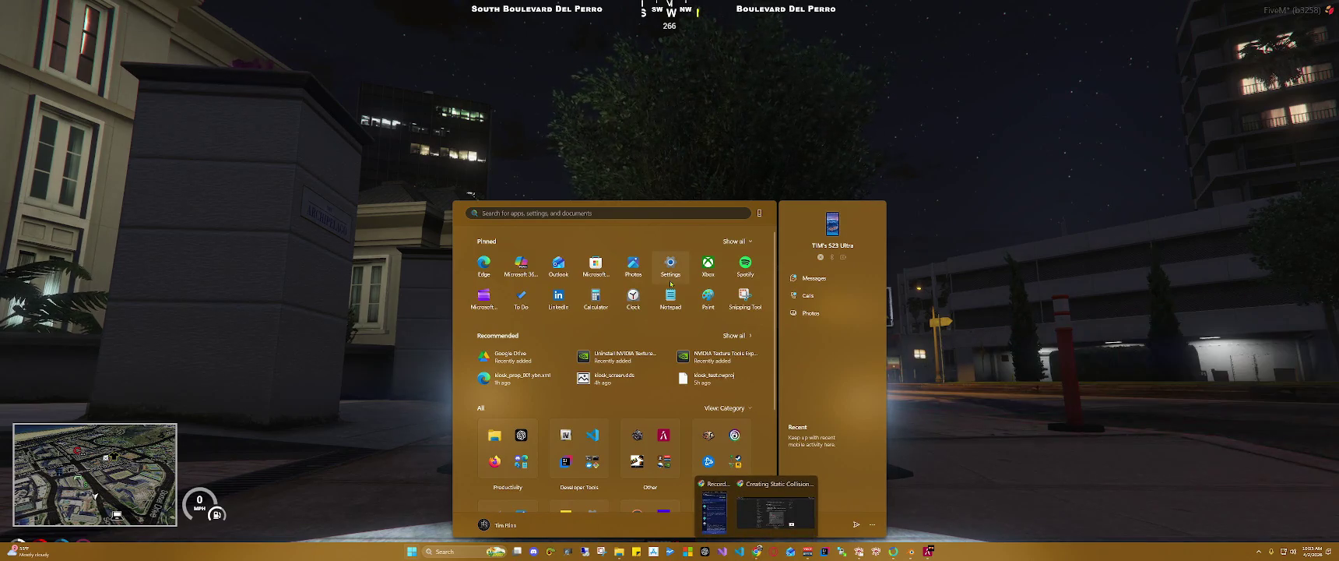
left_click(925, 156)
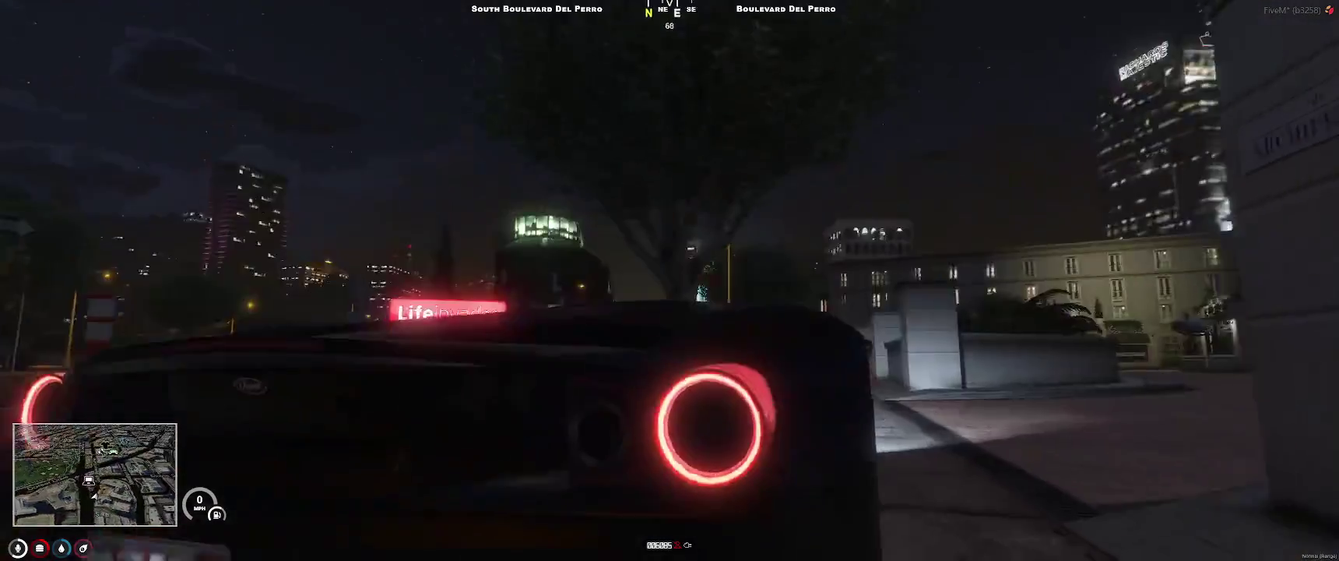
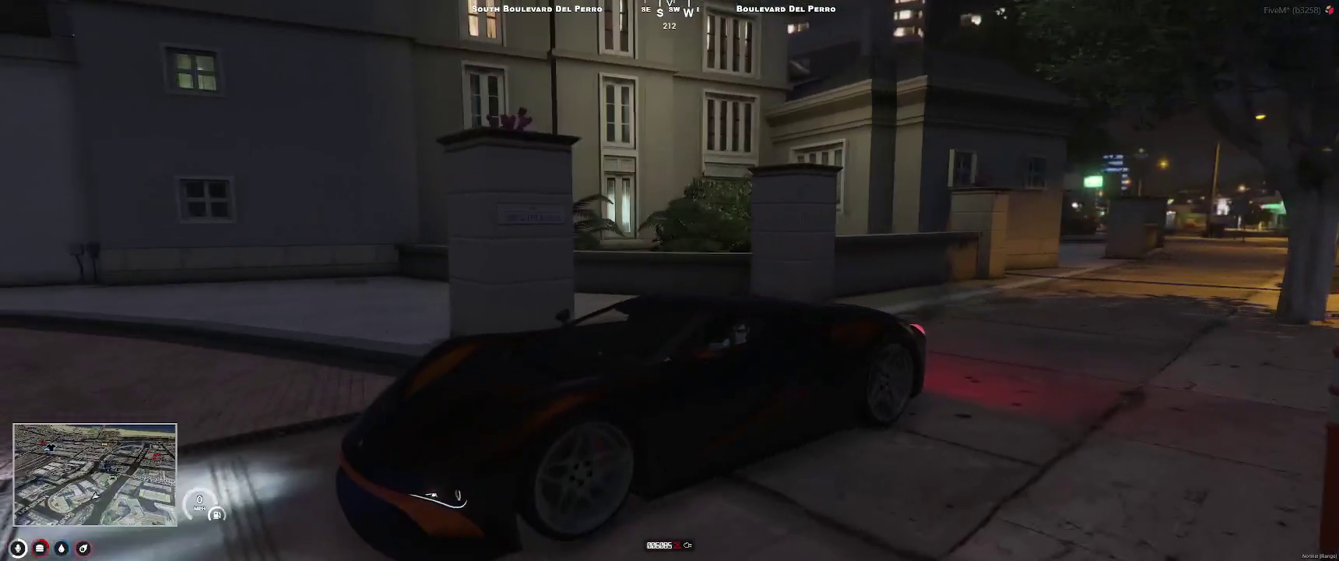
Step: Leave the FiveM game and bring the Chrome browser forward with a fresh tab
key("alt")
key("super")
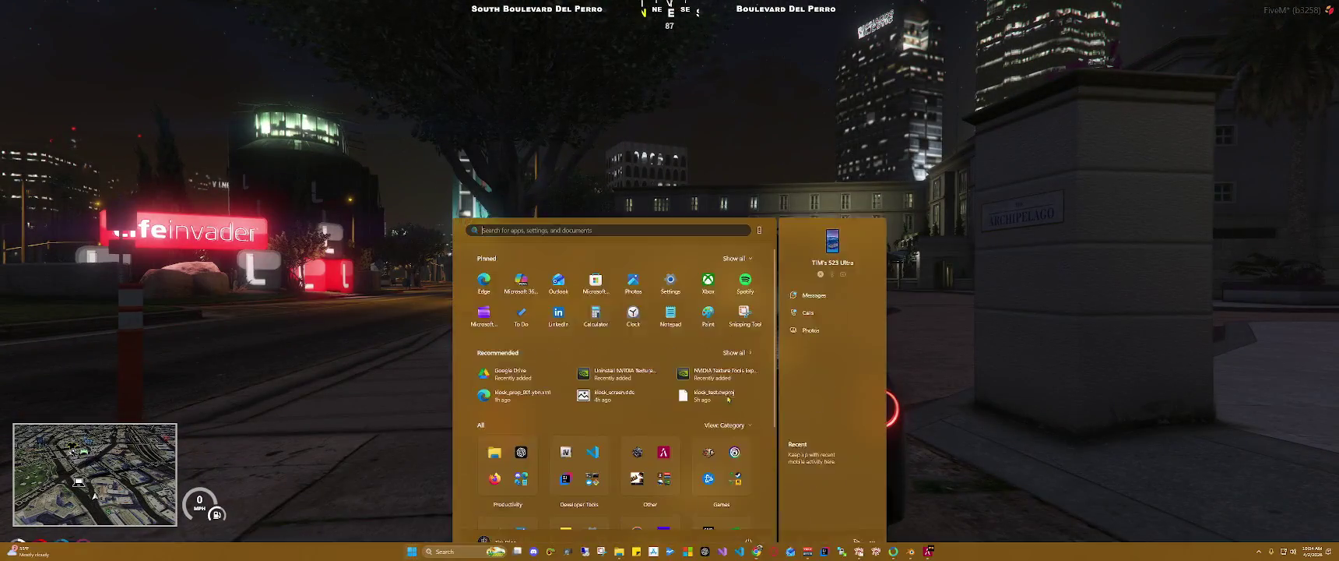
left_click(776, 506)
left_click(117, 9)
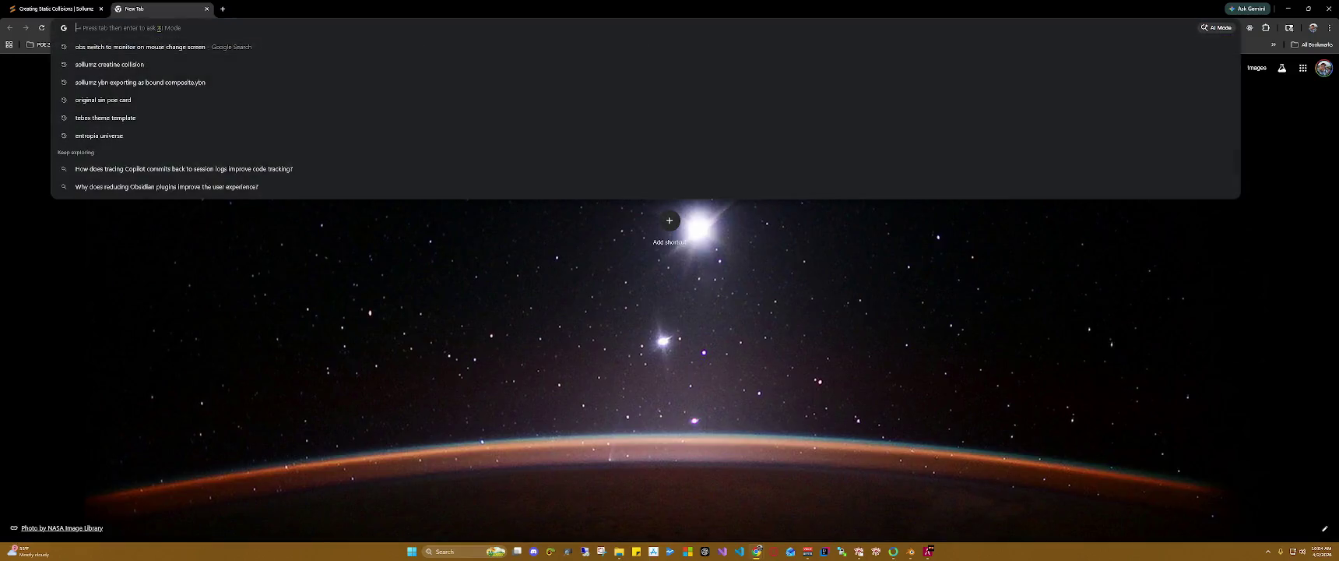
Step: Search the web for 'cfx' and sign in to the Cfx.re Portal with the Cfx.re account
type("cft")
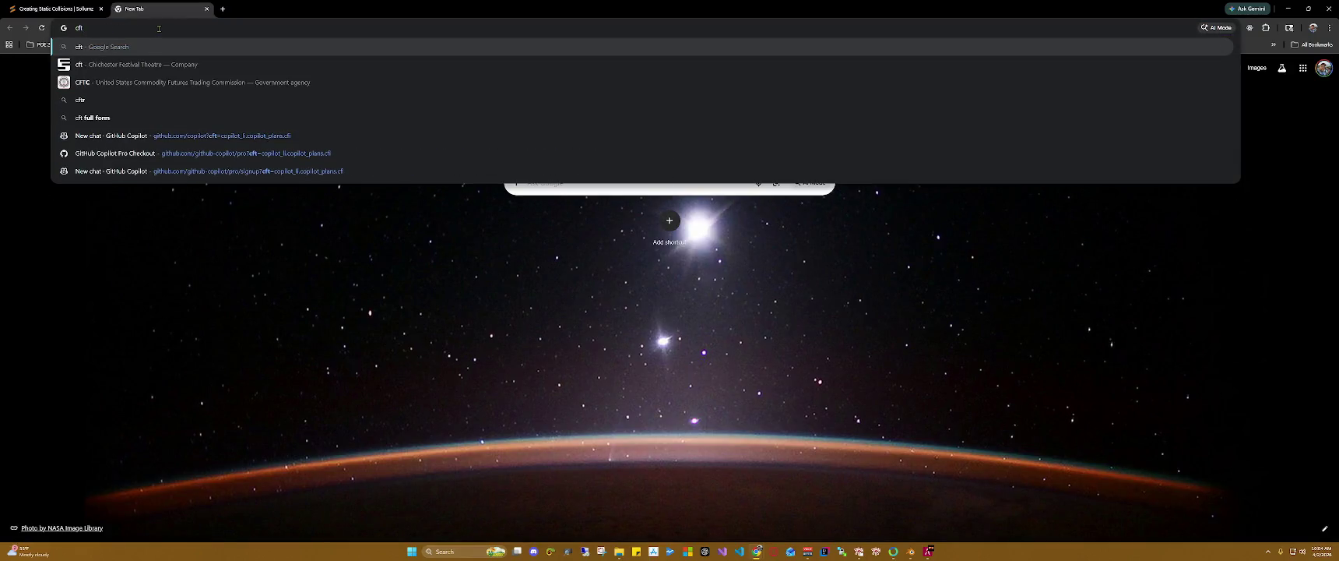
key("BackSpace")
key("BackSpace")
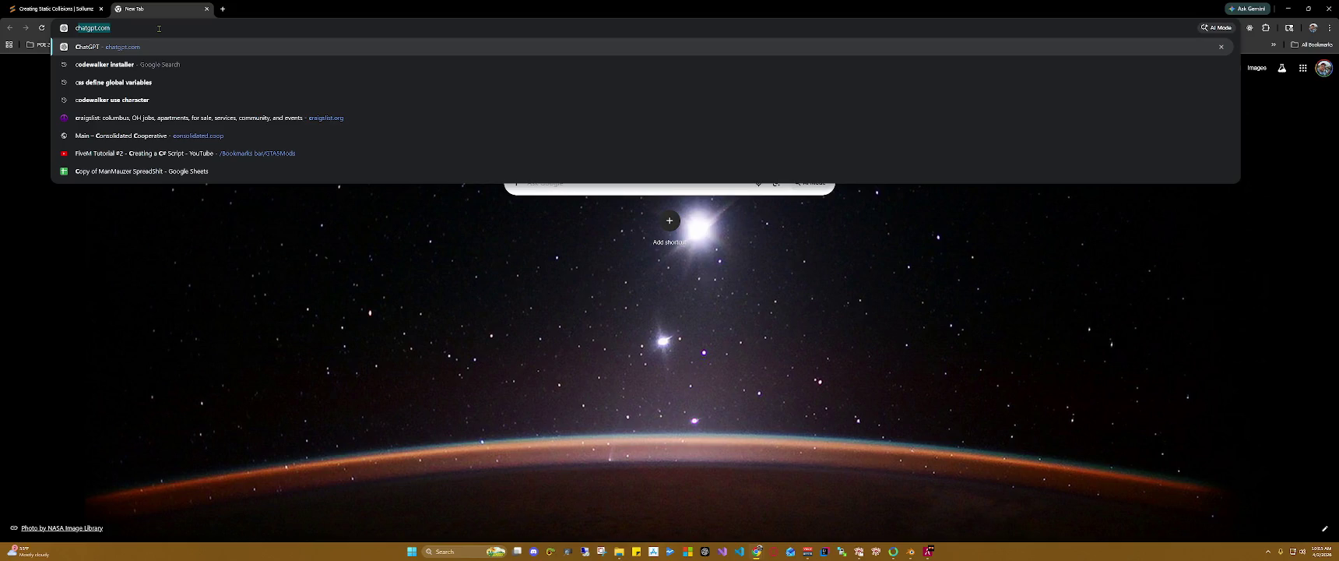
type("fx")
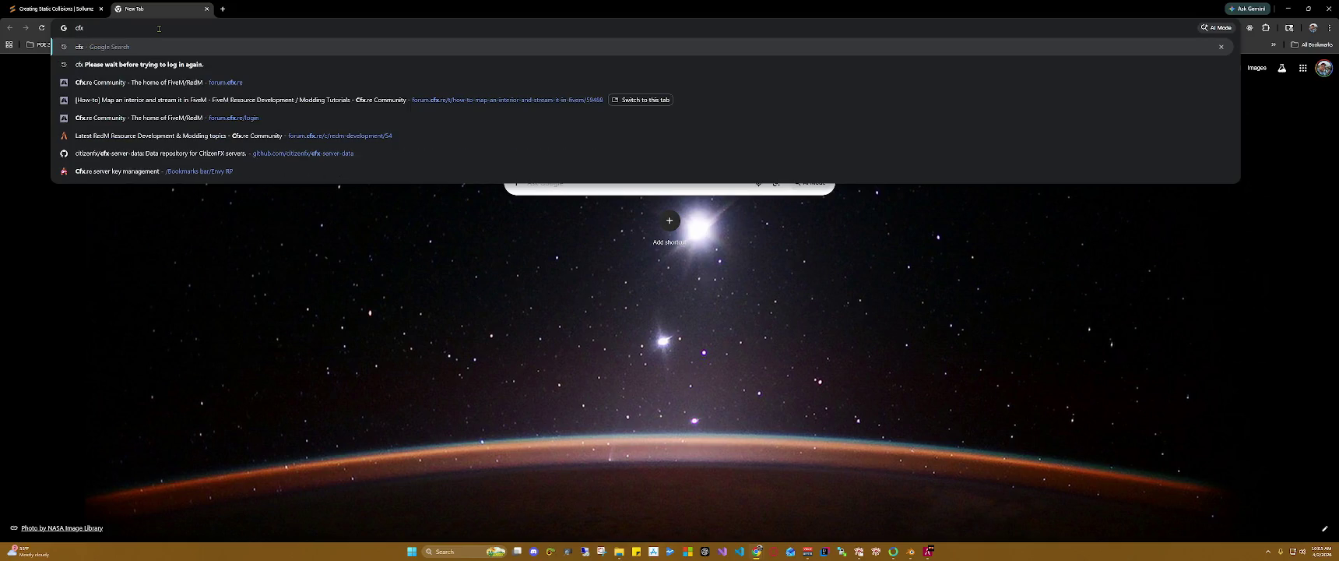
key("Return")
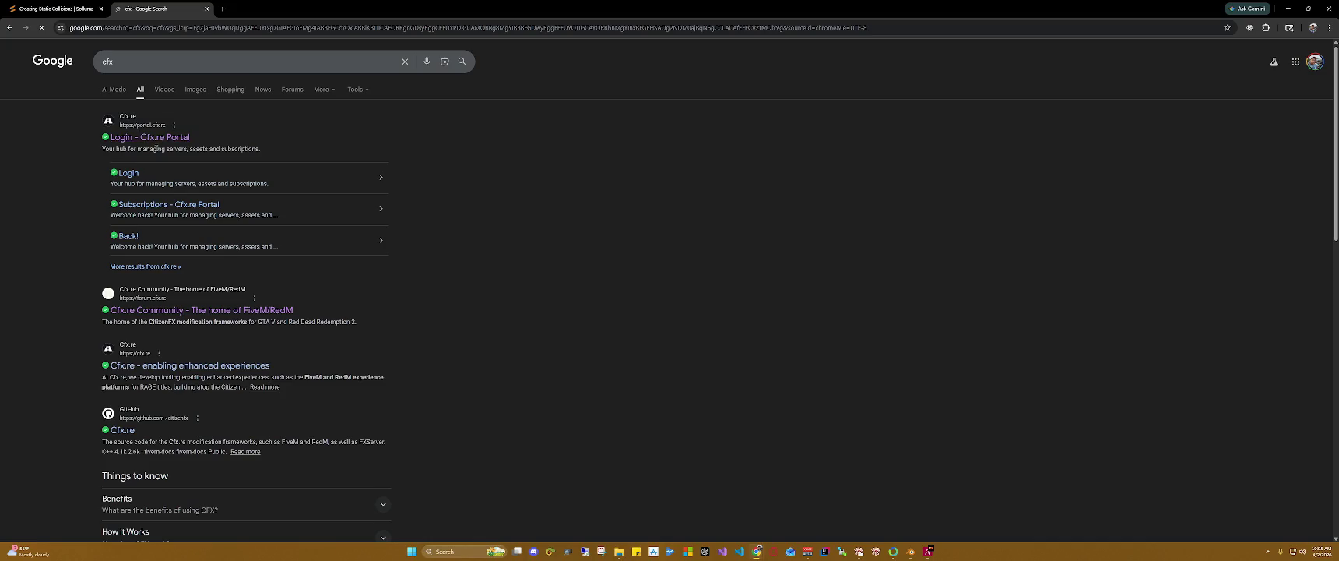
left_click(173, 144)
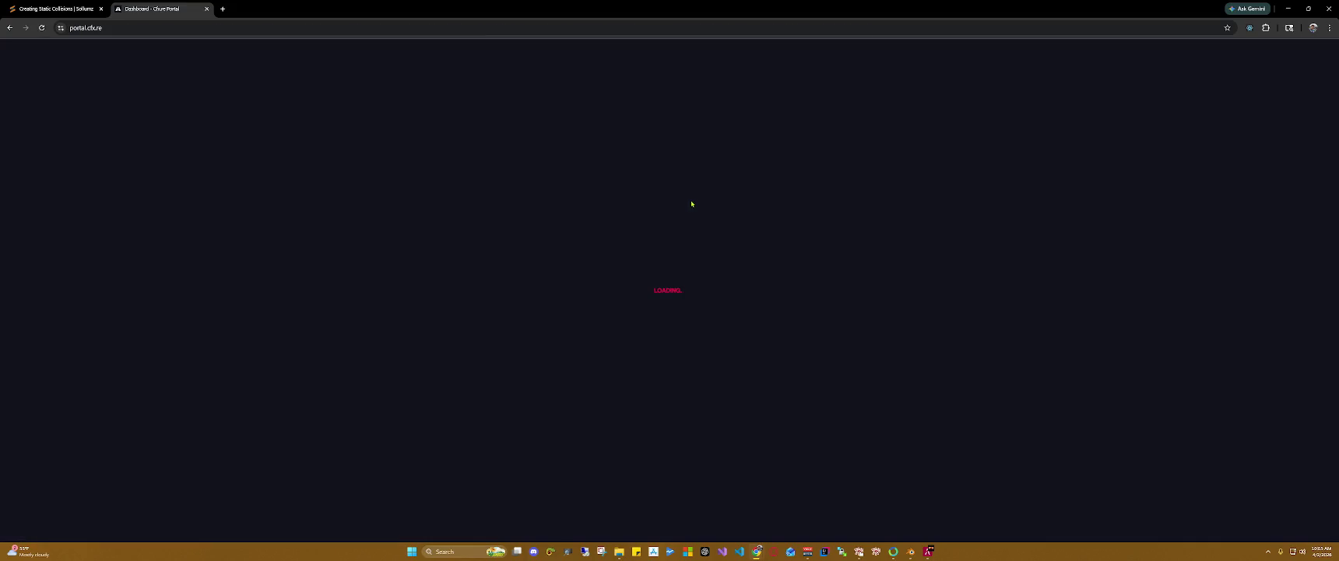
left_click(662, 345)
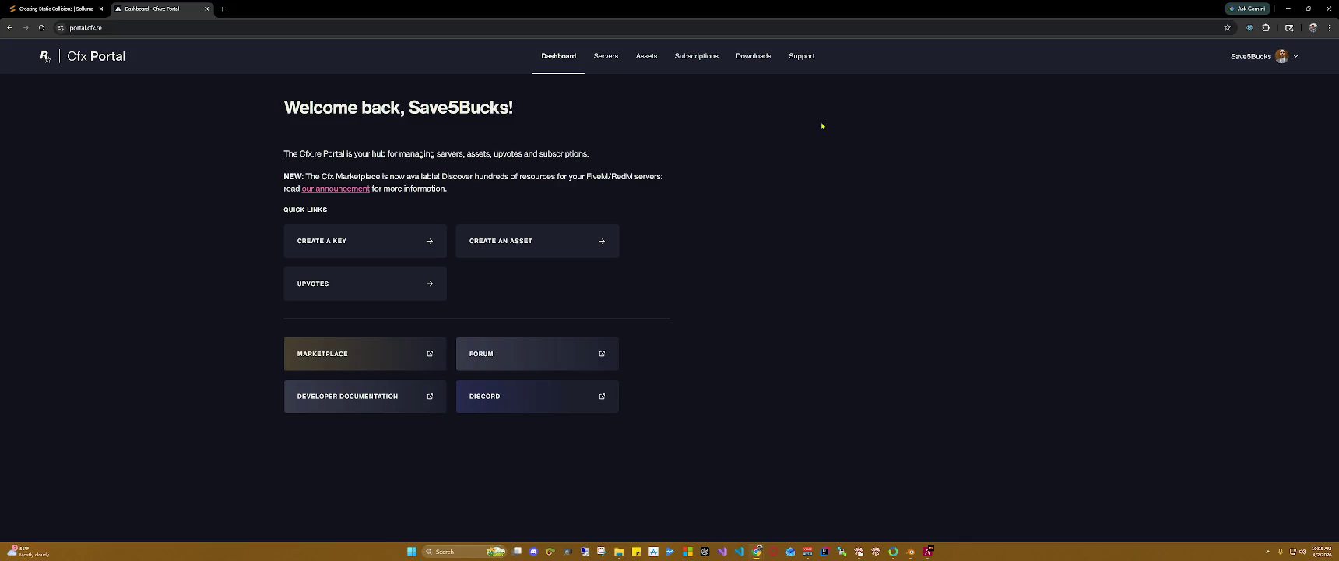
Step: Glance at the account options, then go to the Cfx Forum from the dashboard's FORUM link
left_click(1254, 66)
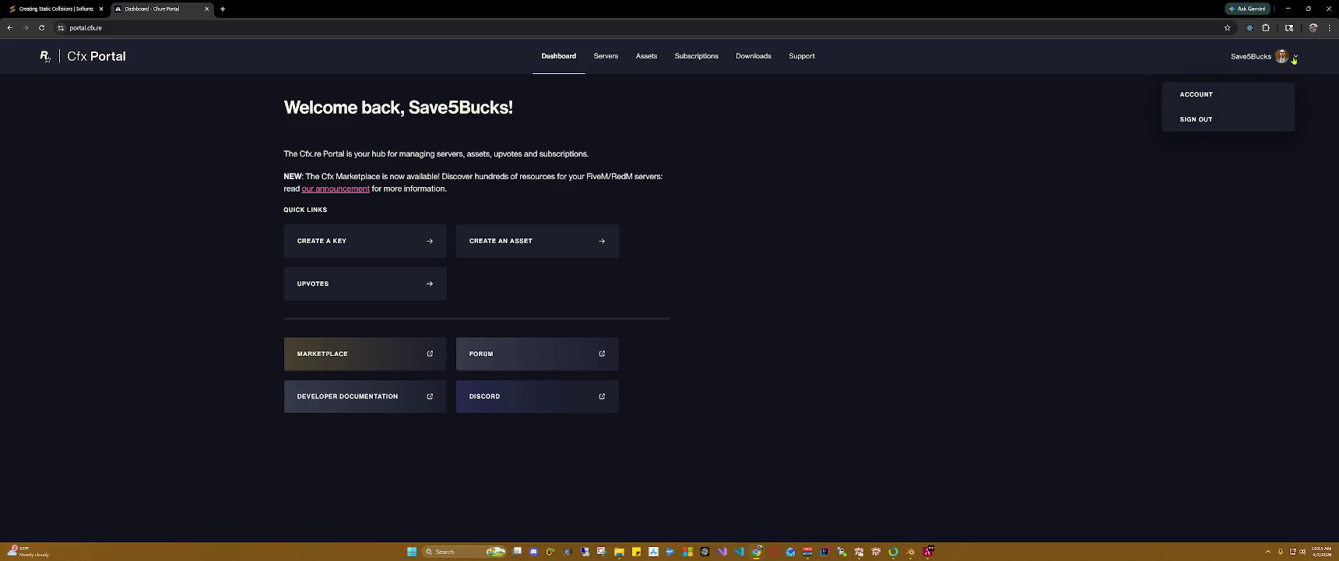
left_click(804, 89)
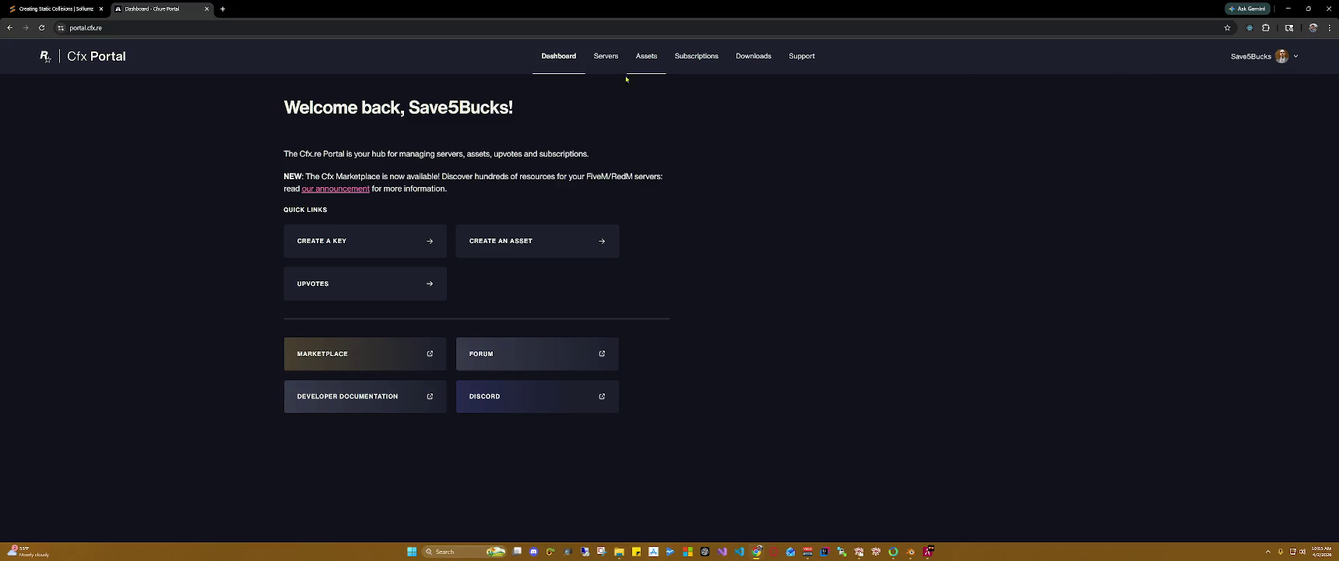
left_click(537, 364)
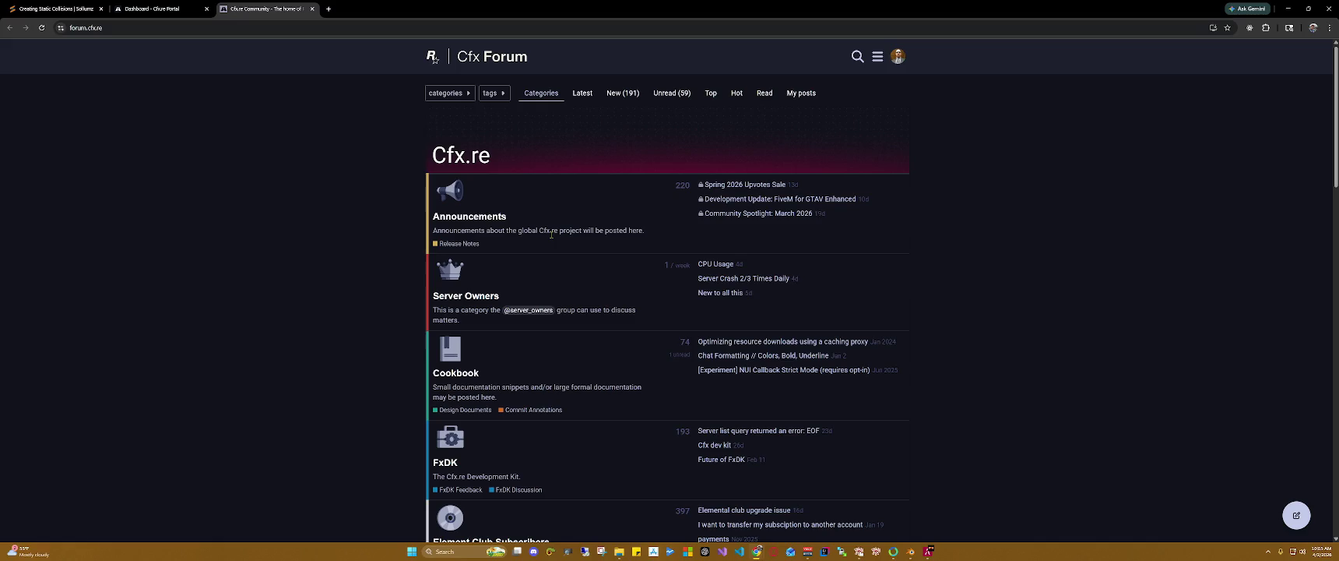
Step: Browse the forum categories, switch to the Latest topics list, then go to the Badges page
scroll(551, 234, "down", 1)
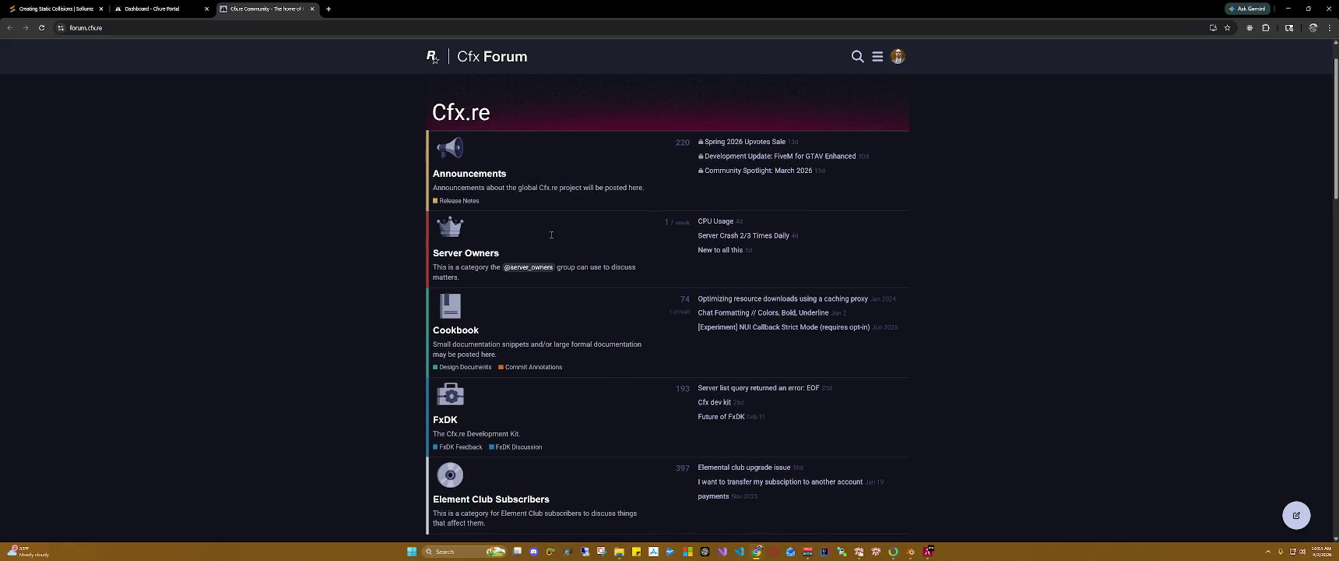
scroll(551, 238, "down", 1)
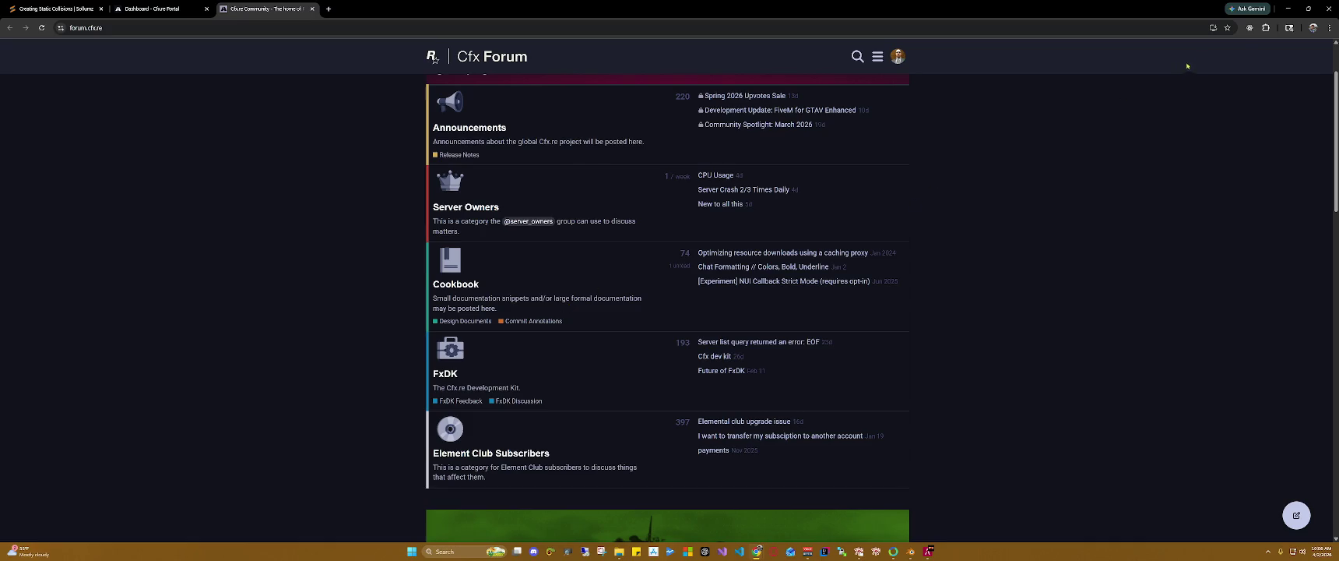
left_click(877, 56)
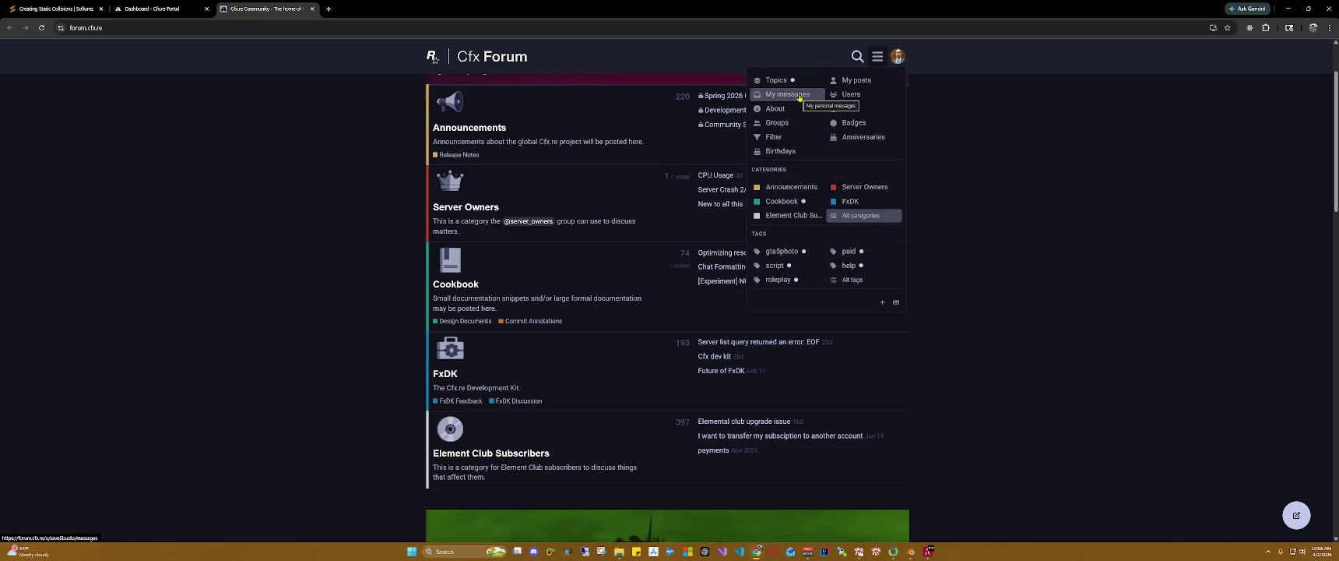
mouse_move(786, 94)
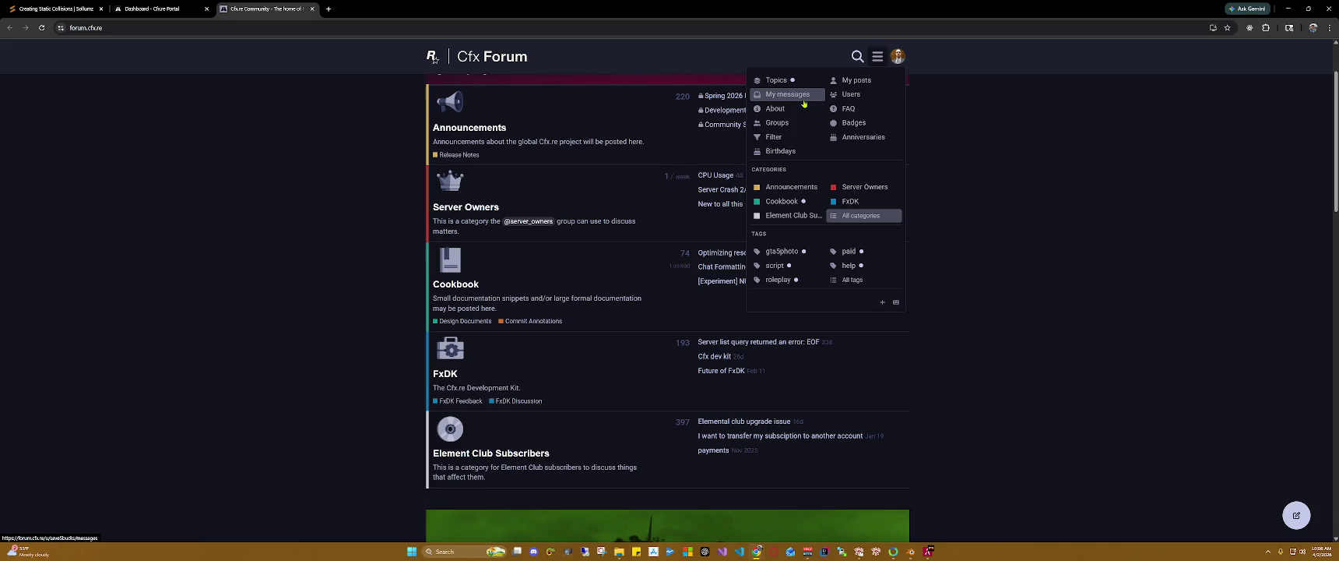
left_click(782, 81)
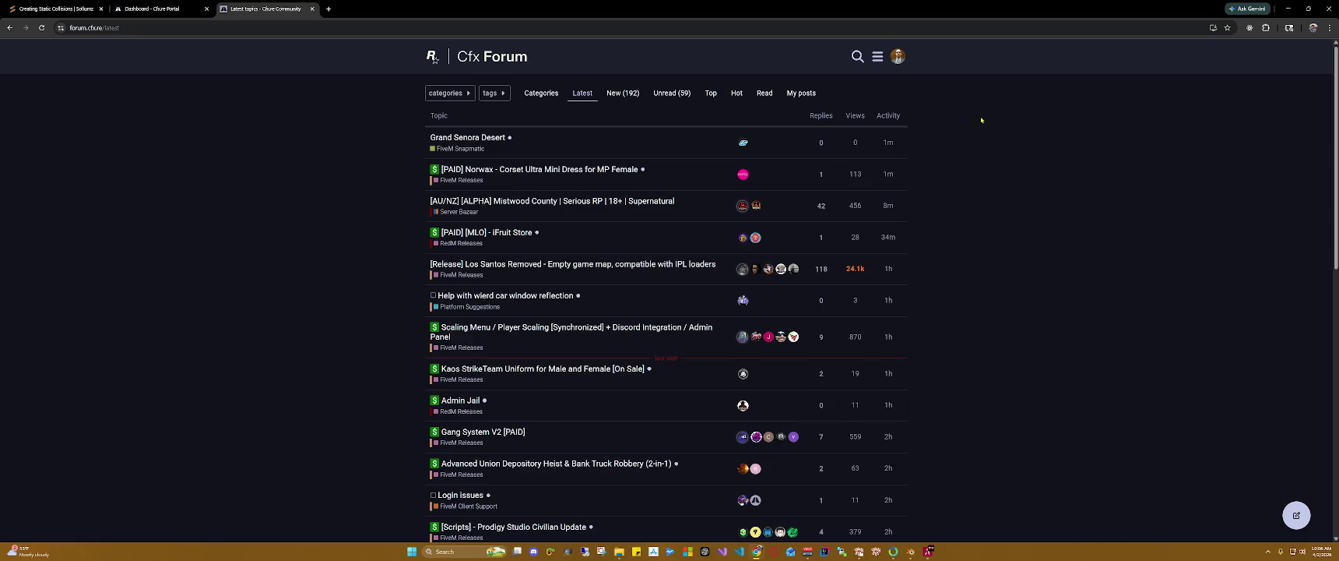
left_click(877, 56)
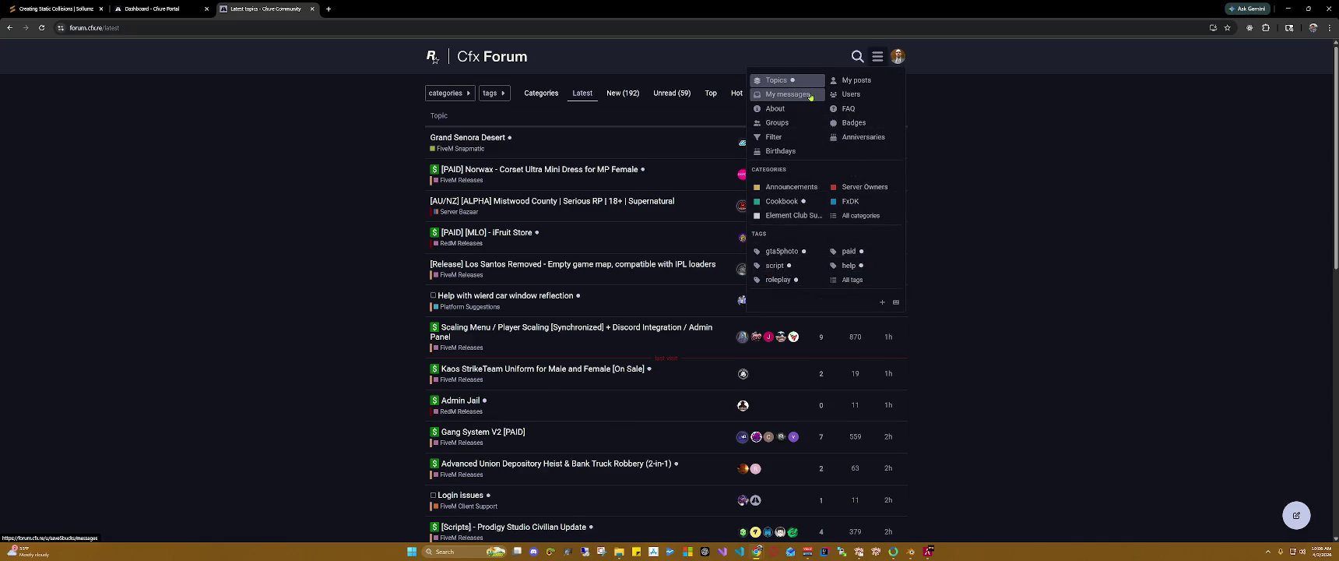
mouse_move(826, 173)
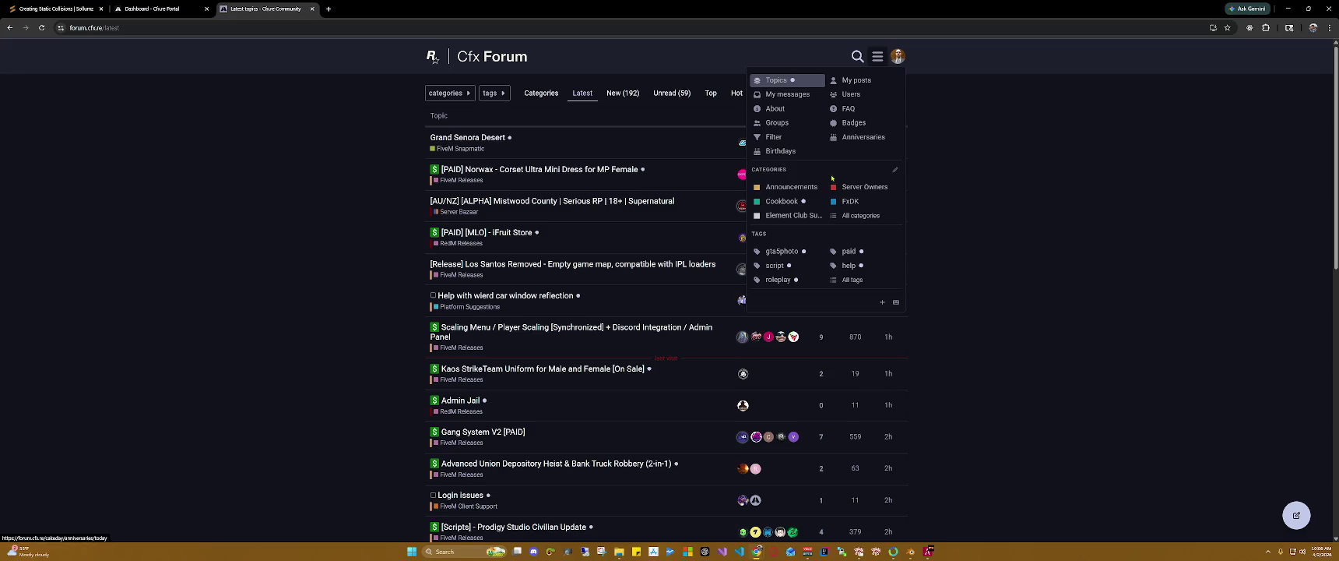
left_click(853, 122)
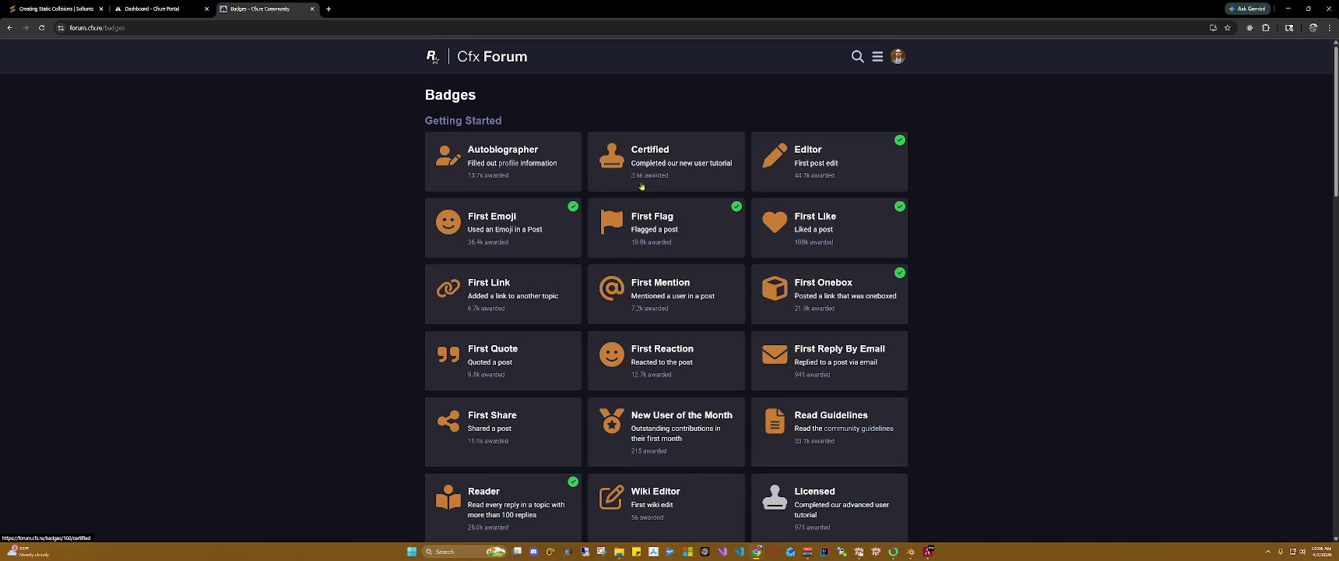
Step: Scroll the Badges page down to the Posting section and view the First release badge
scroll(706, 269, "down", 2)
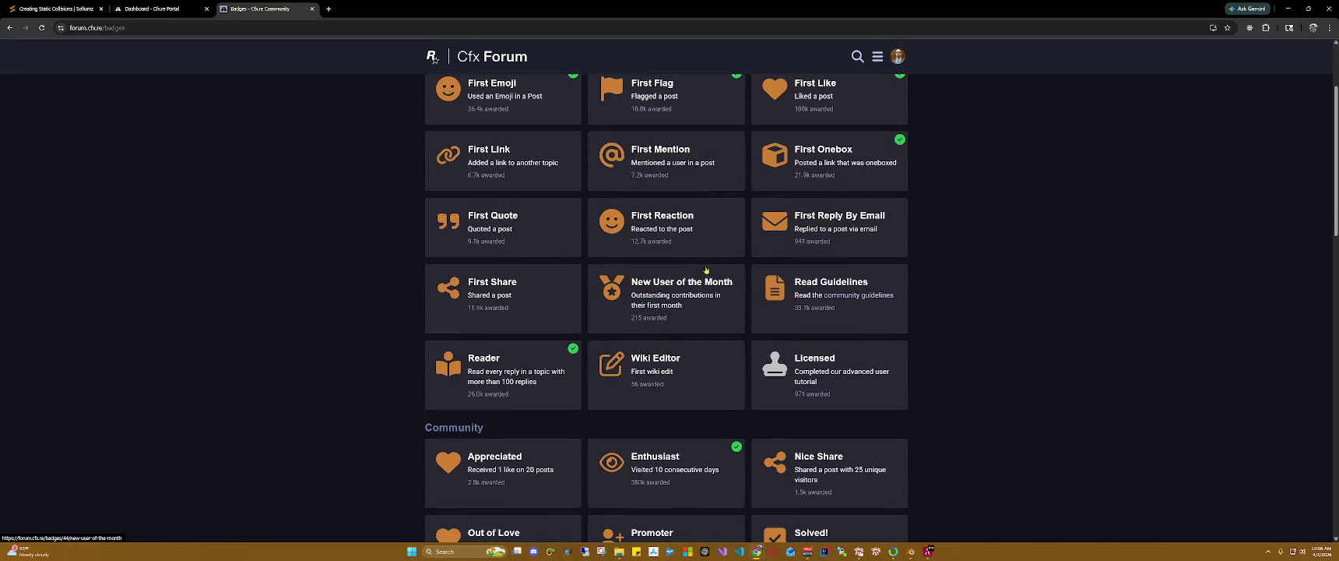
scroll(615, 327, "down", 3)
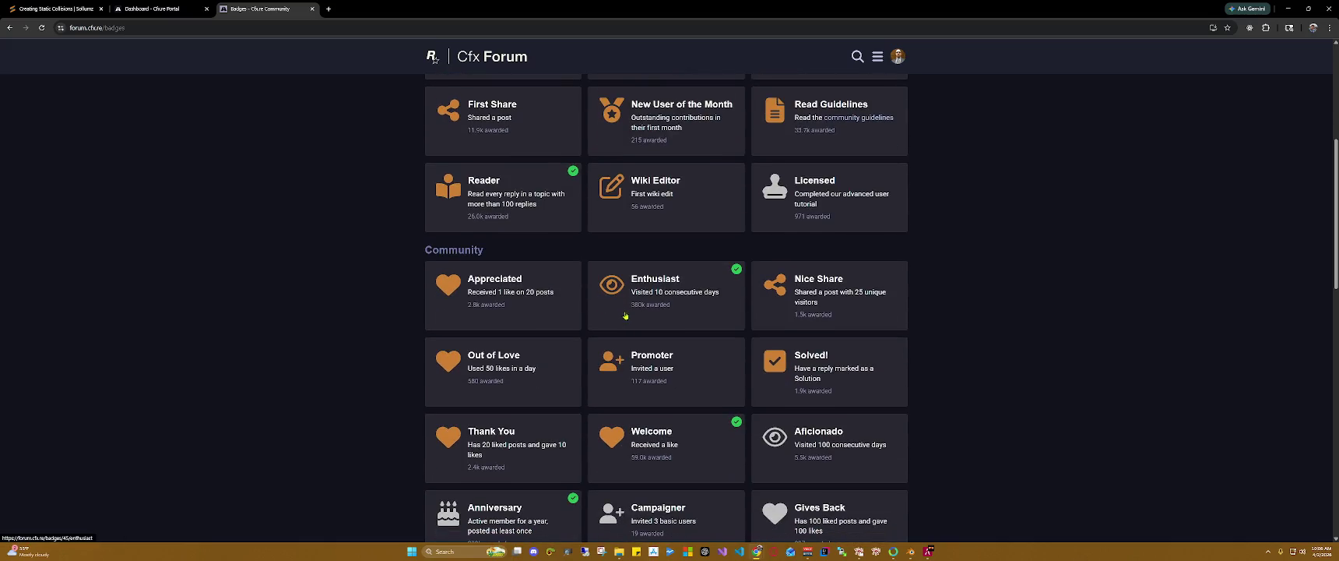
scroll(690, 315, "down", 2)
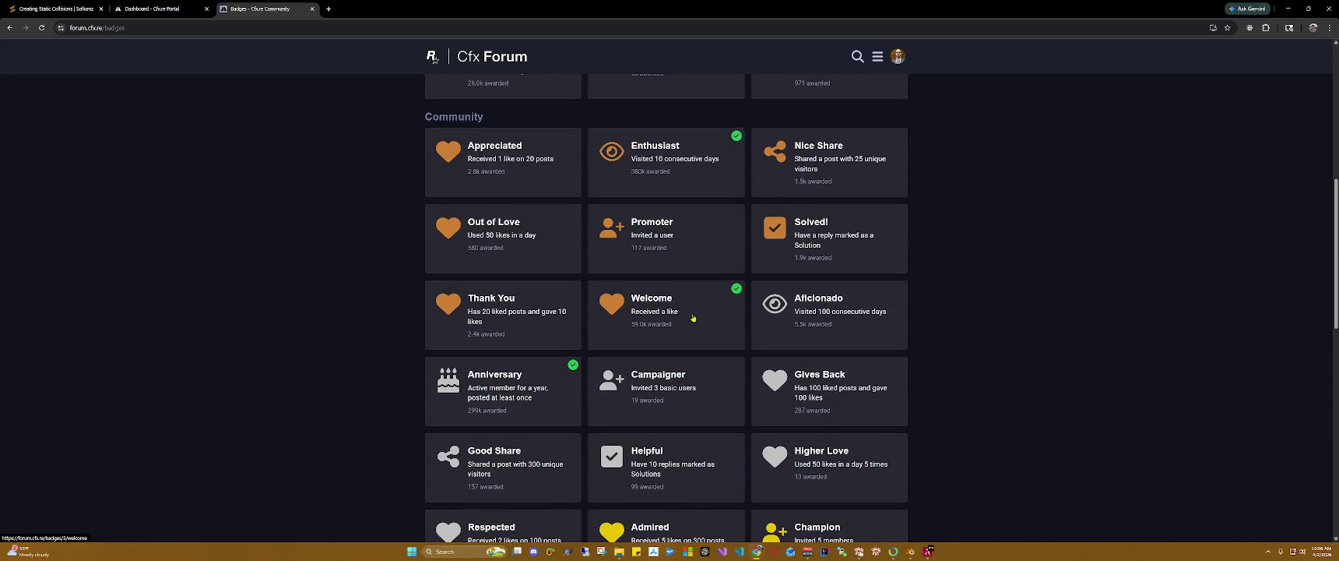
scroll(692, 317, "down", 3)
scroll(693, 318, "down", 3)
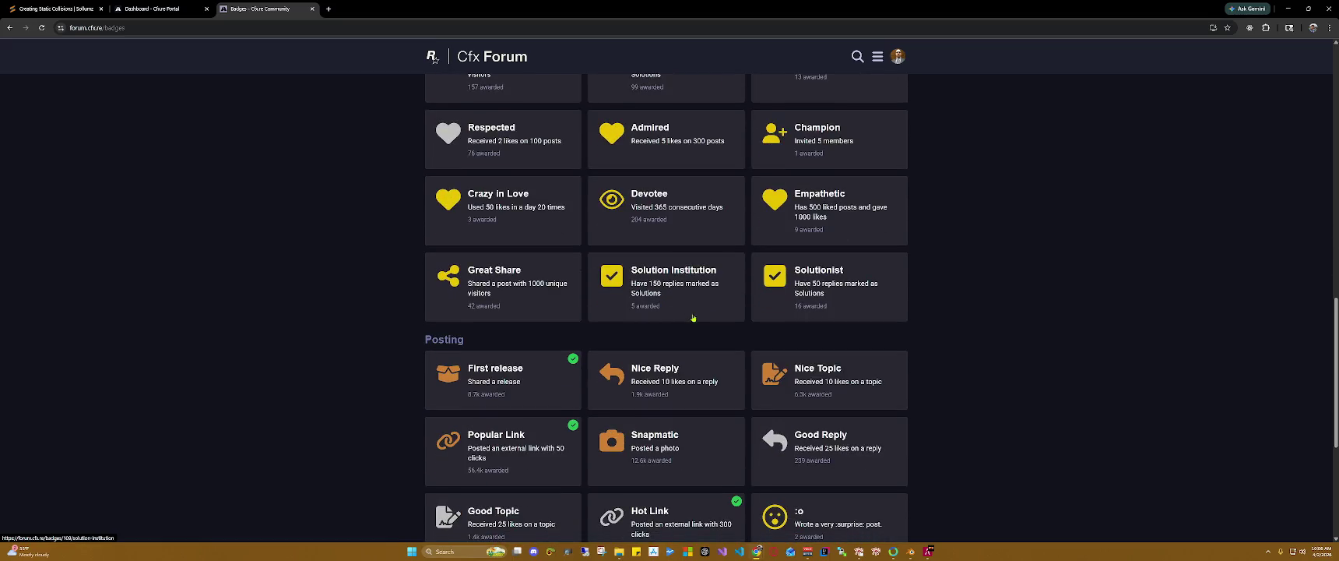
scroll(693, 318, "down", 1)
scroll(693, 318, "down", 1)
scroll(693, 318, "down", 2)
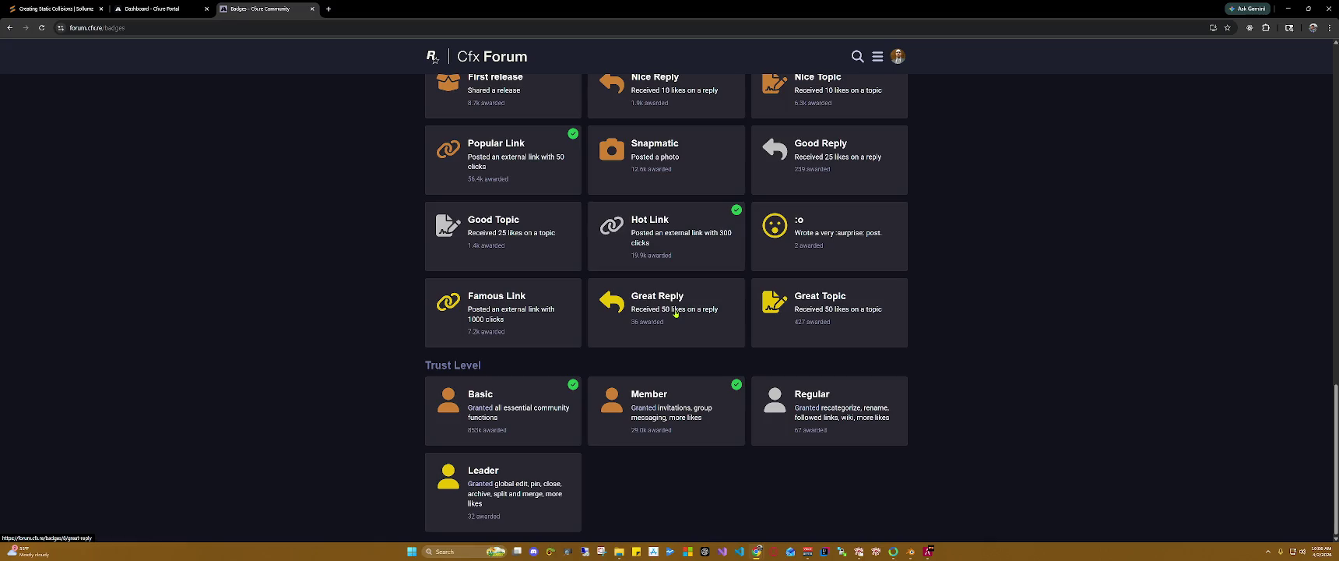
scroll(675, 313, "up", 2)
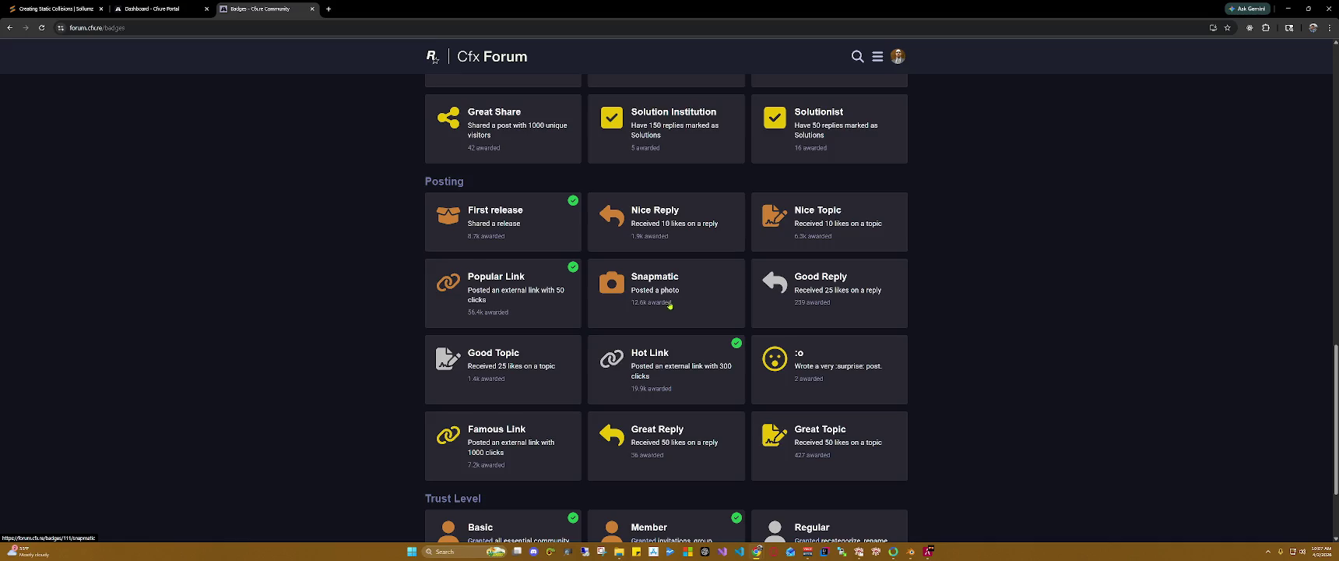
left_click(505, 223)
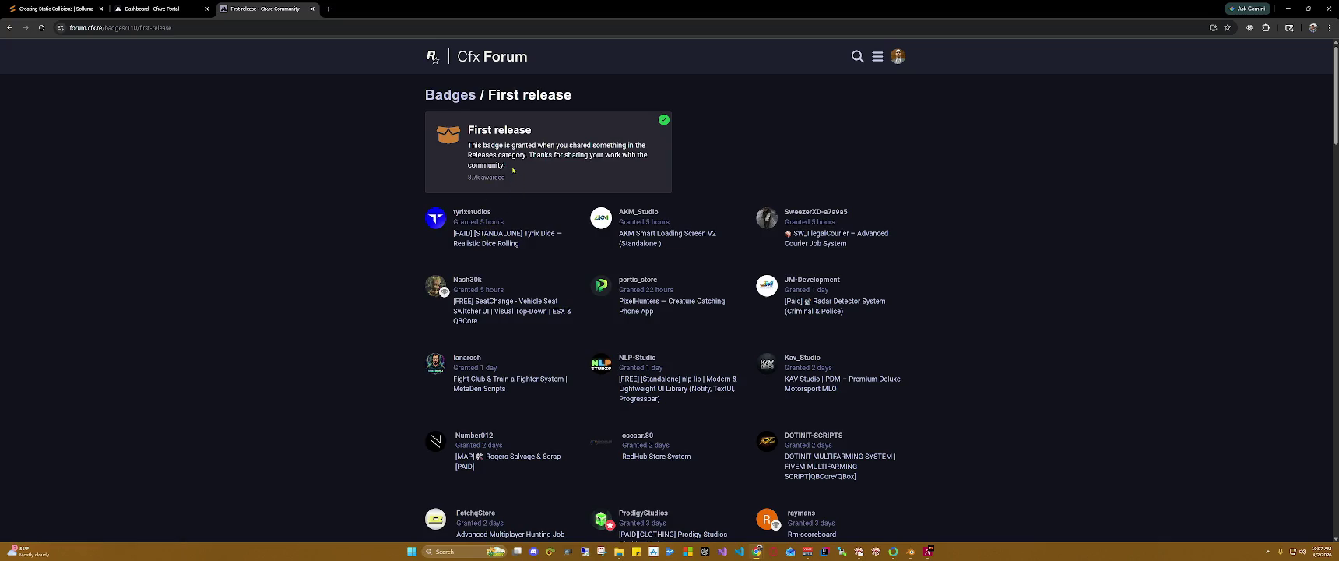
Step: From the Tyrix Dice topic, filter FiveM Releases to my posts and start a new topic
left_click(877, 56)
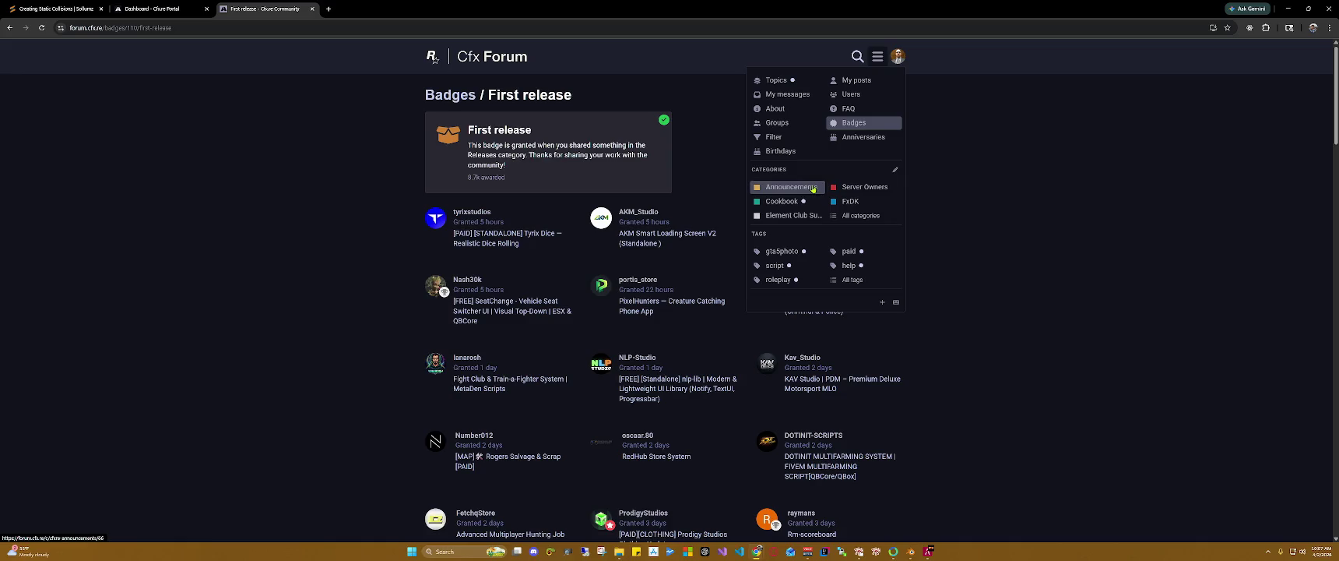
left_click(499, 239)
left_click(500, 239)
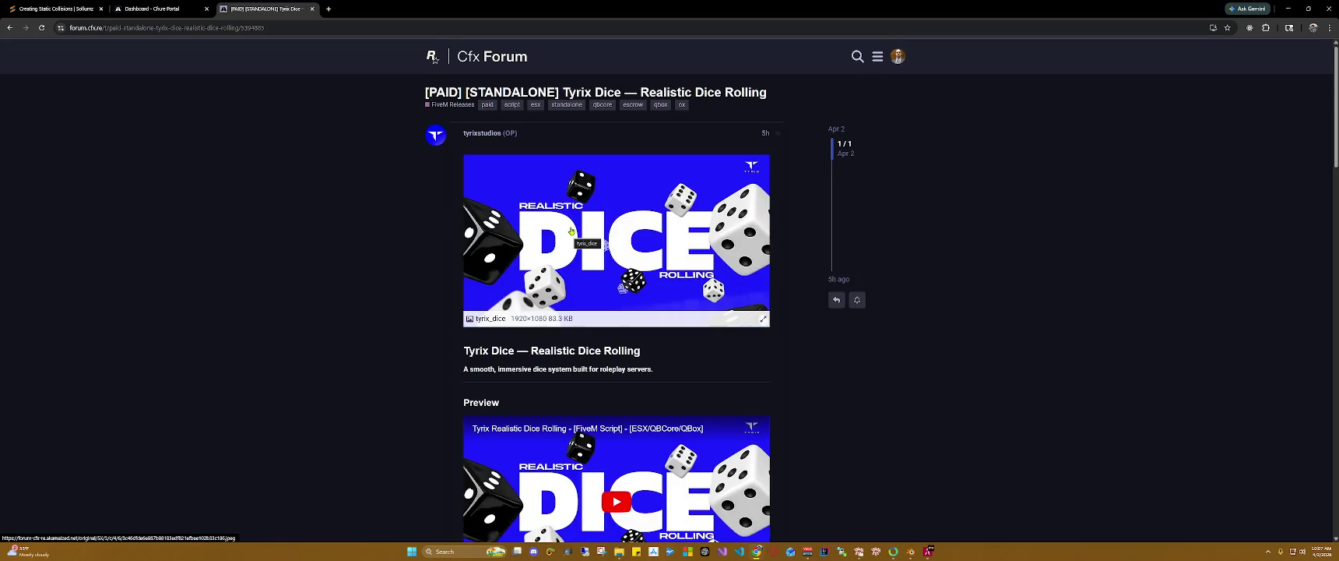
left_click(460, 106)
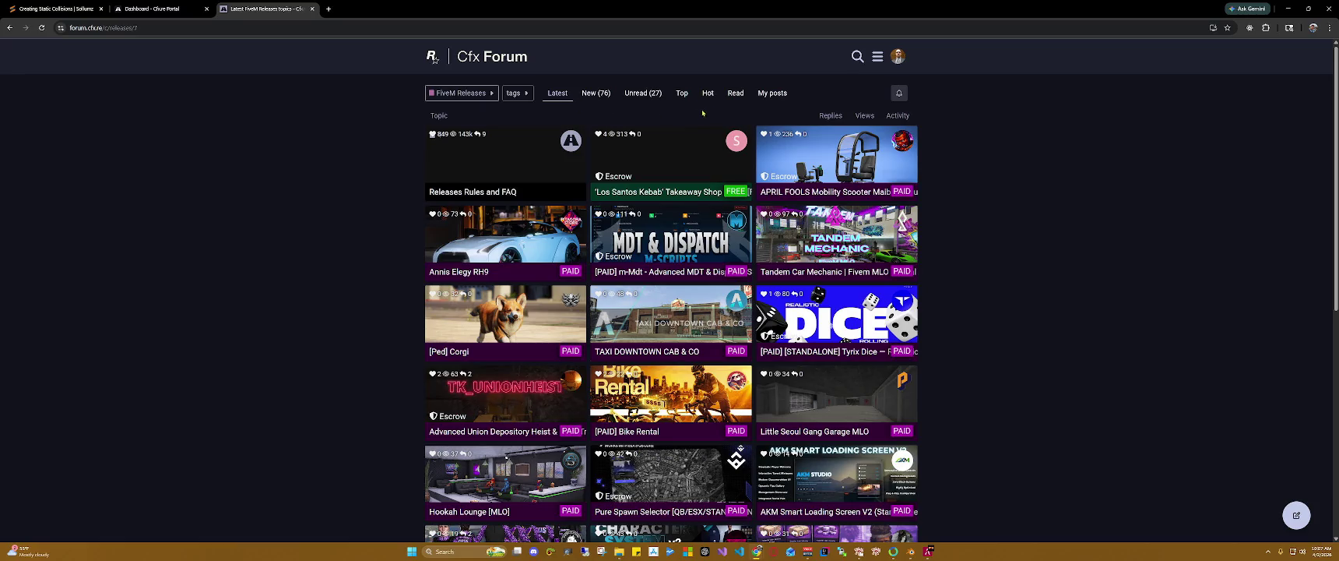
left_click(773, 94)
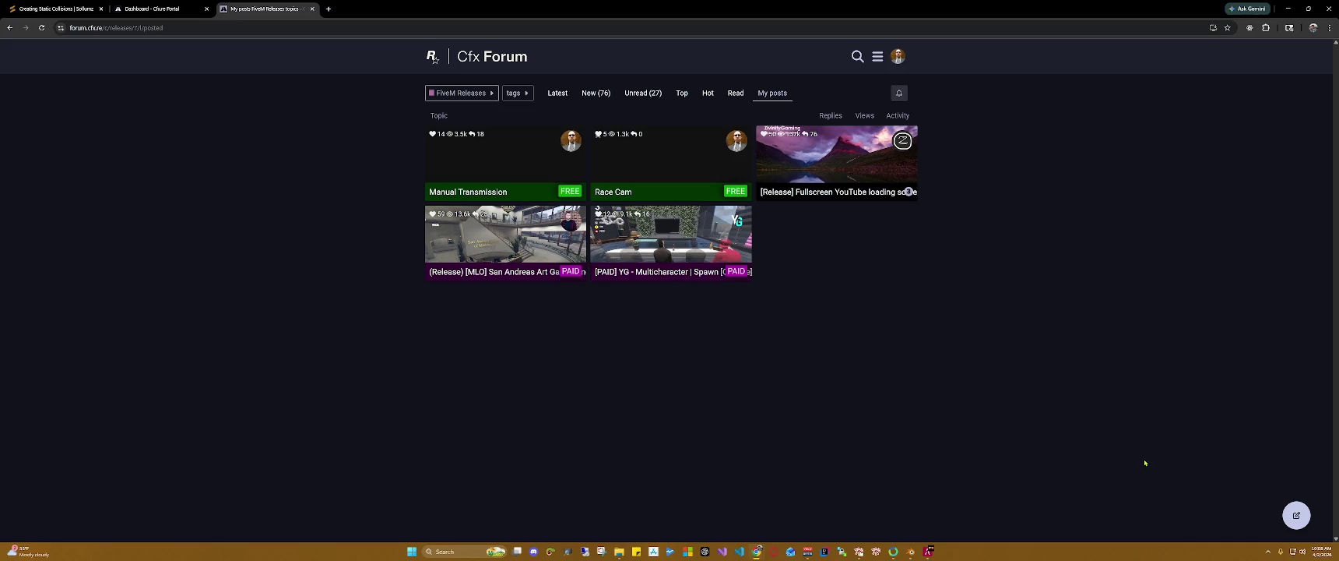
left_click(1269, 516)
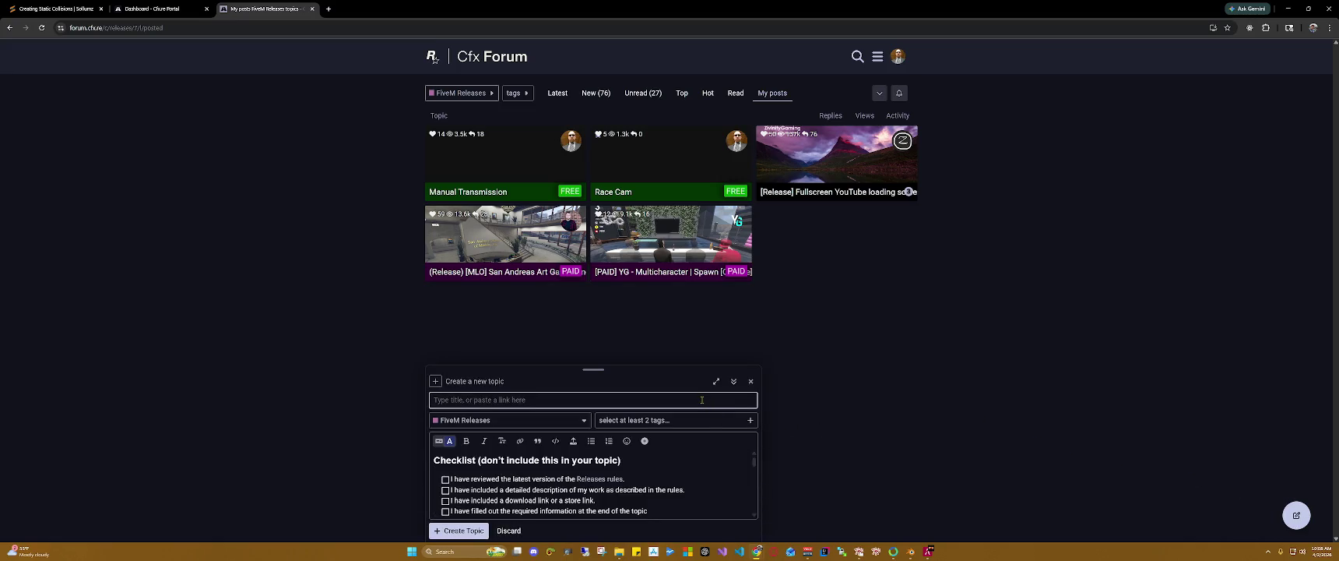
Step: Title the new topic 'Cast to Texture', dismiss similar-topic suggestions, and review the checklist template
type("Cast to T")
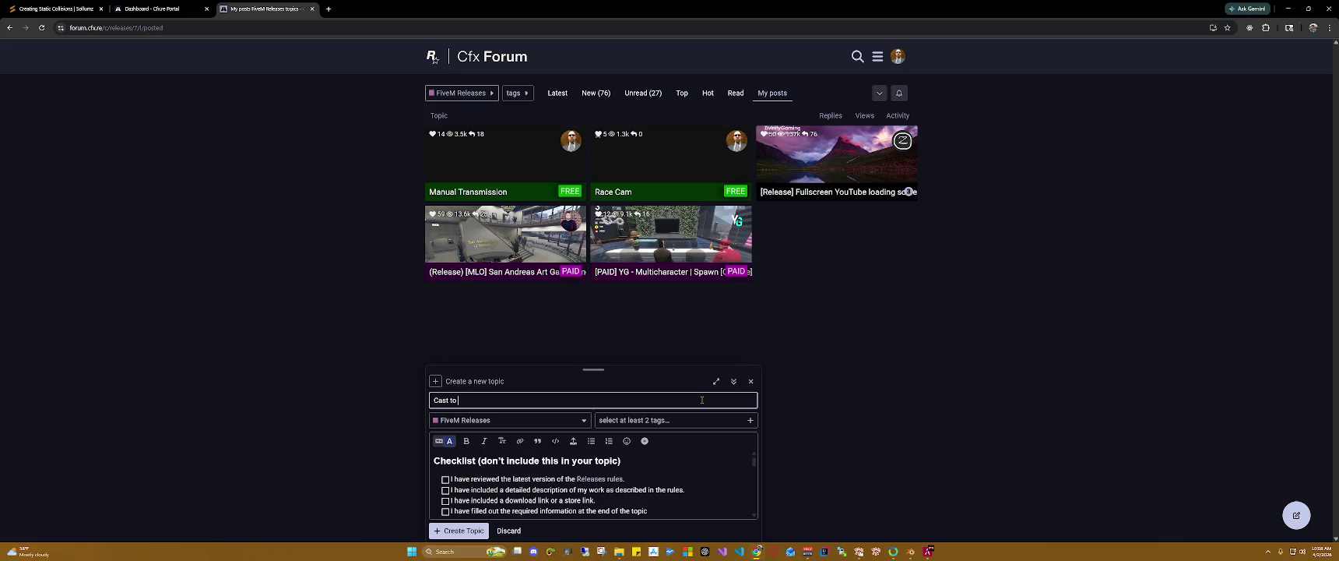
type("exture")
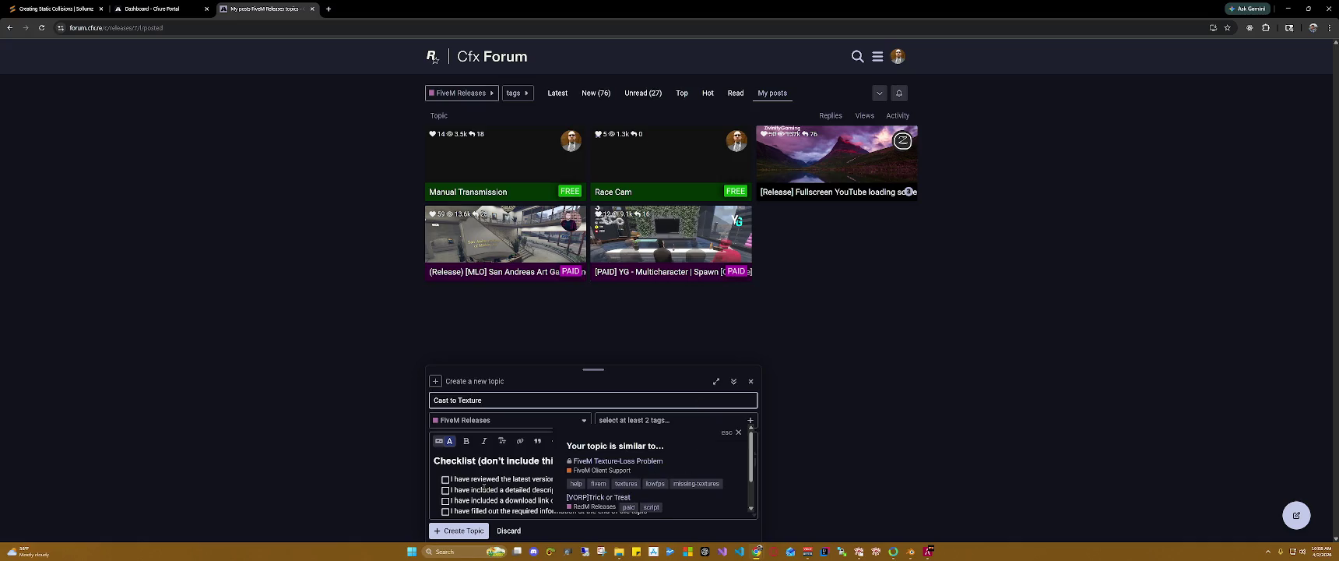
left_click(449, 484)
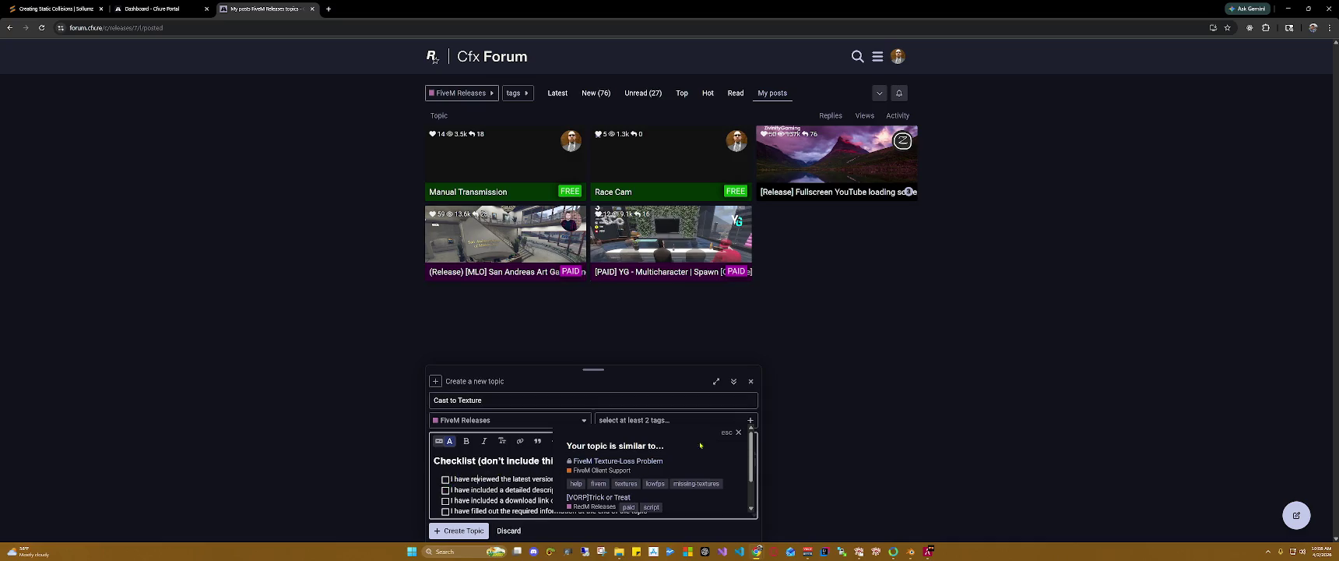
left_click(738, 433)
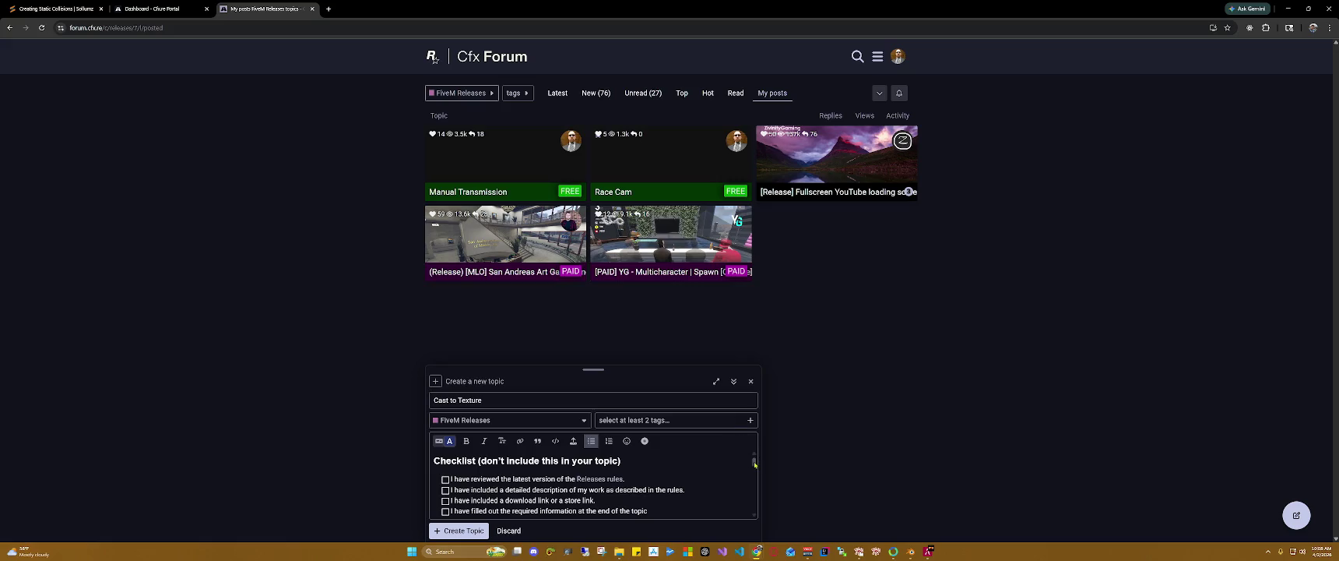
left_click_drag(753, 460, 754, 470)
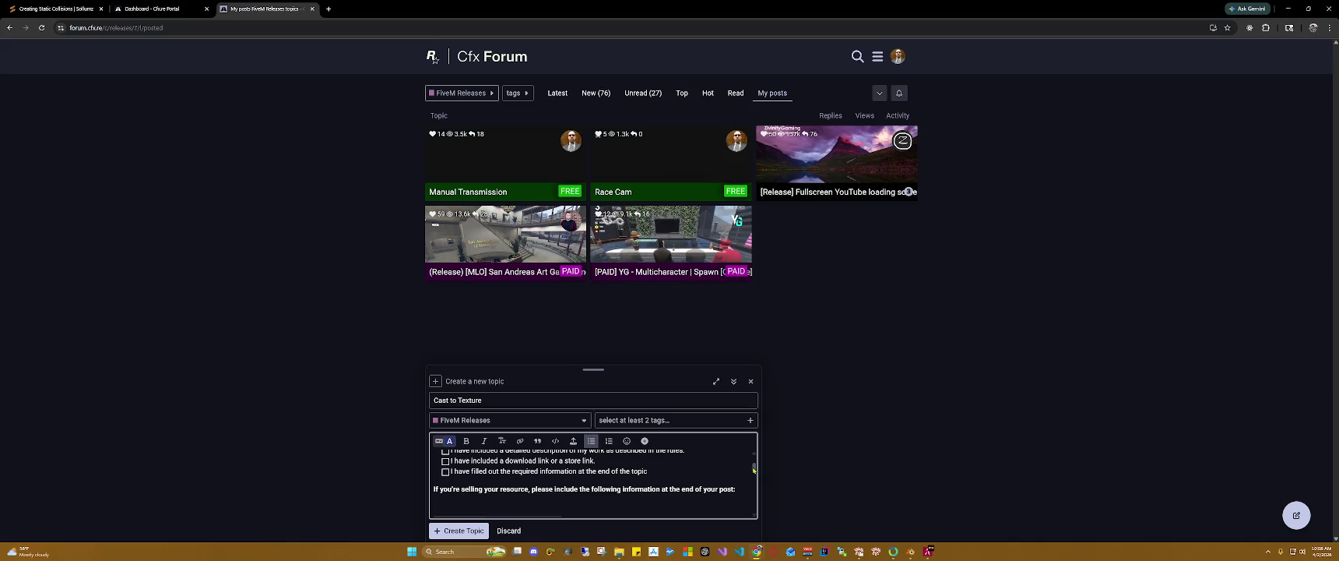
left_click_drag(754, 469, 752, 481)
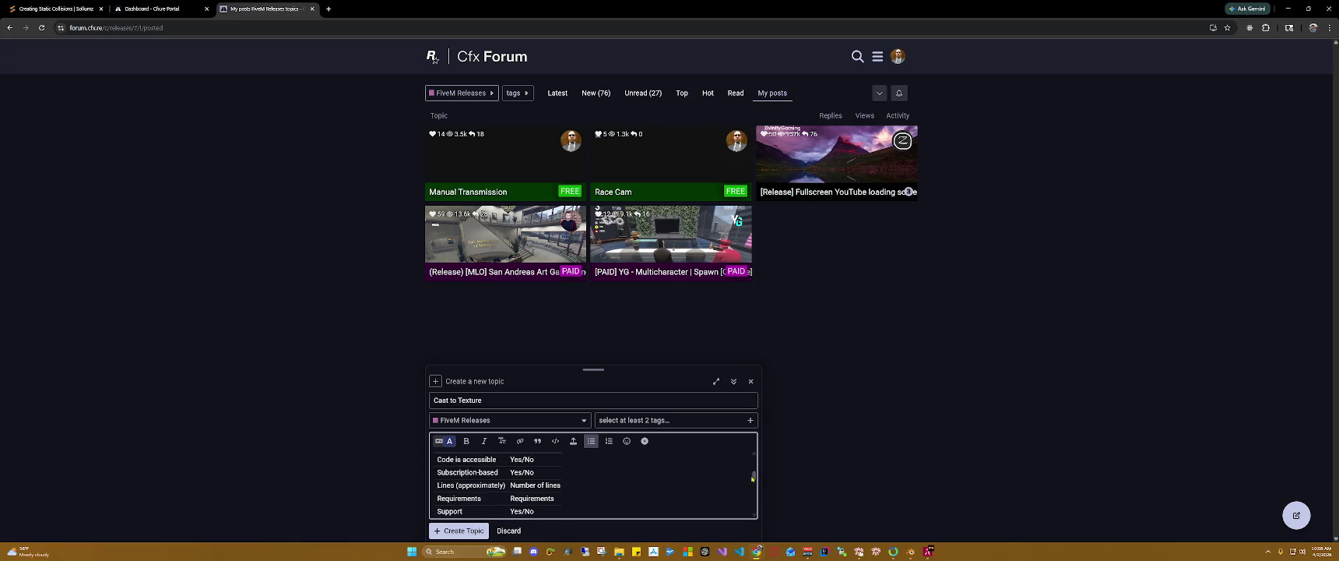
left_click_drag(752, 480, 752, 462)
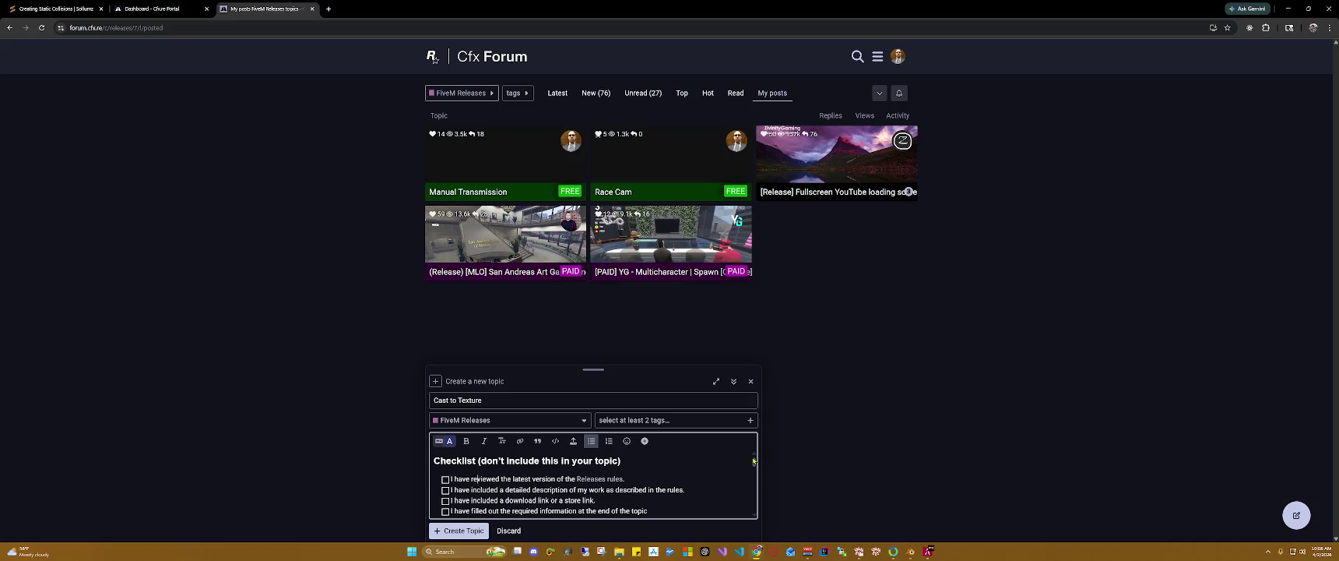
left_click_drag(753, 461, 752, 470)
scroll(752, 470, "up", 5)
left_click(699, 424)
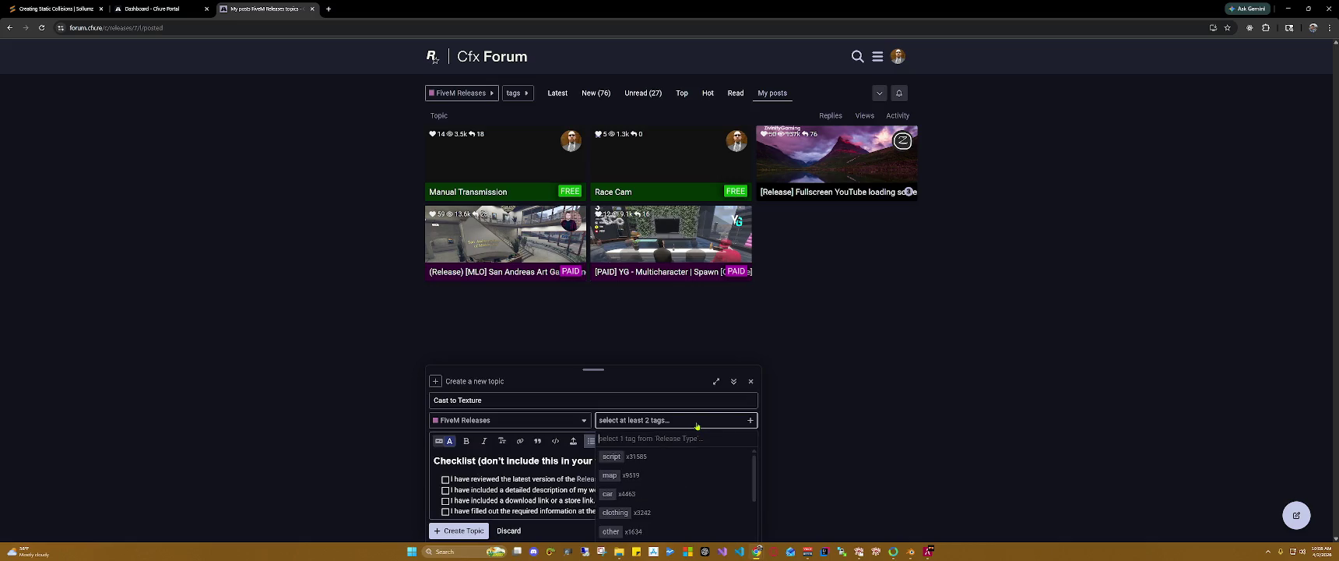
Step: Tag the topic with script, free and qbcore
left_click(623, 459)
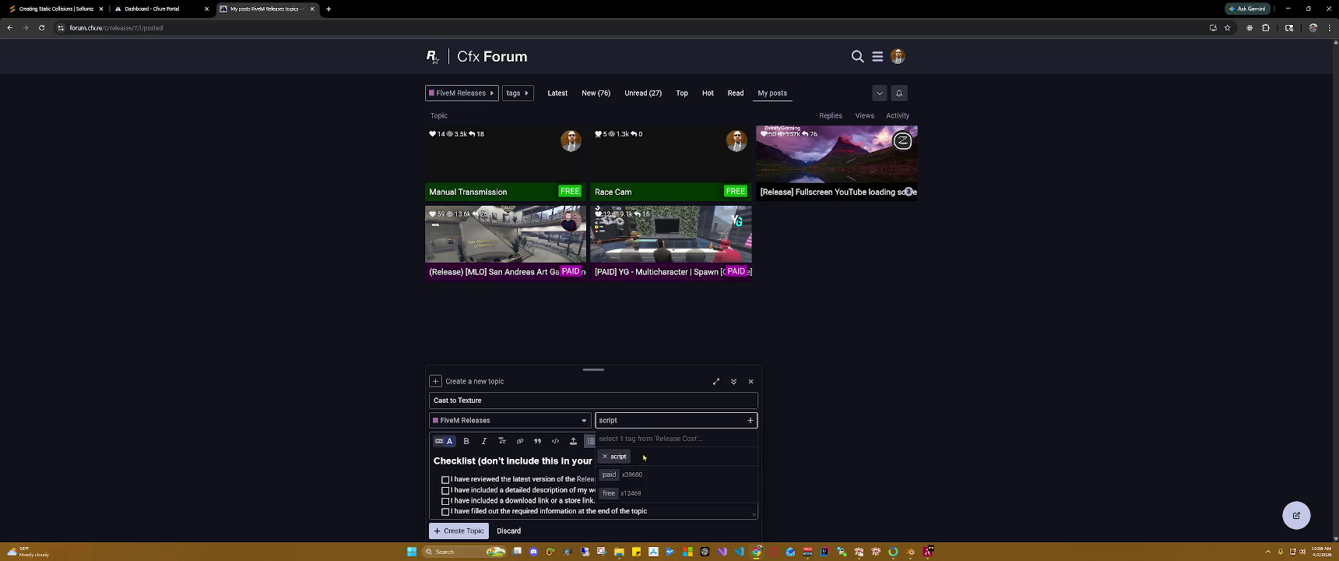
left_click(646, 492)
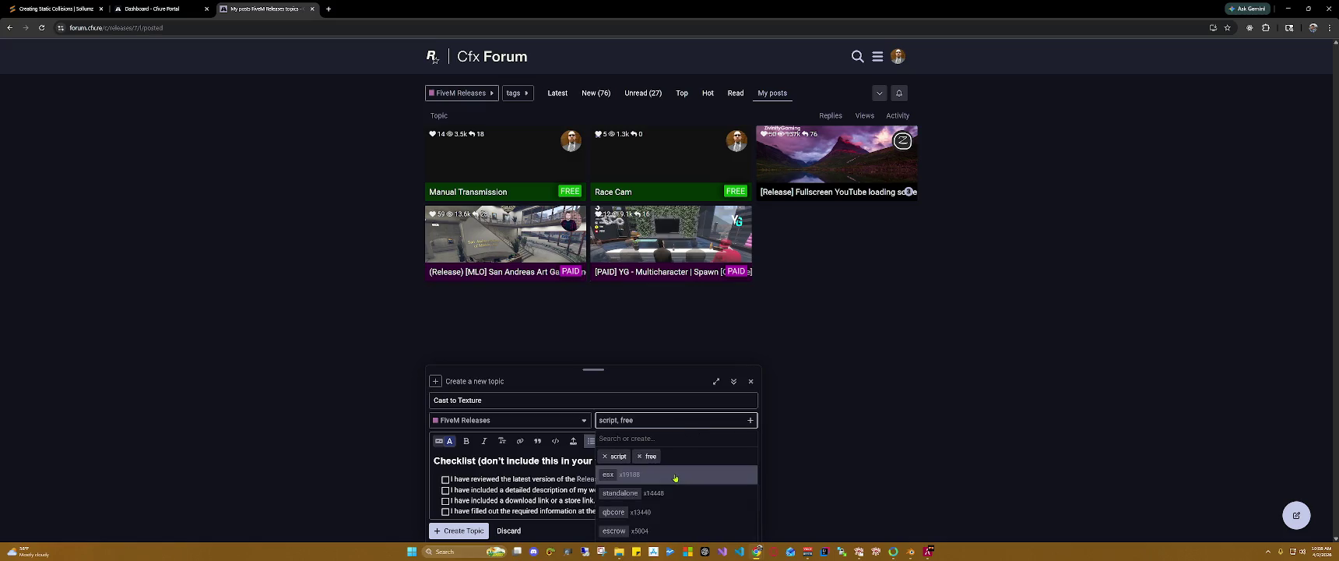
left_click(685, 513)
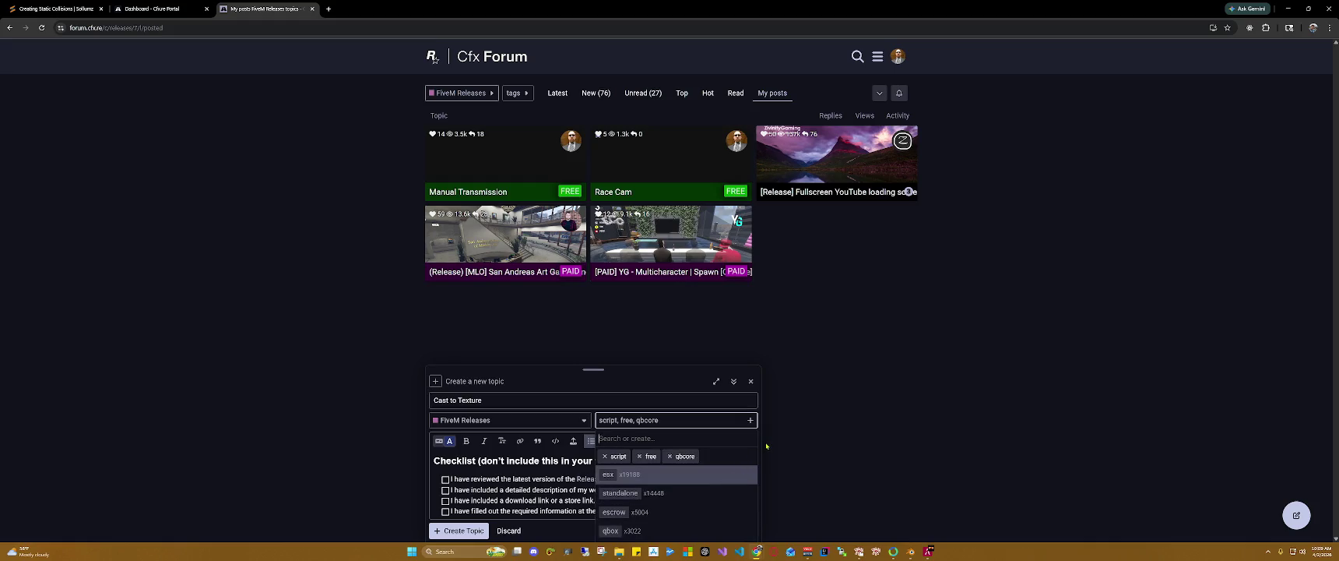
left_click(635, 384)
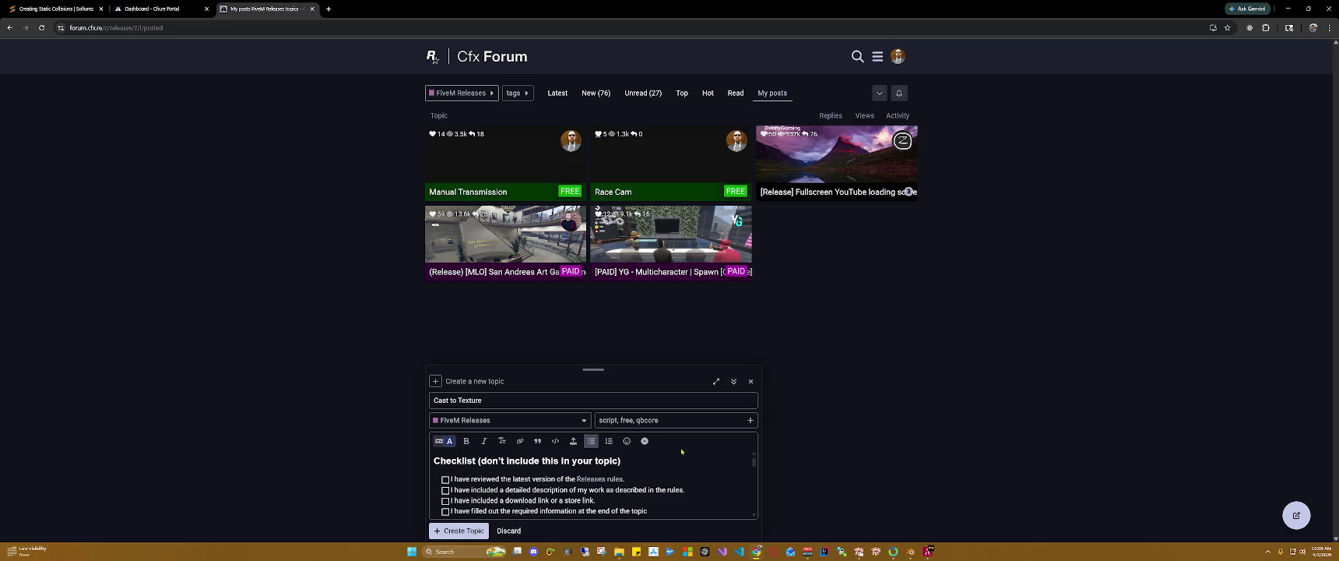
Step: Scroll through the checklist template and place the cursor in the post body
scroll(693, 459, "down", 5)
scroll(708, 464, "down", 5)
scroll(722, 468, "down", 3)
scroll(723, 469, "down", 1)
scroll(717, 471, "down", 1)
scroll(717, 470, "up", 2)
scroll(716, 469, "up", 2)
scroll(716, 468, "up", 2)
scroll(715, 467, "up", 5)
scroll(614, 499, "down", 1)
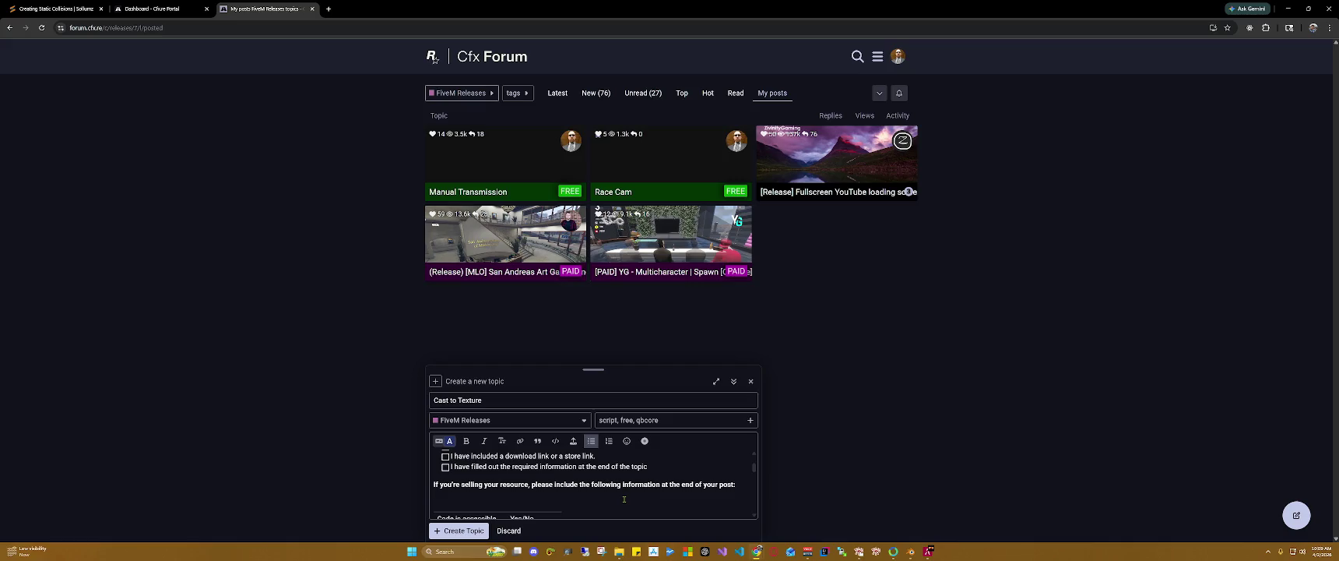
left_click(624, 499)
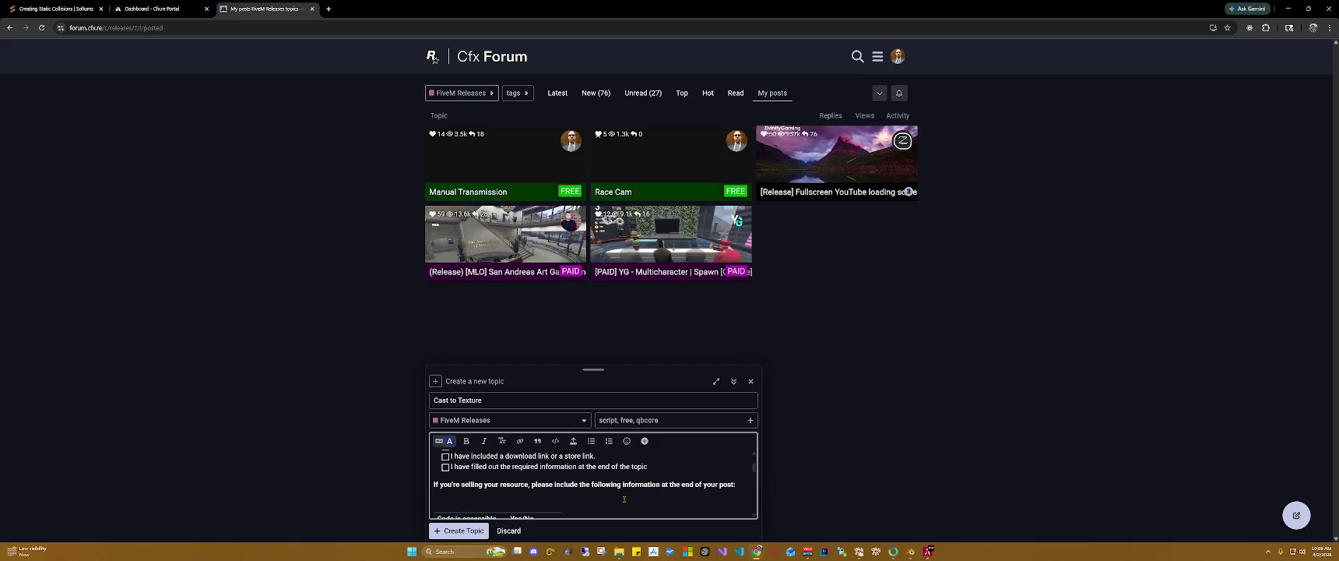
Step: Replace the template with the opening line 'Another free script… trying for a while to achieve this.'
key("ctrl+a")
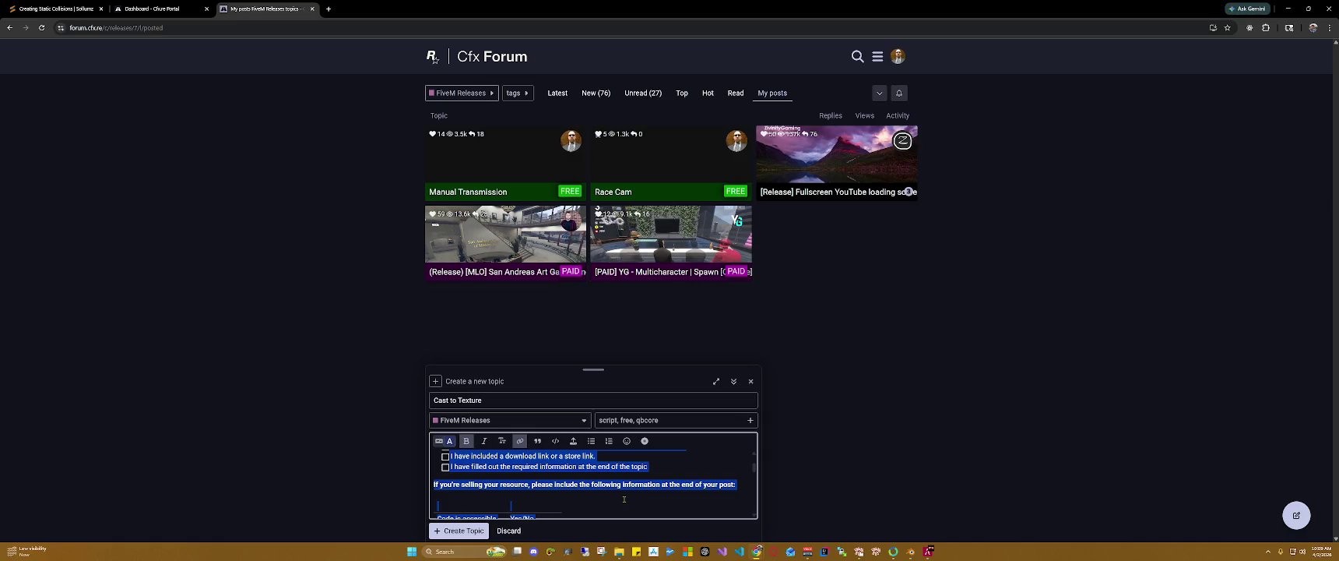
key("BackSpace")
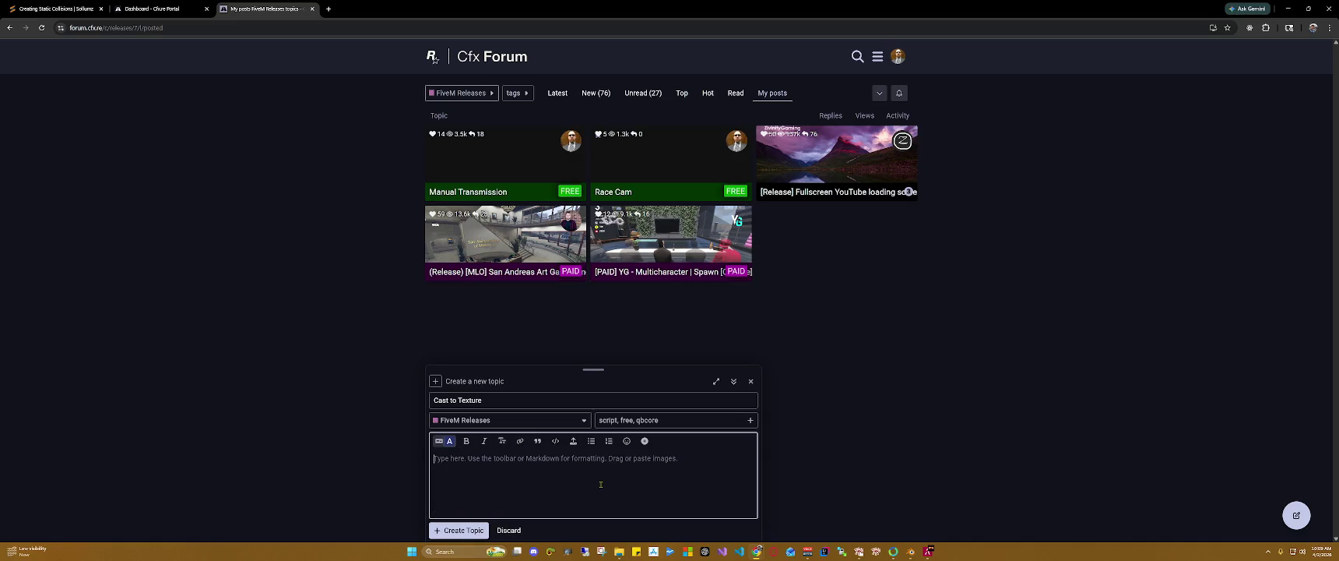
type("(")
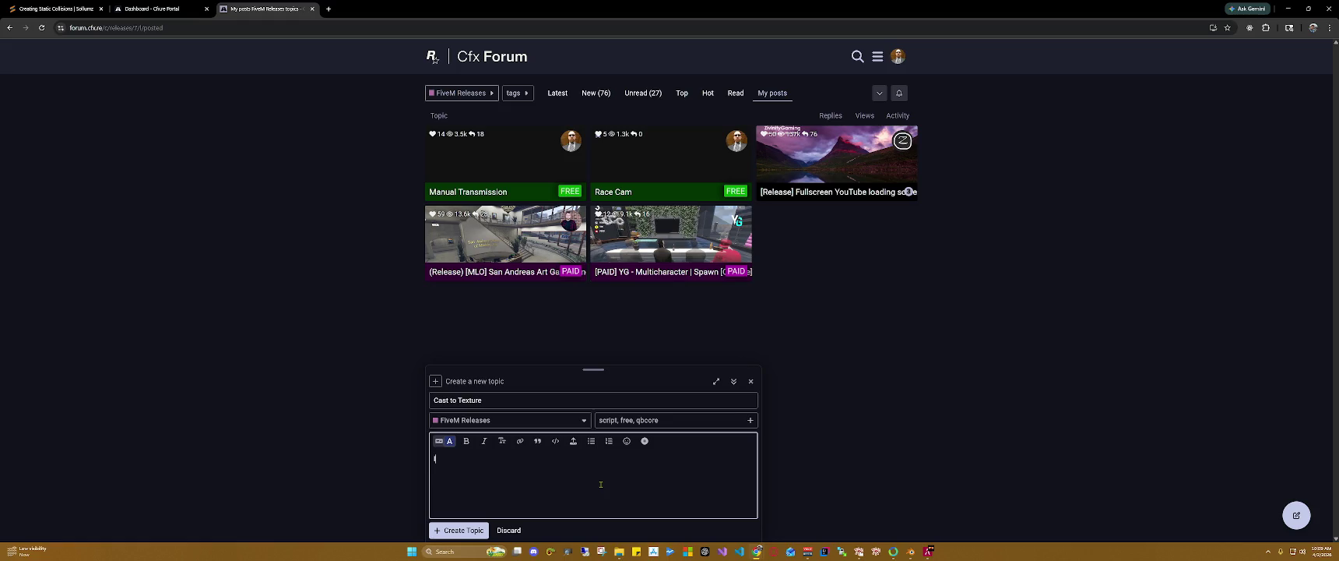
type(" am")
key("BackSpace")
key("BackSpace")
key("BackSpace")
type("Anothe")
type("r free sc")
type("rip")
type(".")
type(" have been trying for a while")
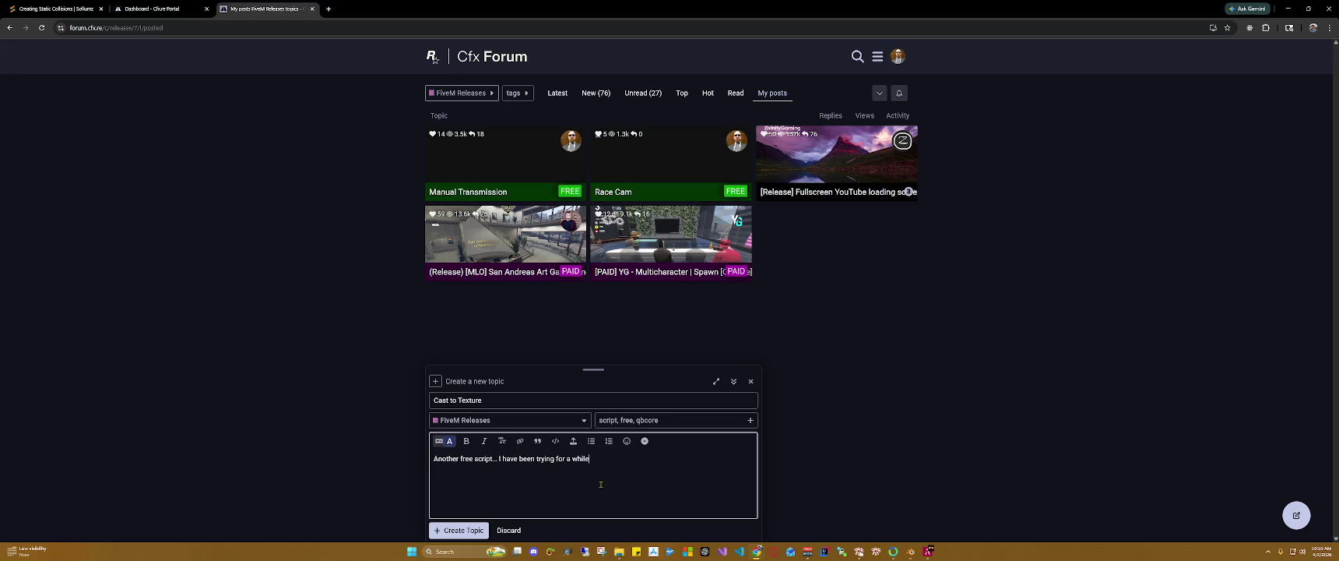
type(" to achieve this ")
type(".")
key("BackSpace")
key("BackSpace")
type("this.")
type(" I am")
Step: Add that it's not production-ready, the prop is included, and the Blender file will come to the repo
key("BackSpace")
key("BackSpace")
key("BackSpace")
type("Thi")
type("s resource is n")
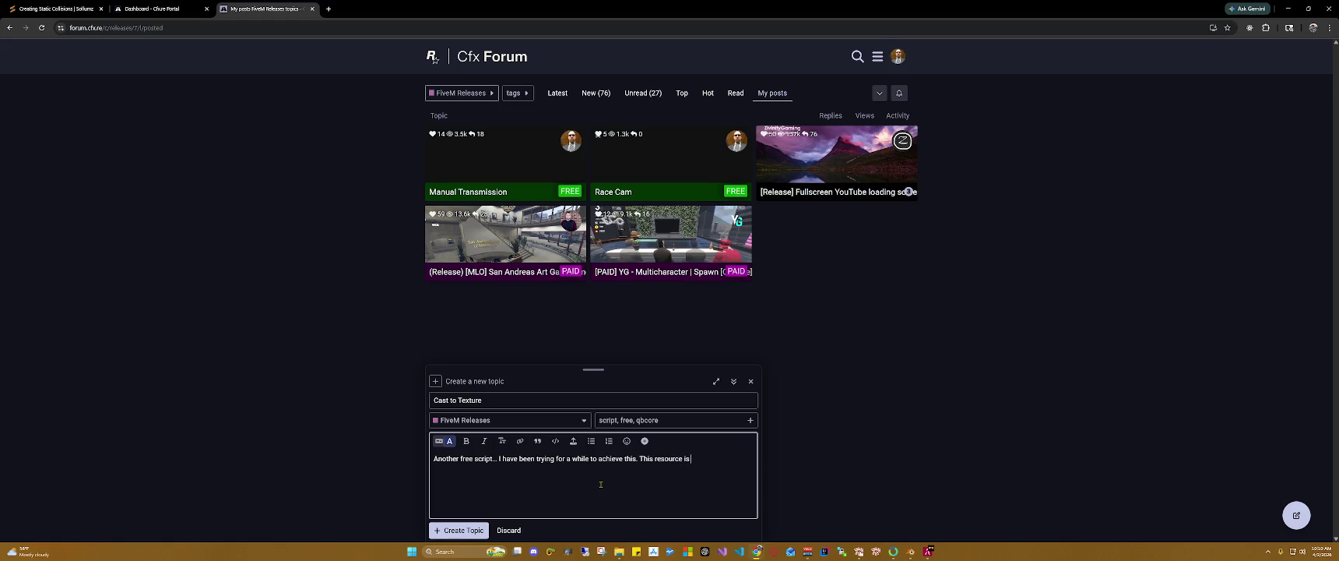
type("ot r")
type("eady for productoin")
key("BackSpace")
type("on but ")
type("it is")
type(" pretty neat.")
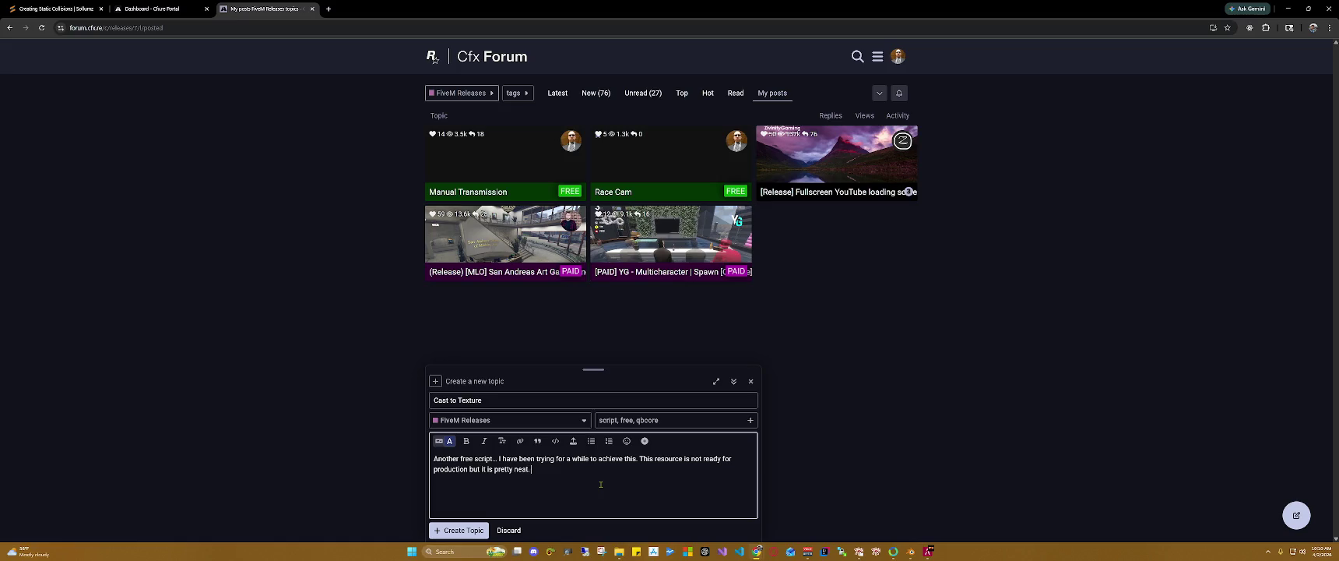
type(" I inclu")
type("ded the prop")
type("made and will be adding the blender file to the rpo")
key("BackSpace")
key("BackSpace")
type("epo here")
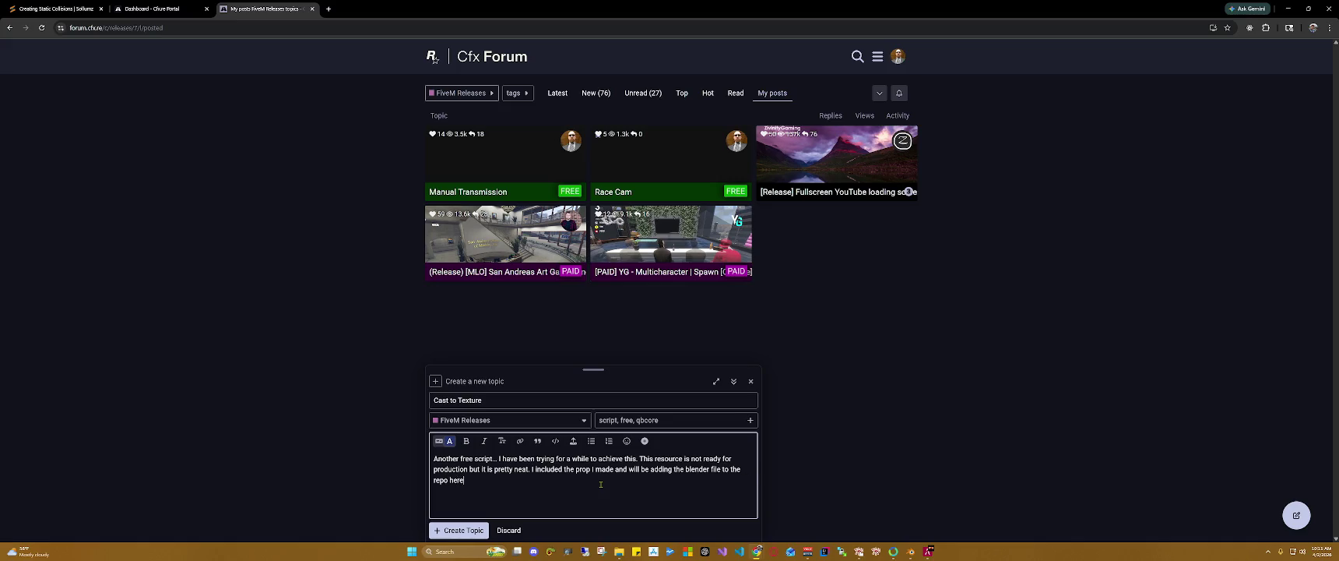
type("oon")
Step: Add the paragraph on replacing textures with HTML via the DUI (Draw UI) pipeline, plus a closing help offer
type("ou")
type(" can re")
type("p")
type("lace any tex")
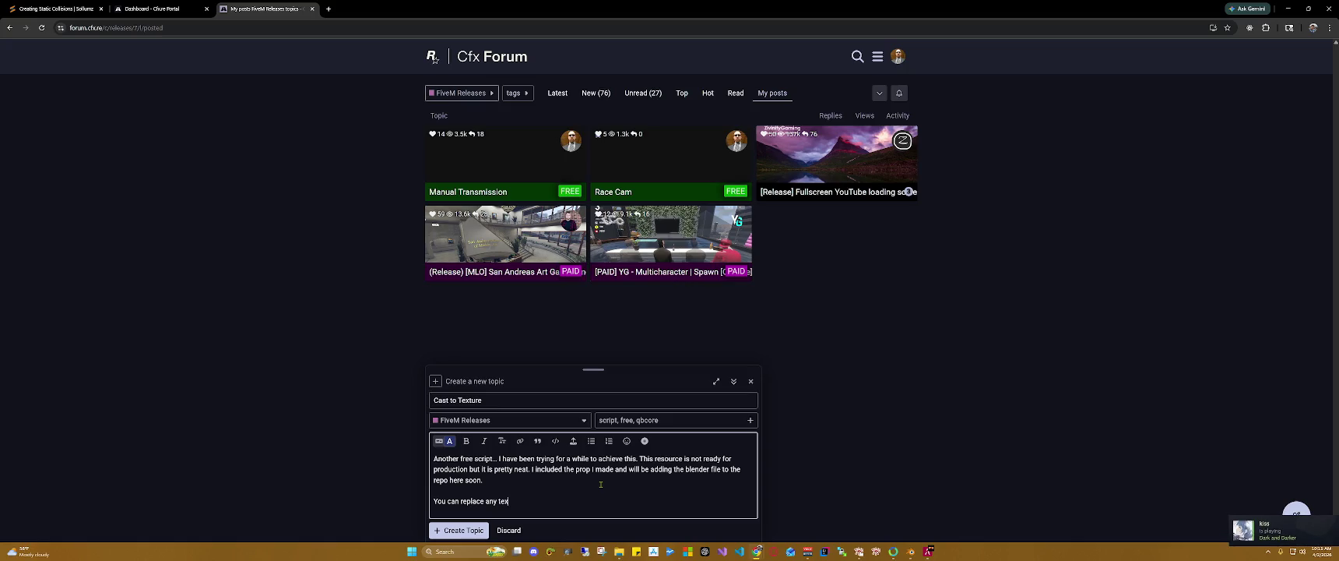
type("ture with H")
type("TML using")
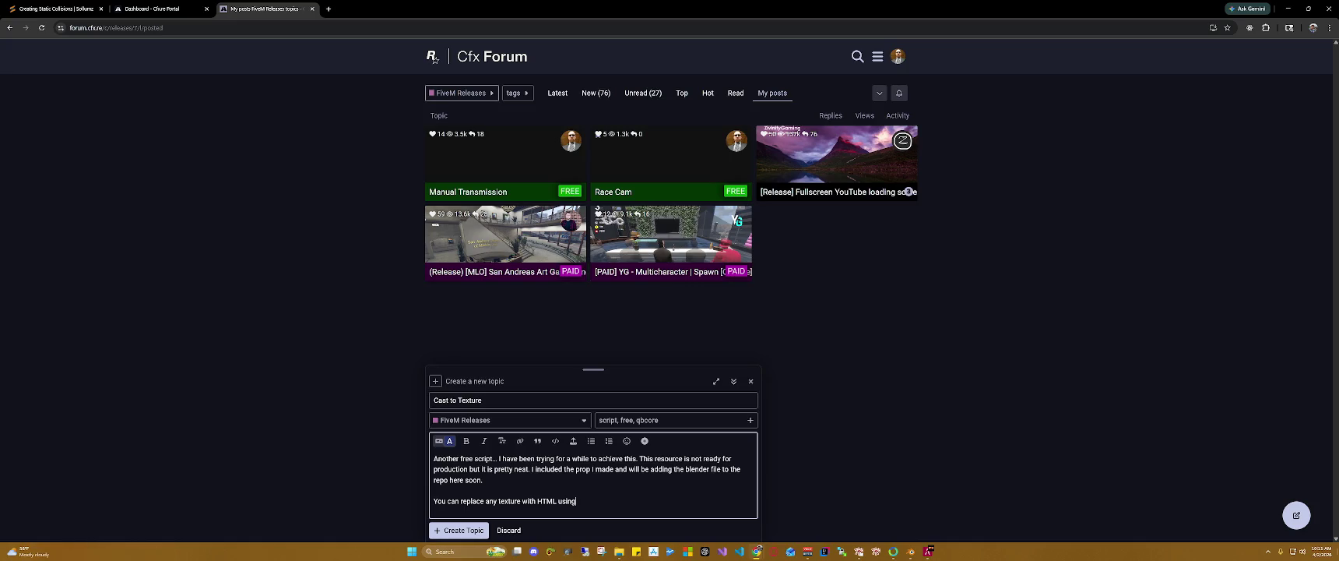
type(" DUI (Draw UI) pipeline.")
type(" This hs")
key("BackSpace")
type("as many uses I lis")
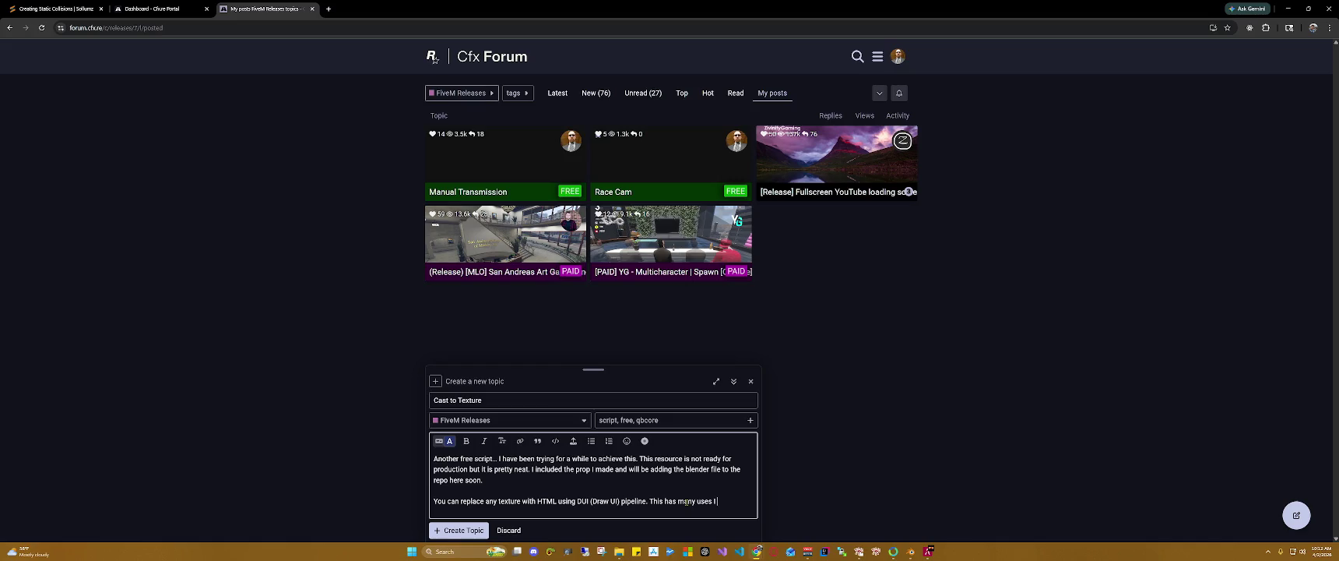
type("ted s")
type("ome i")
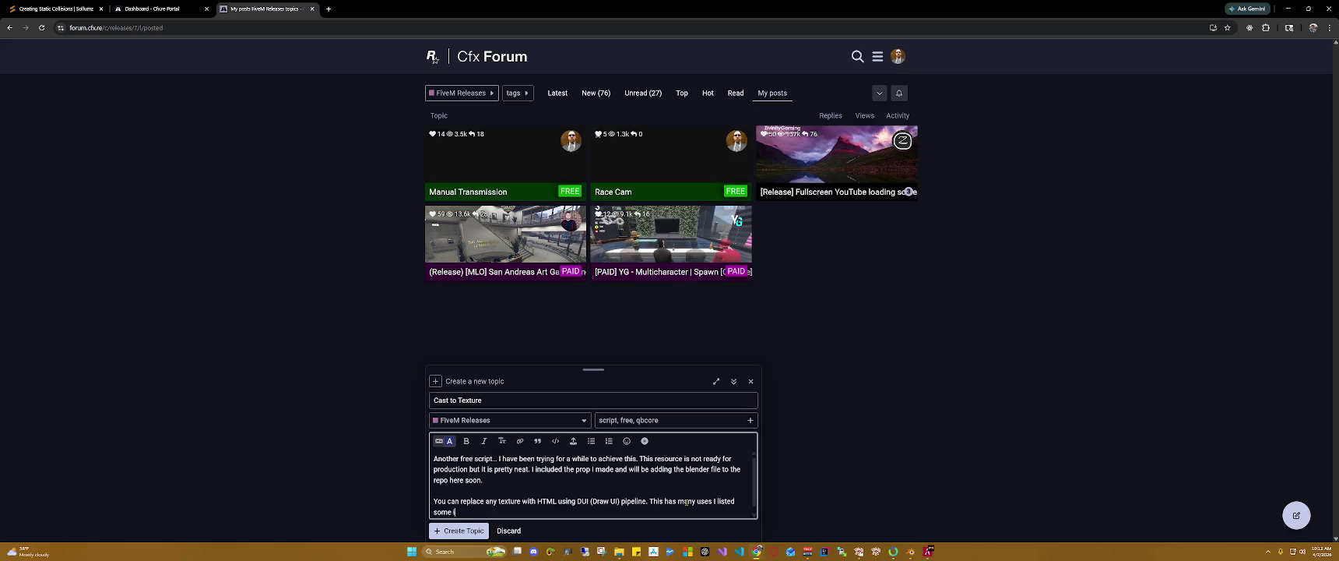
type("deas in the Rea")
type("dM")
key("Return")
key("Return")
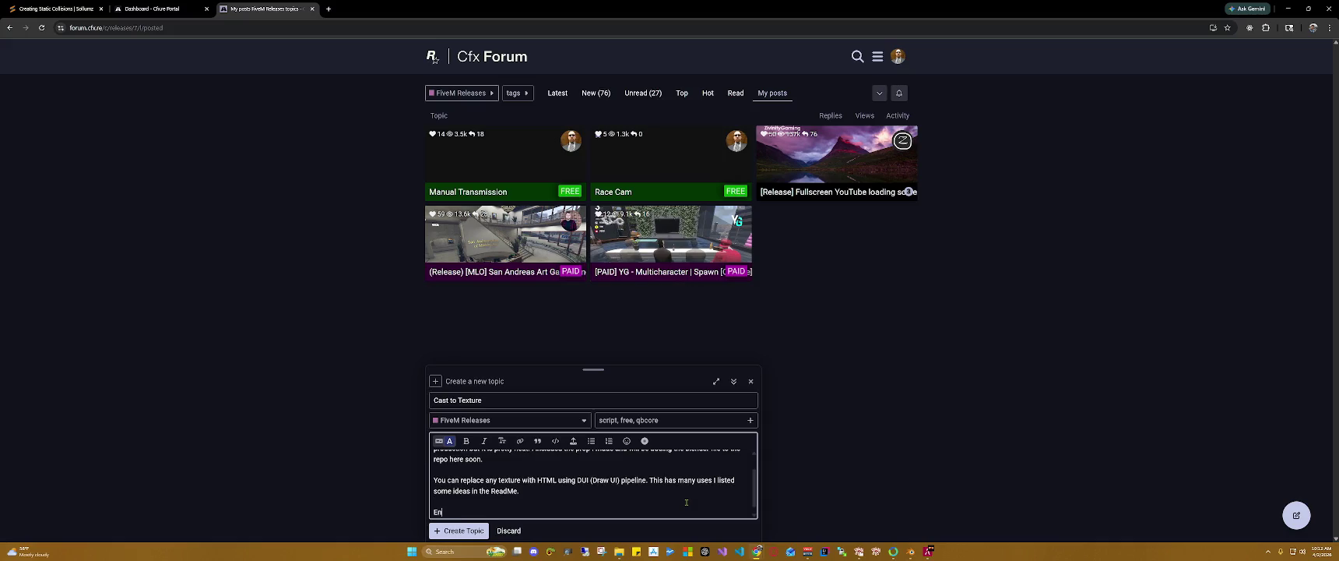
type("joy!!! ")
type("I need work PM i")
type("f you h needd")
type("elp with your serve")
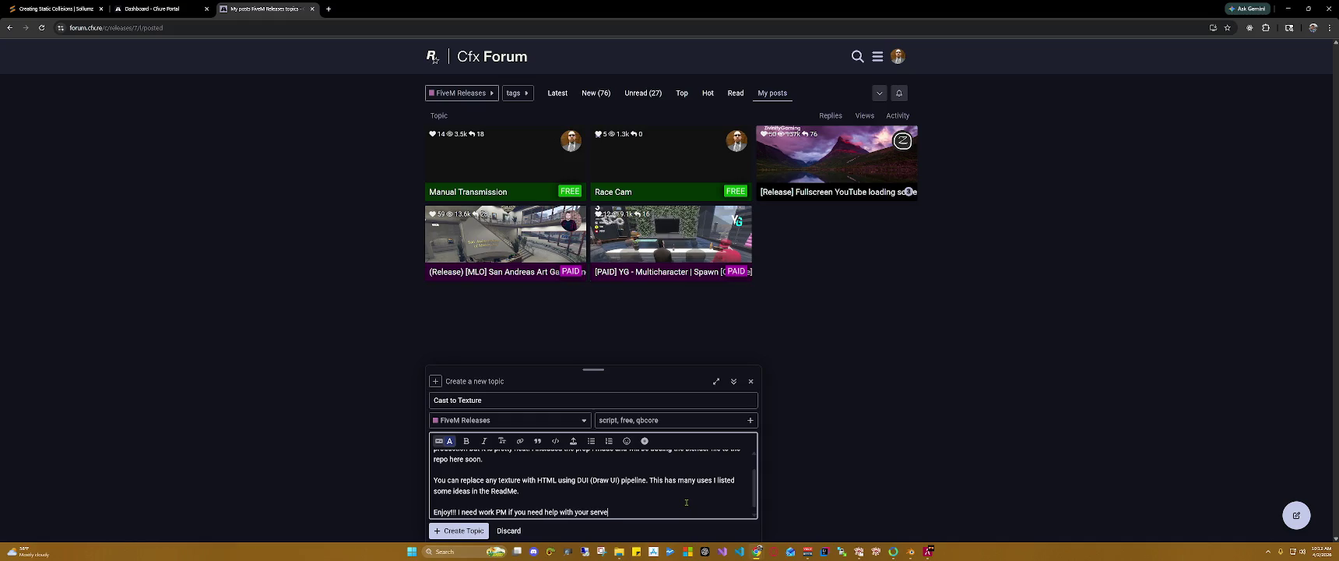
type("!!!")
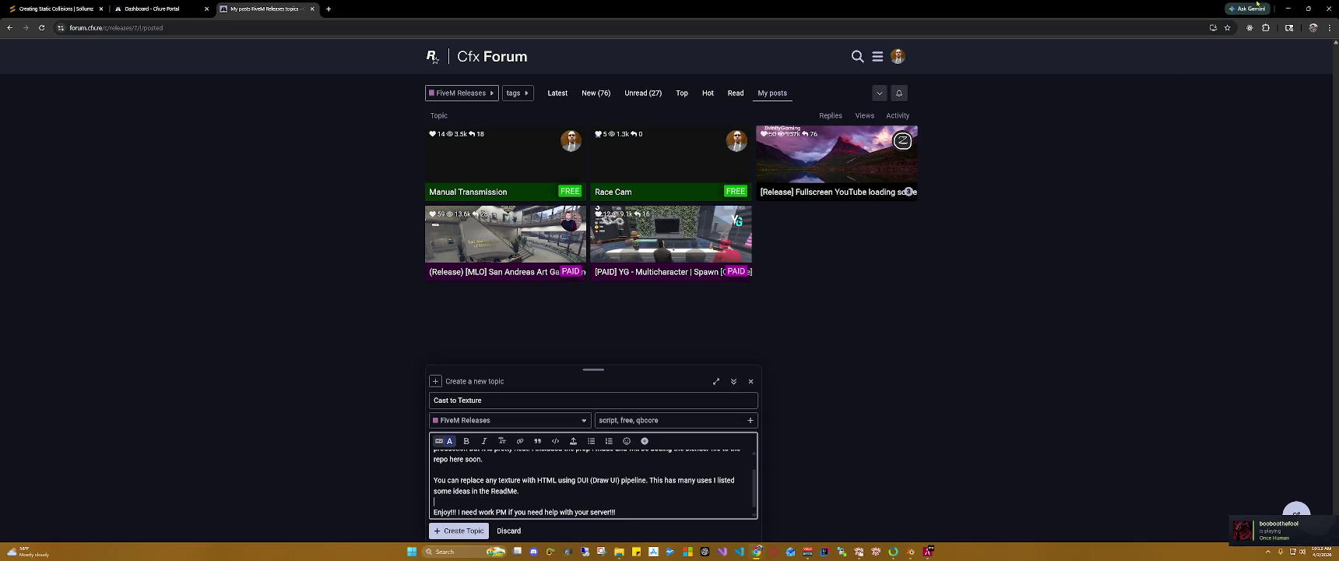
Step: Return to FiveM and delete the current car with /dv
left_click(1288, 9)
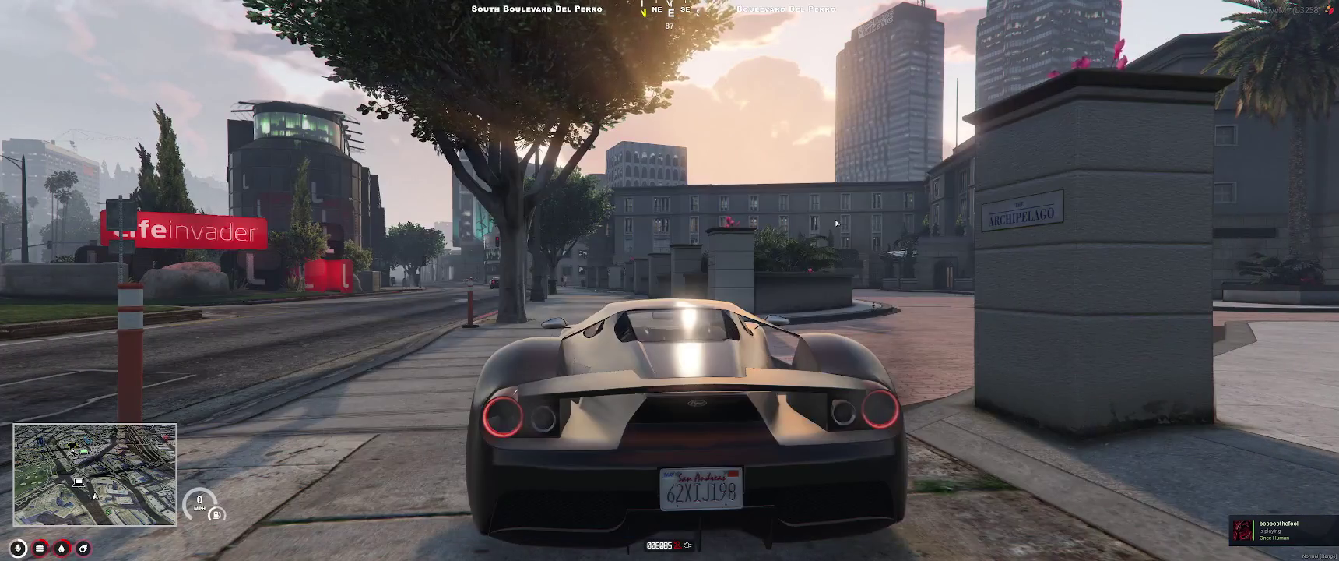
type("td")
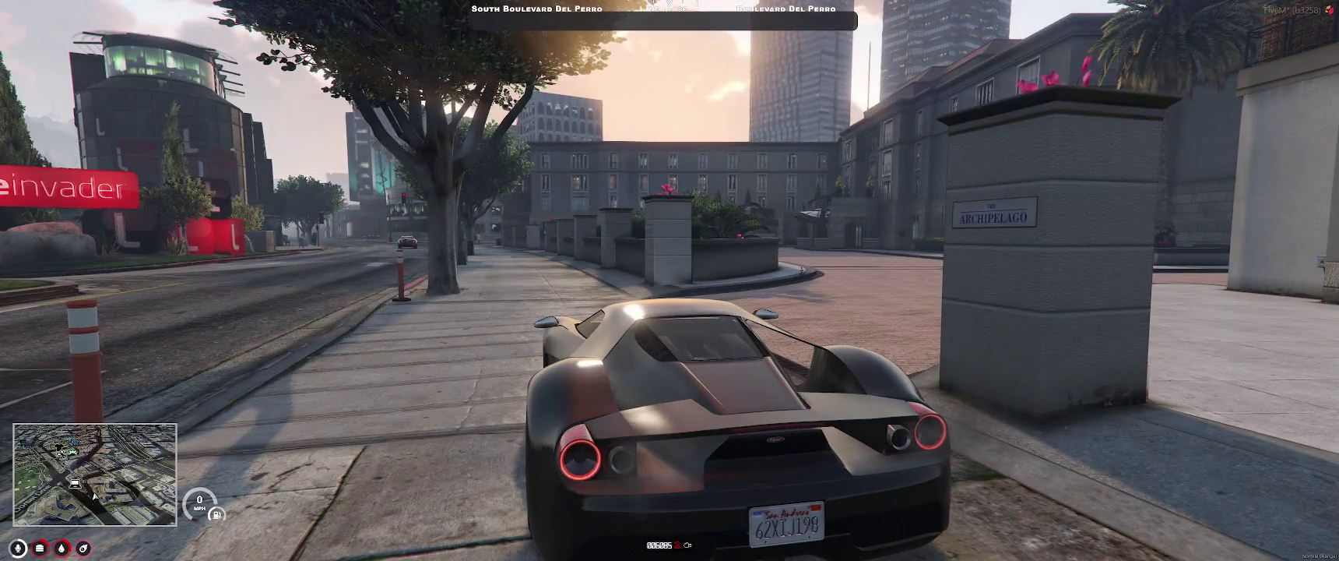
type("v")
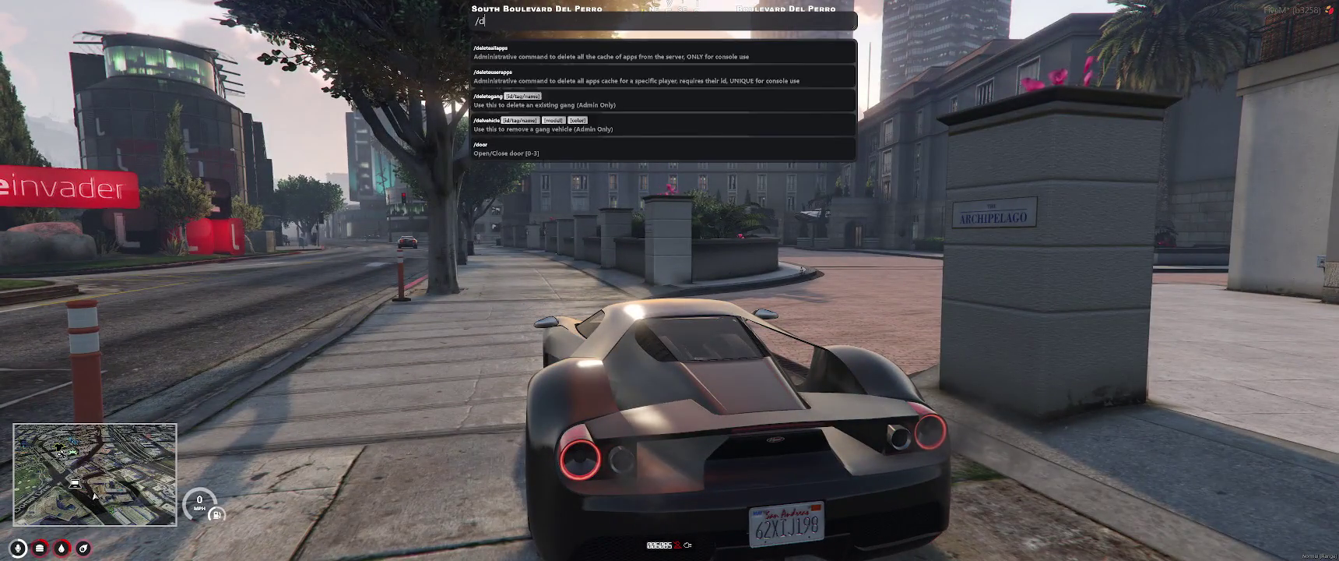
key("Return")
Step: Noclip over to the Premium Deluxe Motorsport showroom, land inside, and begin typing /kiosk in chat
key("w")
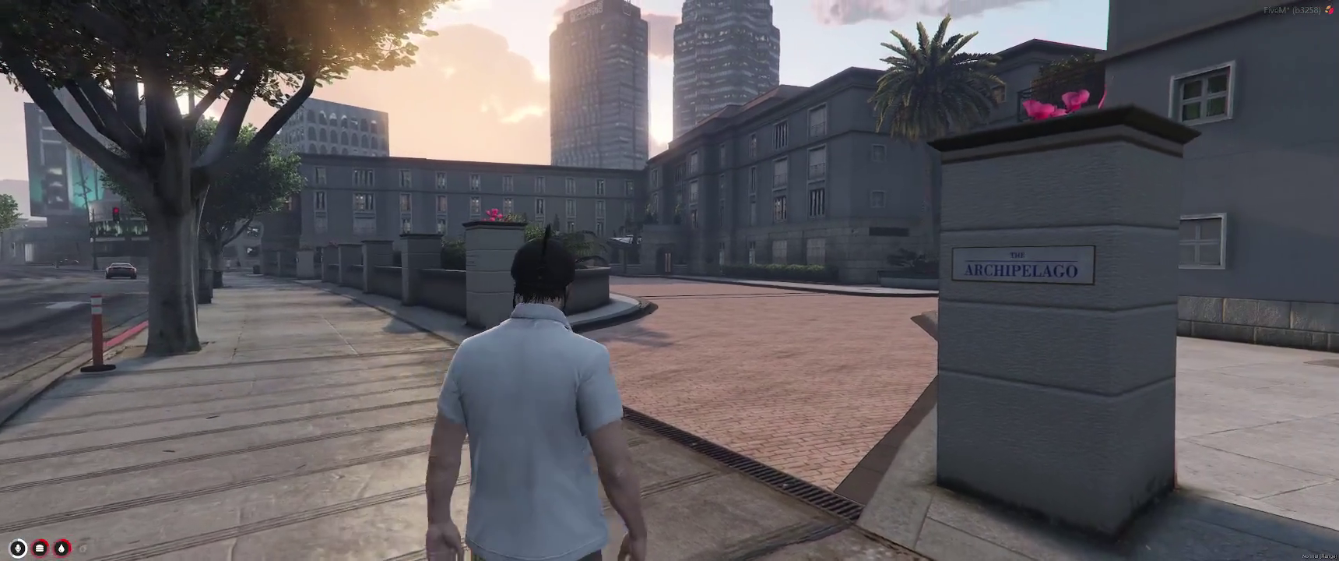
key("w")
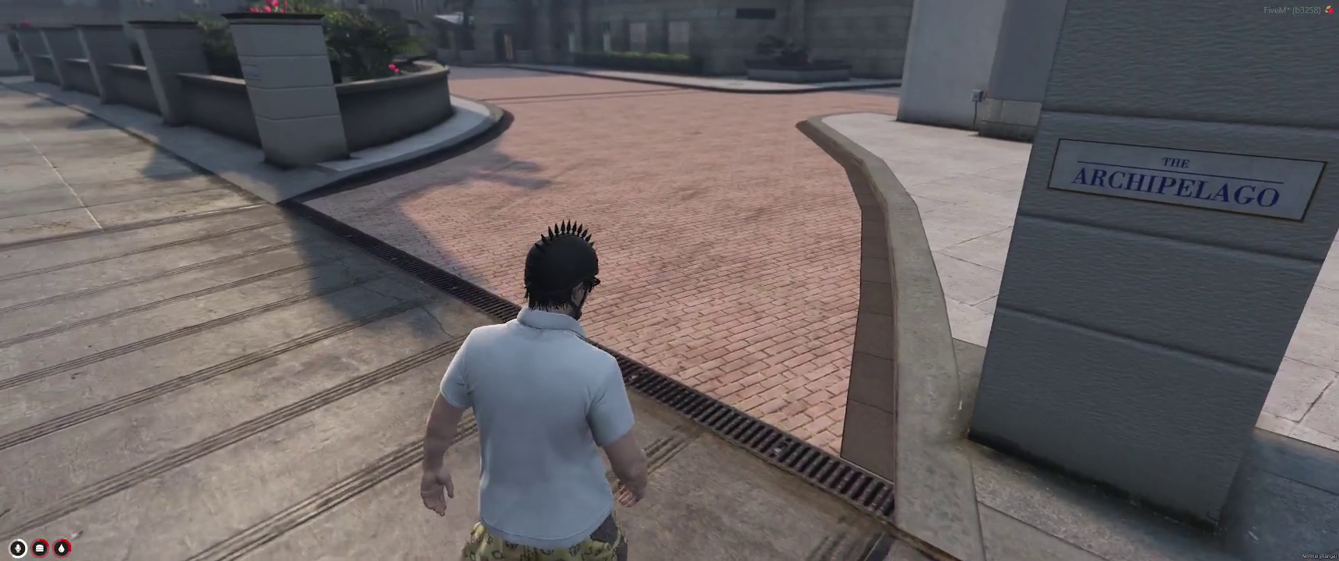
key("w")
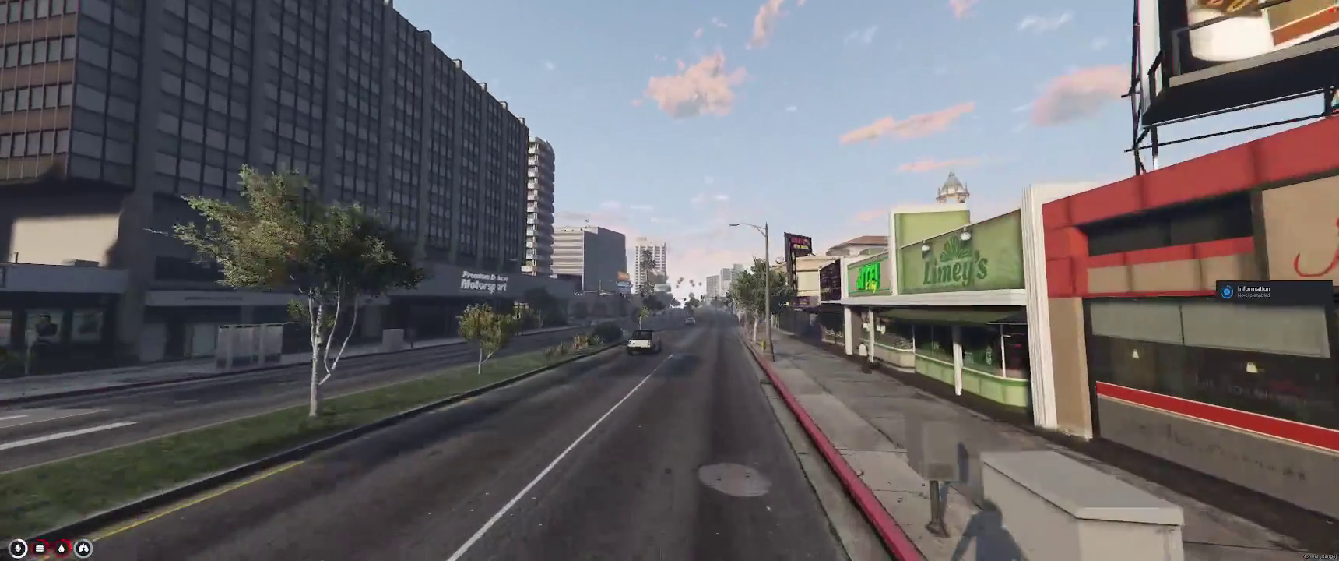
key("w")
key("w")
type("wt/noclip")
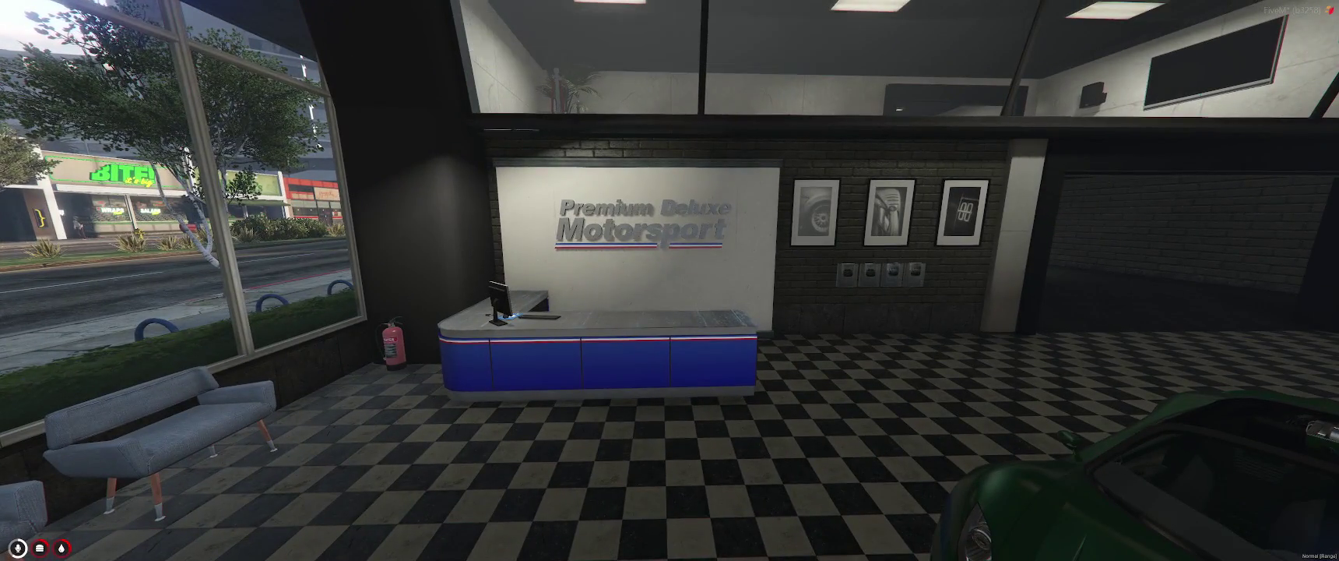
key("Return")
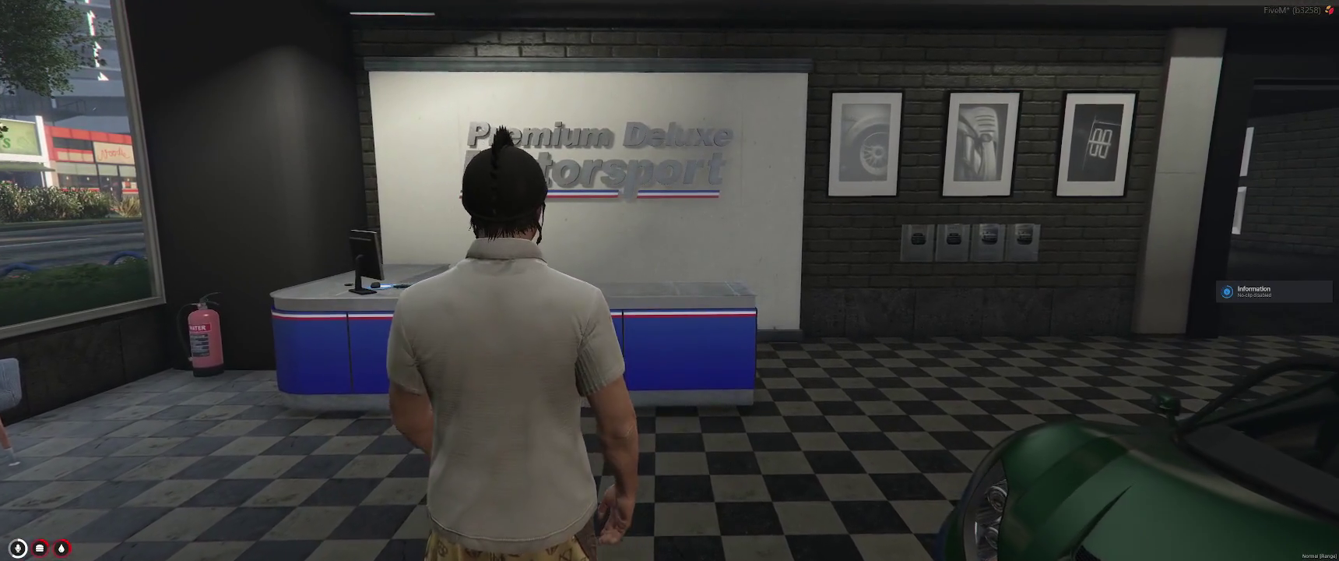
type("wv")
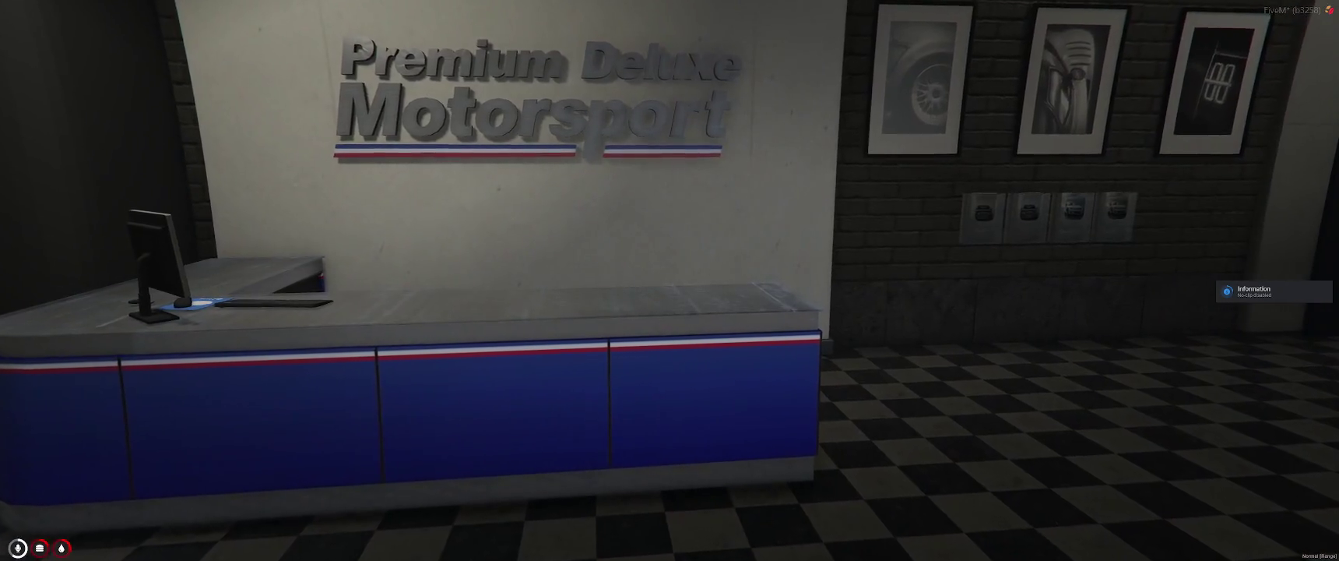
type("t/")
type("s")
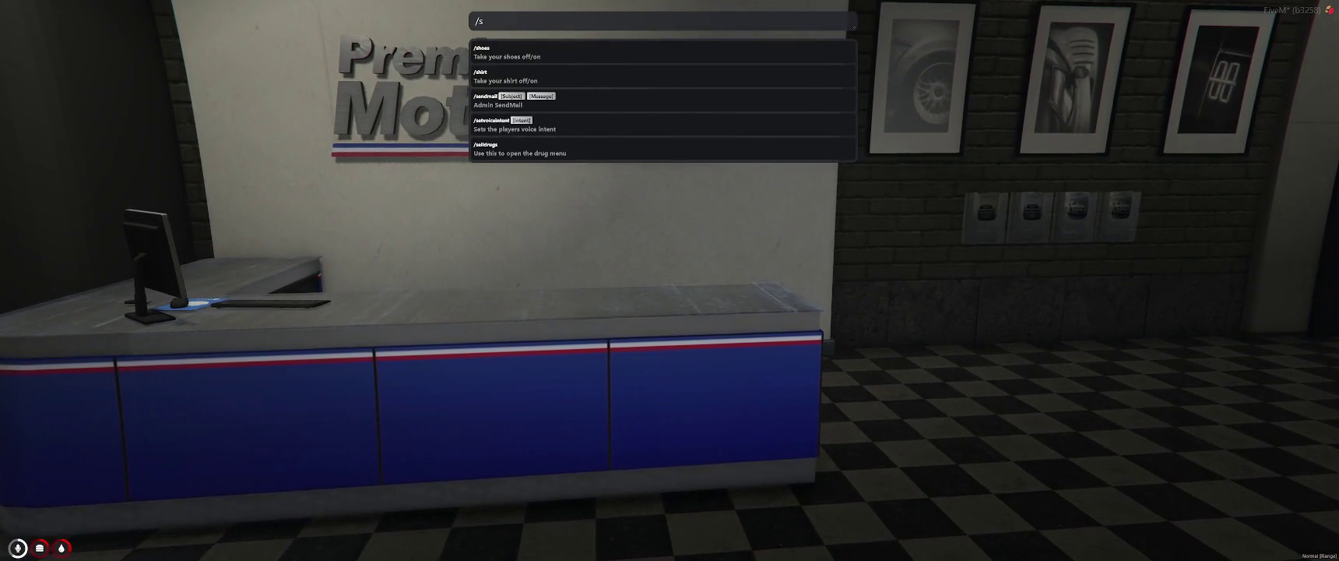
key("BackSpace")
type("kio")
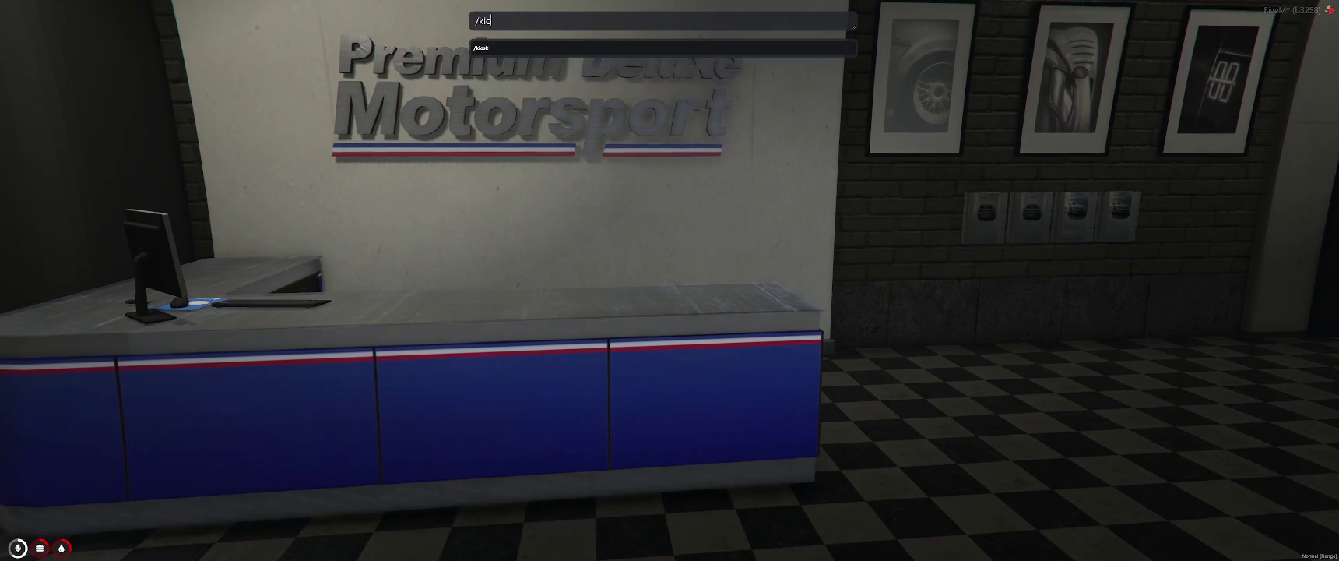
type("sk start")
Step: Spawn the Grand Santos Kiosk with /kiosk and walk up to its screen
key("Return")
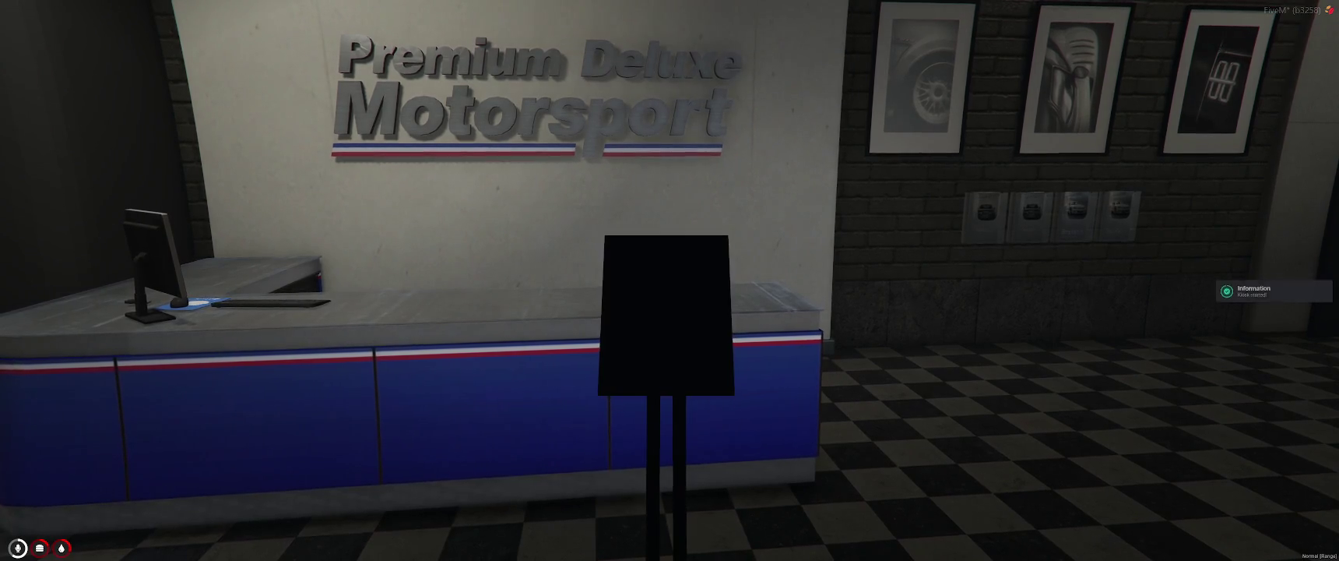
key("w")
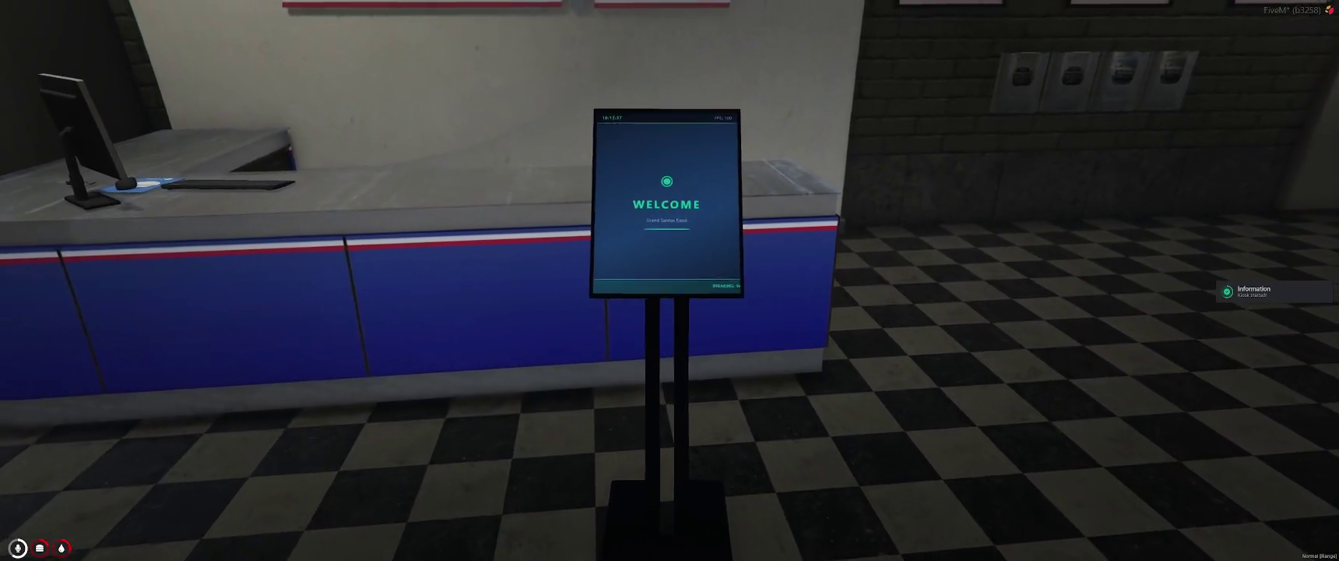
key("w")
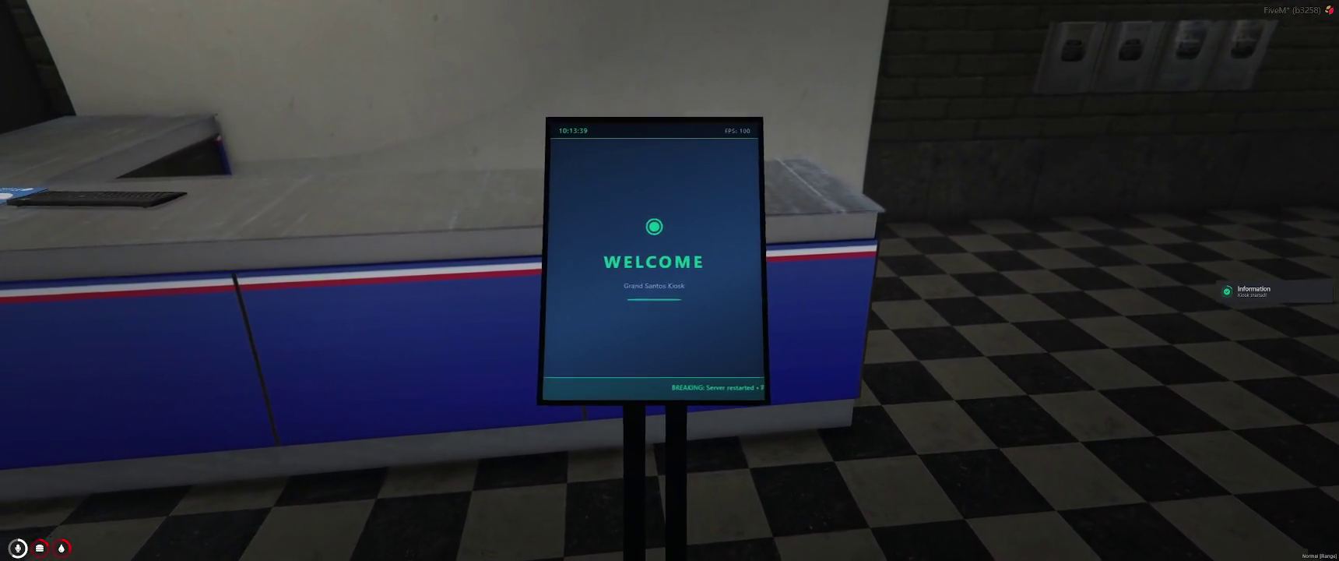
Step: Start a ShareX region capture from the hidden tray icons
key("super")
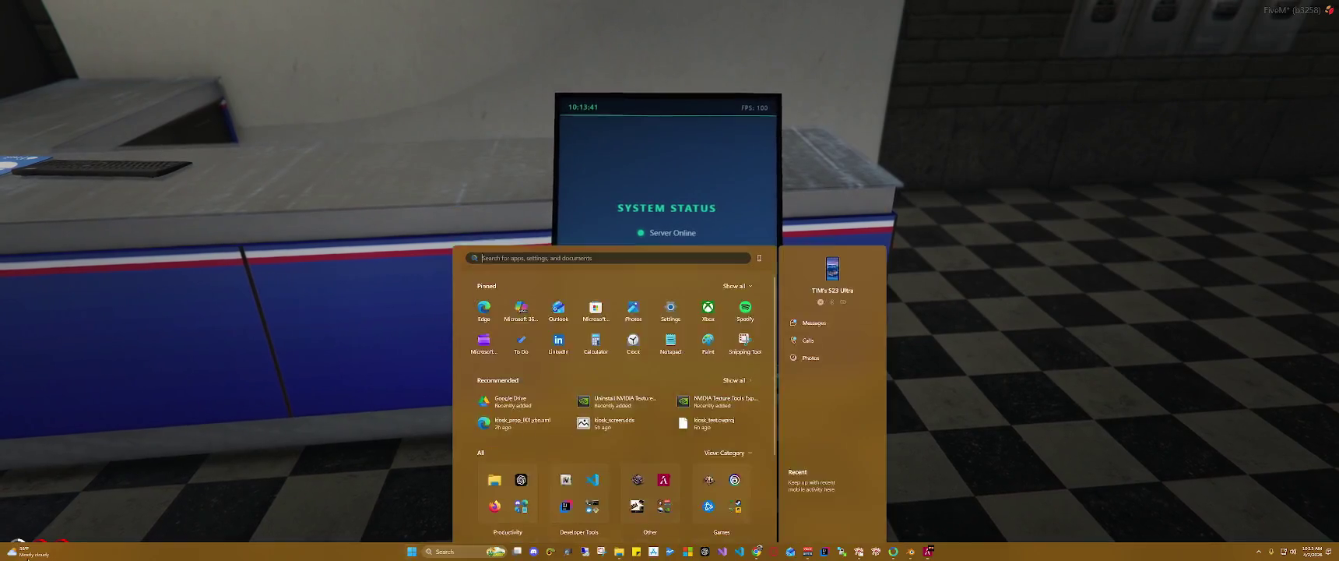
left_click(1259, 552)
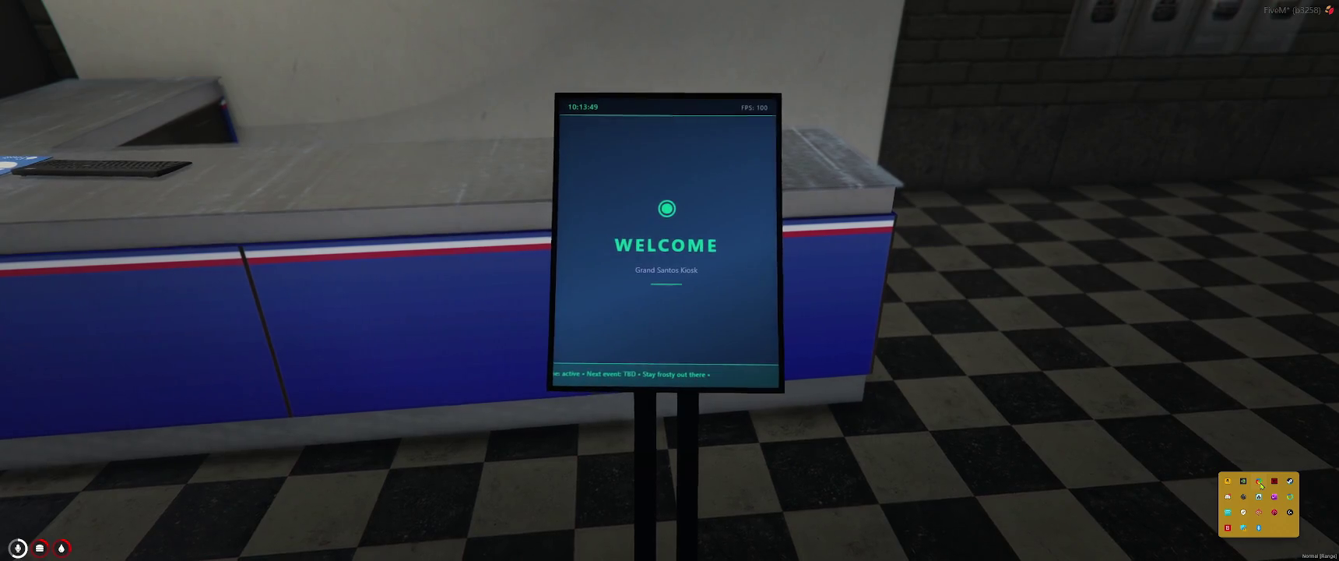
left_click(1260, 483)
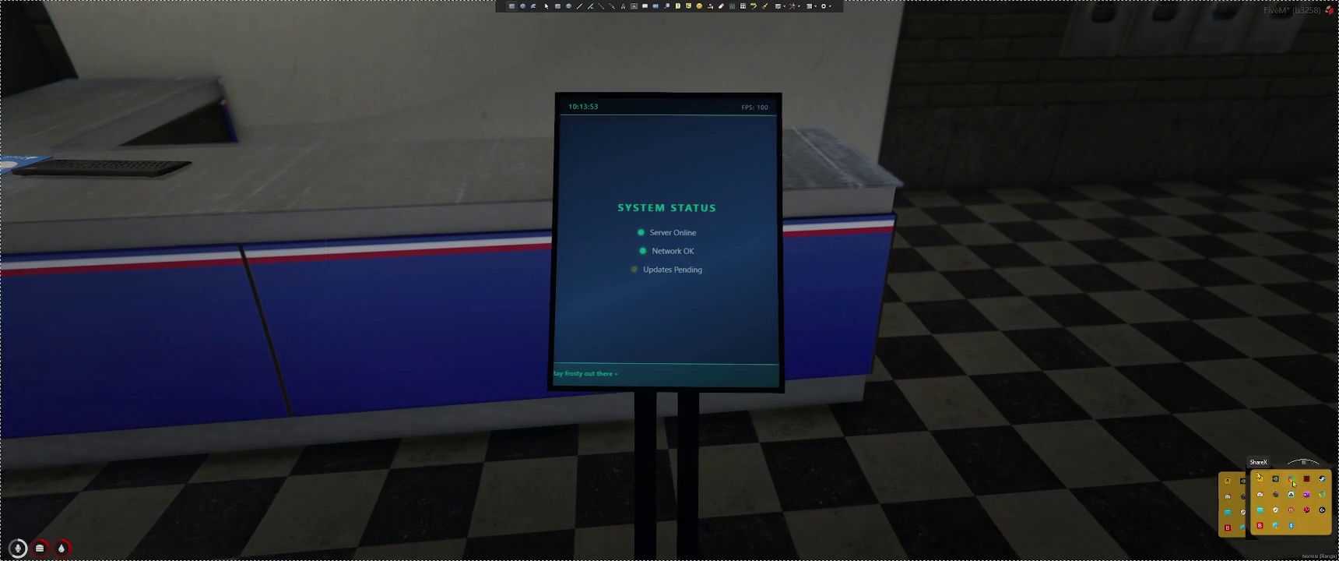
Step: Screenshot the kiosk view, then record about three seconds of the kiosk screen region with ShareX
left_click(1088, 516)
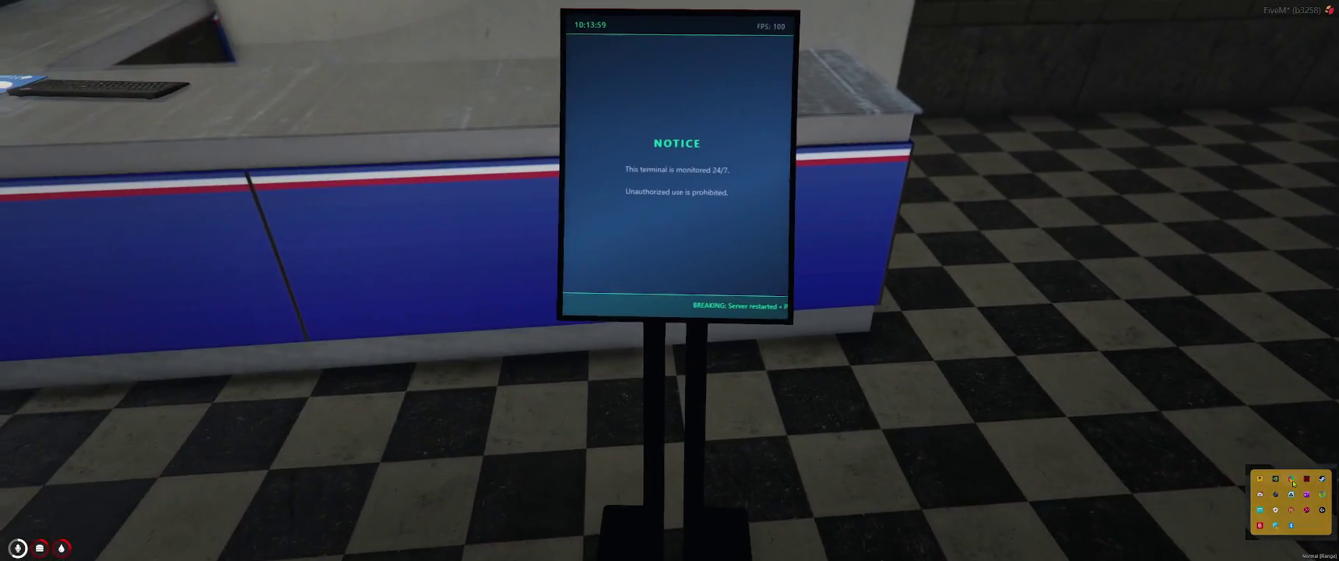
key("super")
key("super")
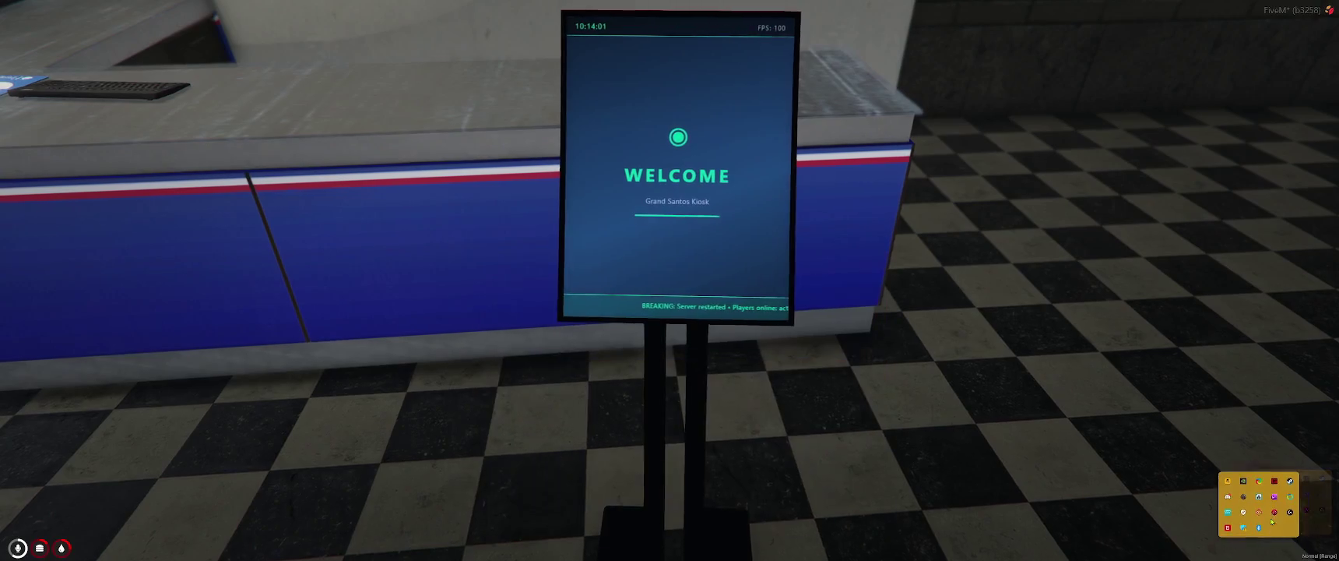
right_click(1259, 480)
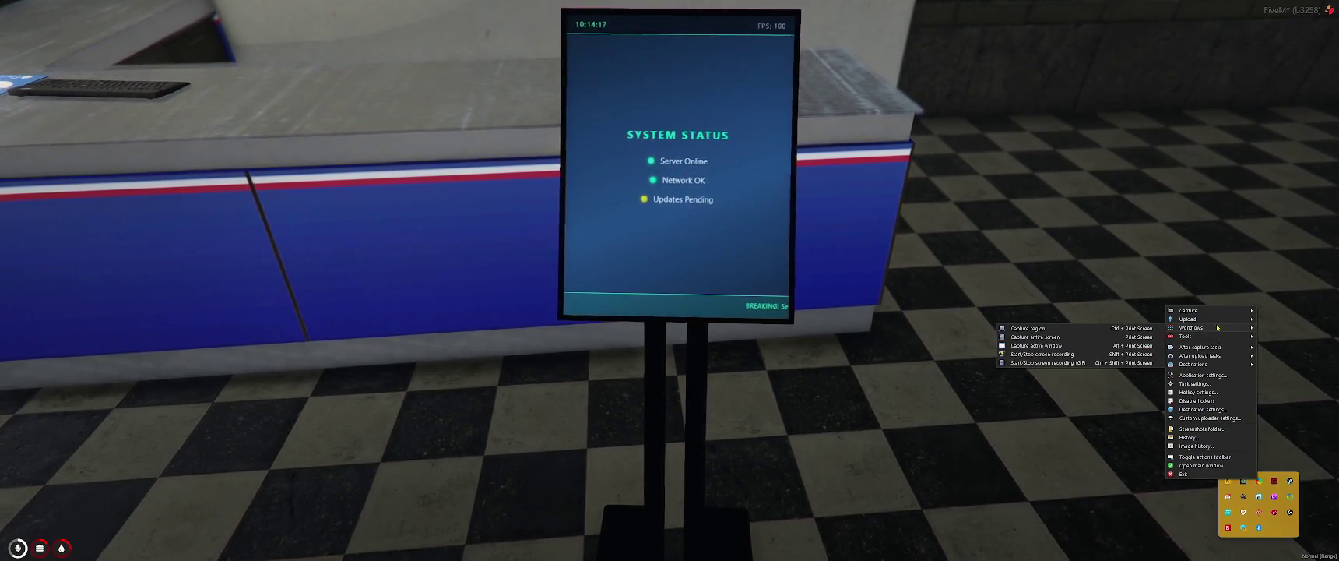
mouse_move(1203, 311)
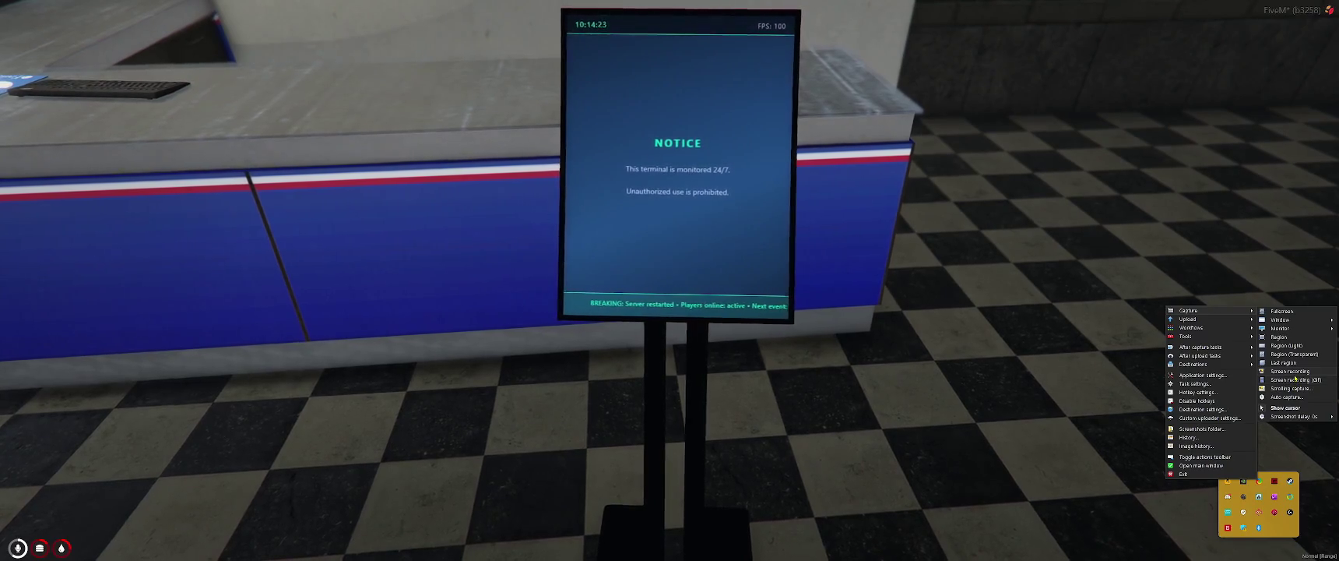
left_click(1295, 379)
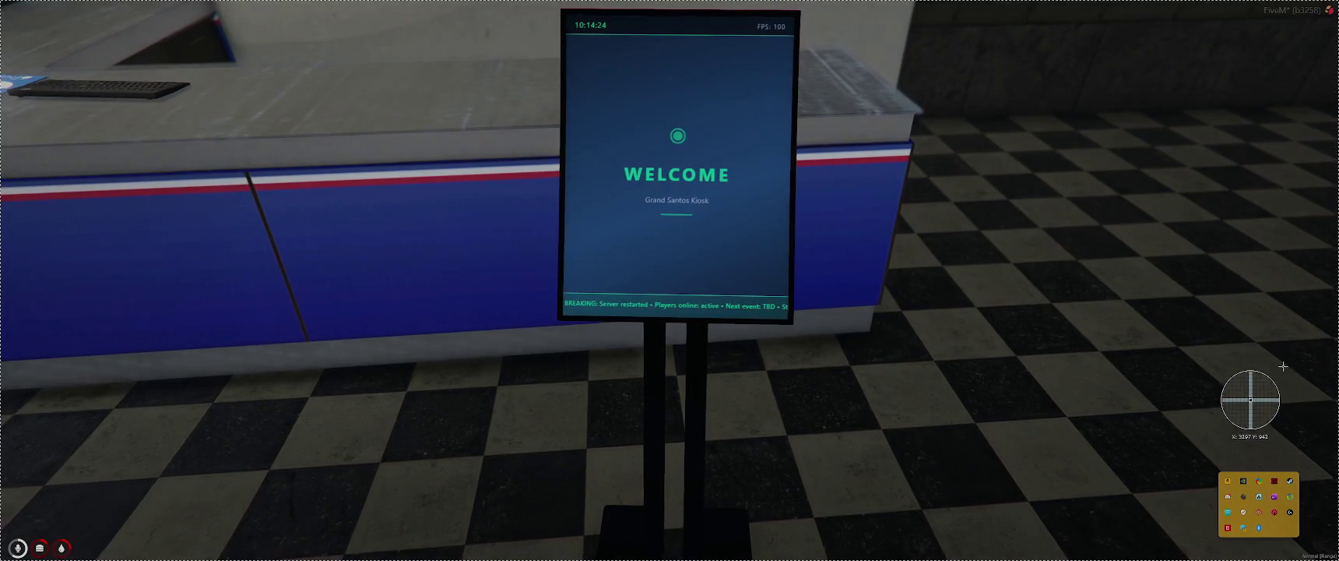
left_click_drag(559, 7, 799, 327)
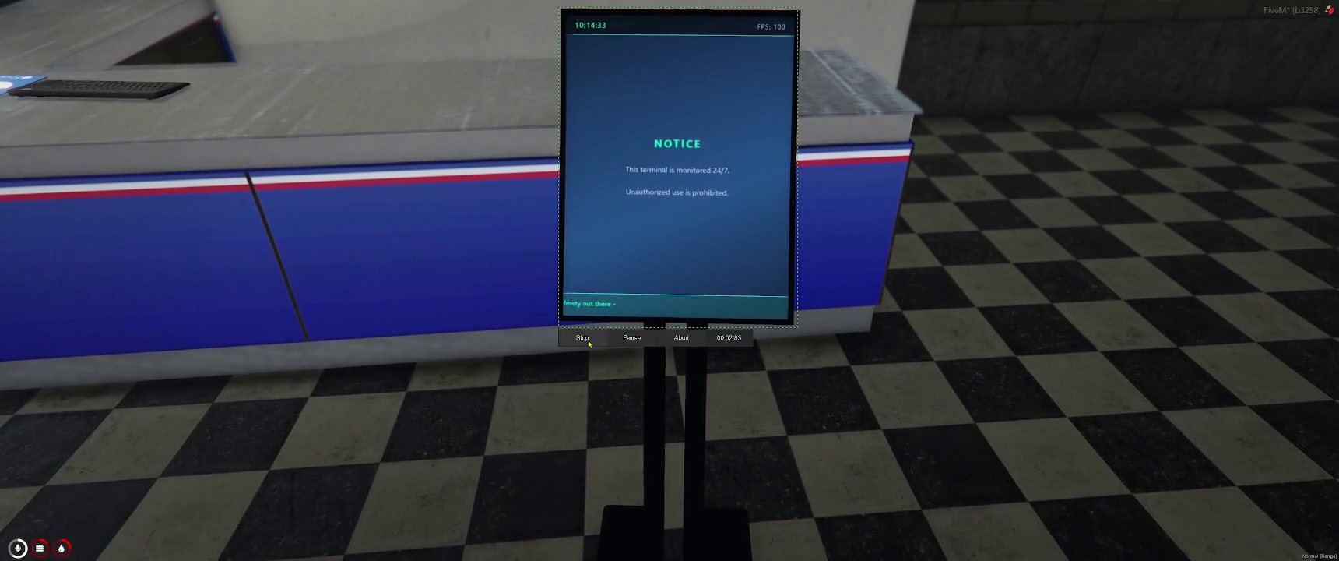
left_click(589, 341)
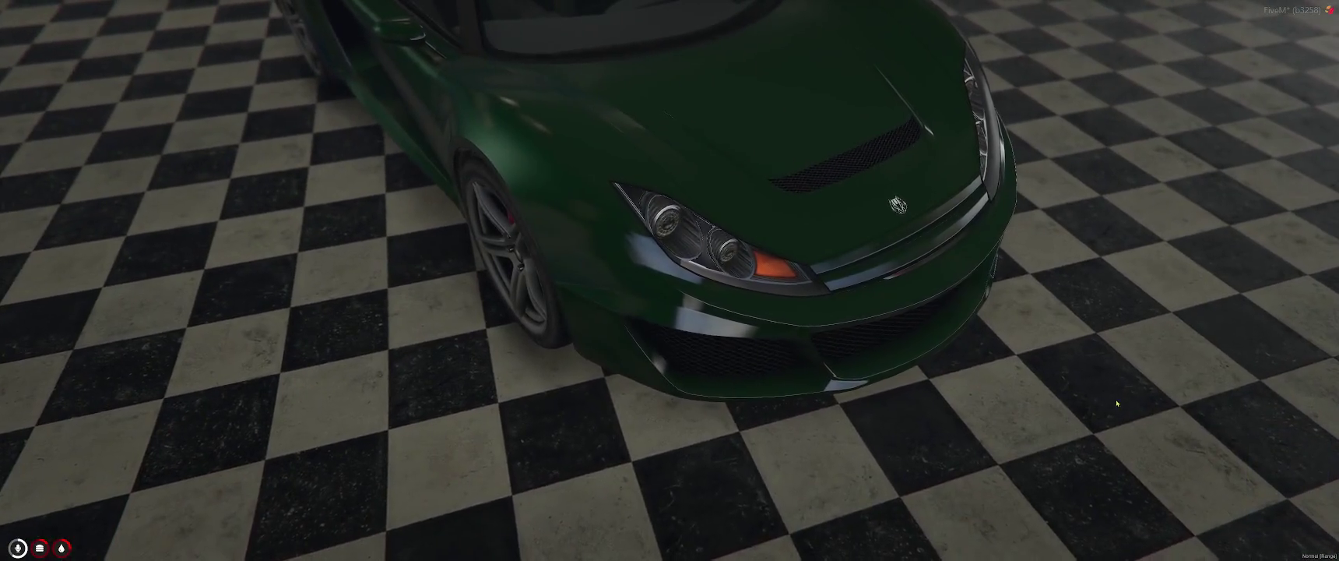
Step: Finish the ShareX kiosk recording, open the F8 console and Alt+Tab to the desktop
key("super")
left_click(1258, 551)
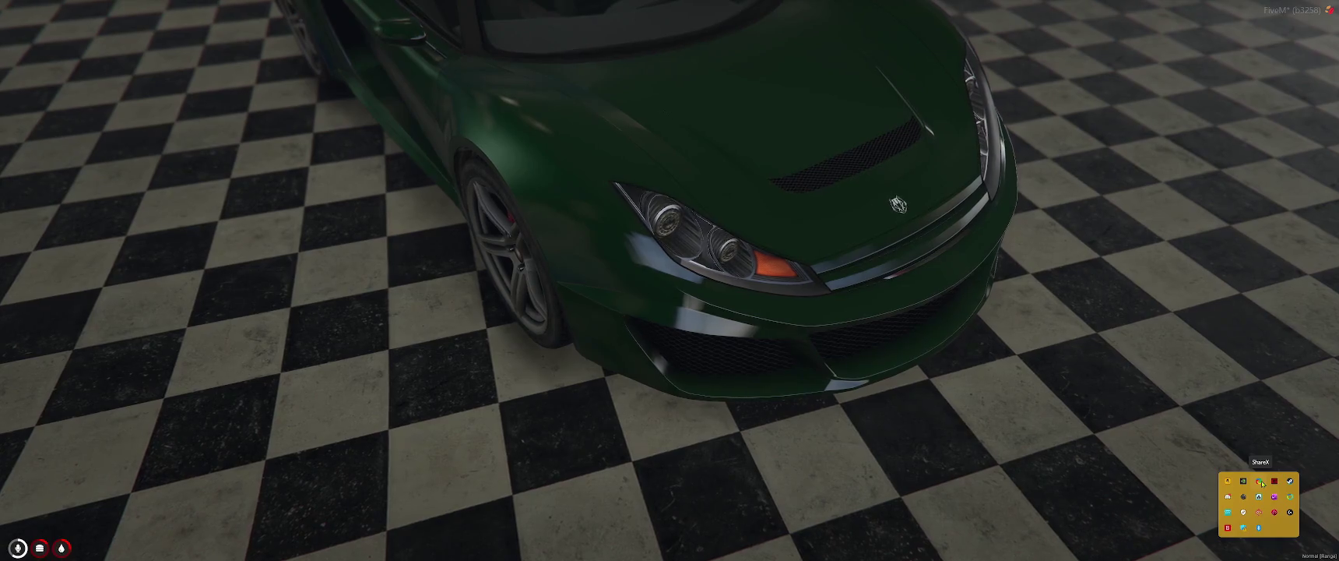
left_click(1014, 445)
key("F8")
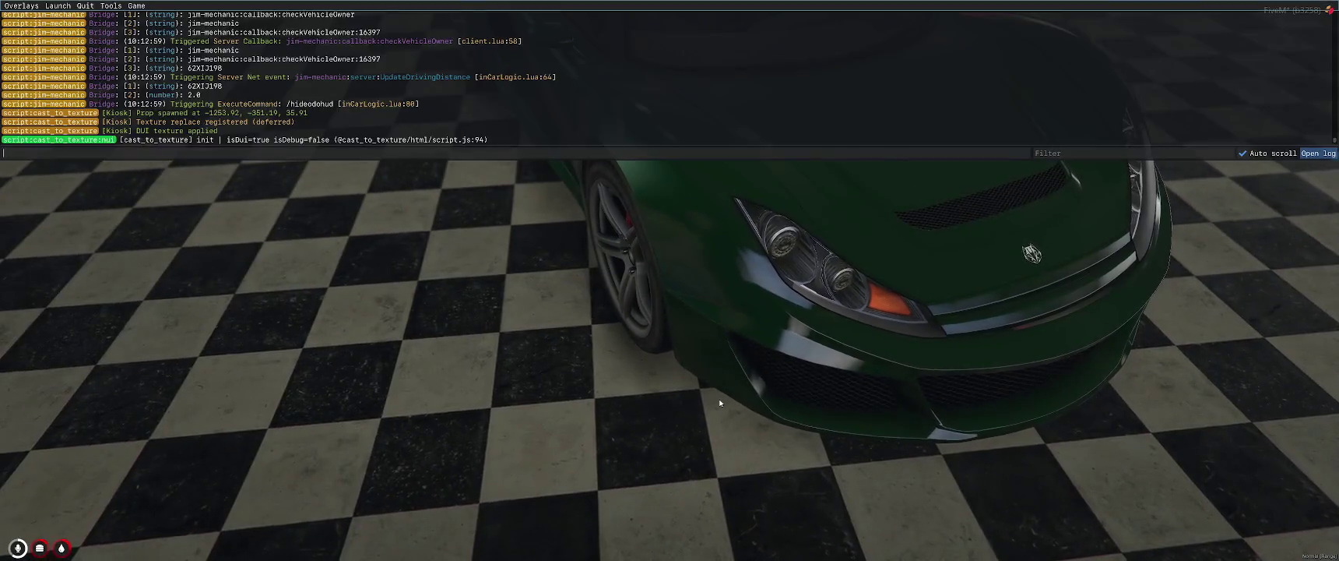
type("q")
key("alt+Tab")
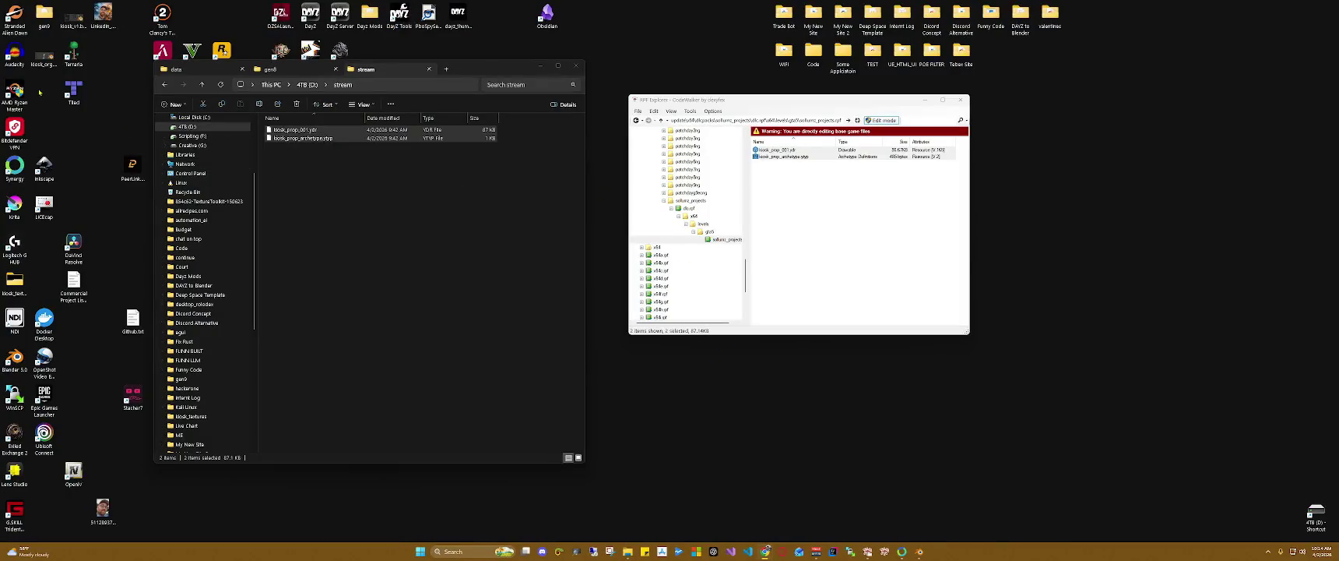
Step: Open the ShareX tray menu and dismiss it without choosing anything
left_click(1267, 551)
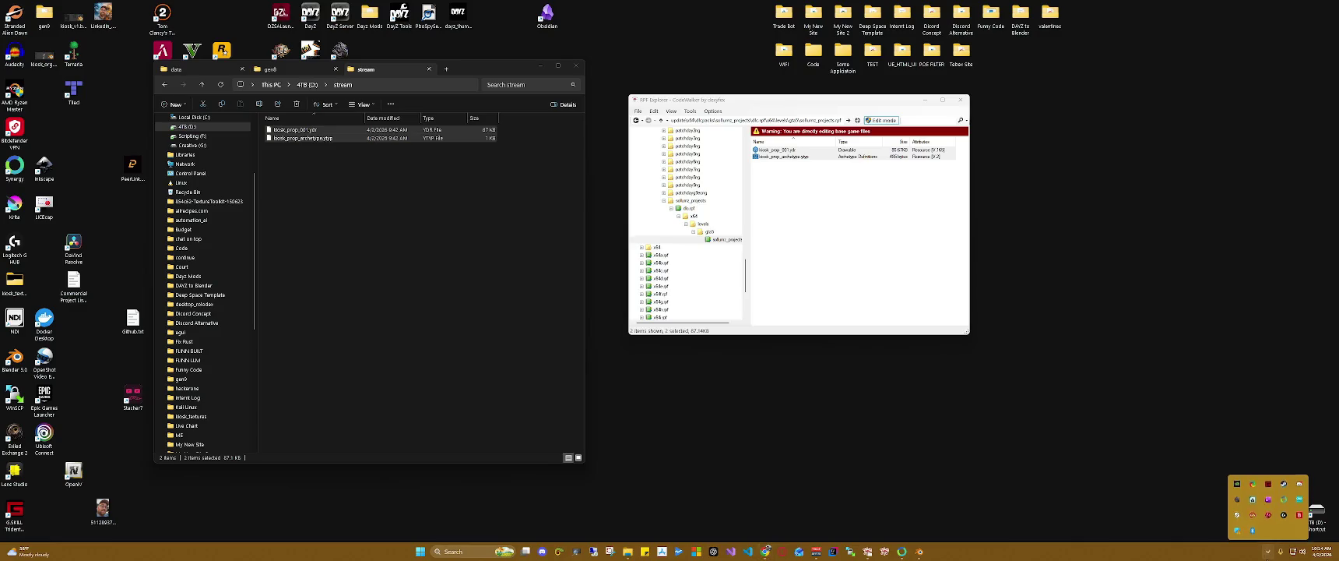
right_click(1253, 482)
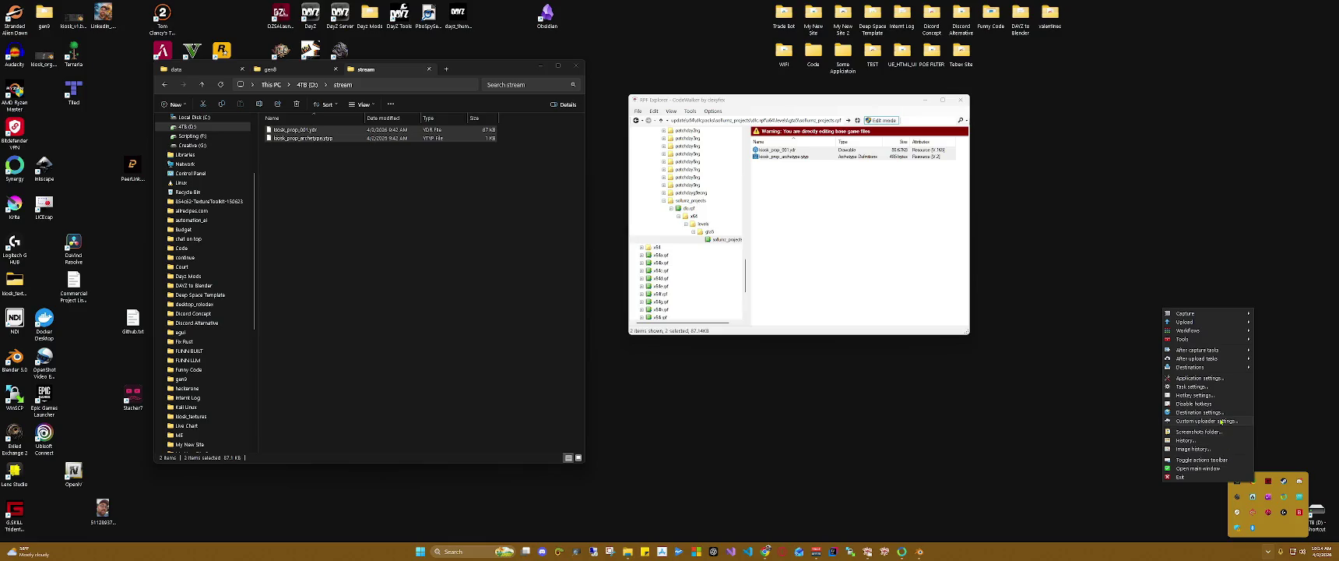
left_click(1140, 404)
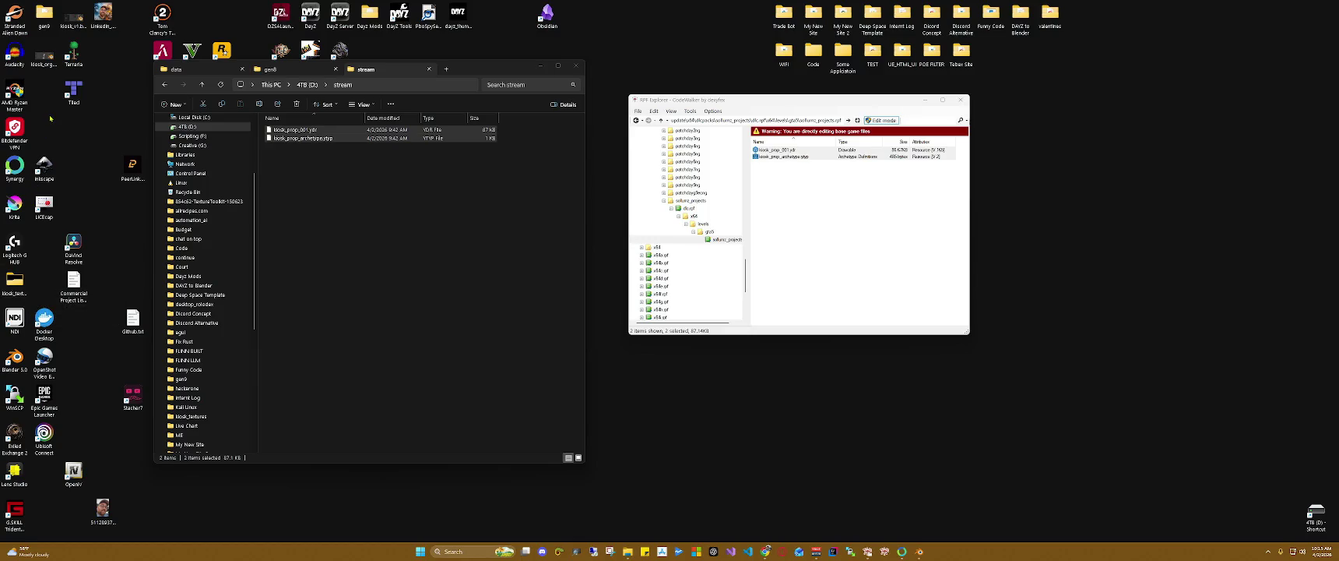
Step: Move the gen8 tab to second place and close the File Explorer window
left_click(334, 72)
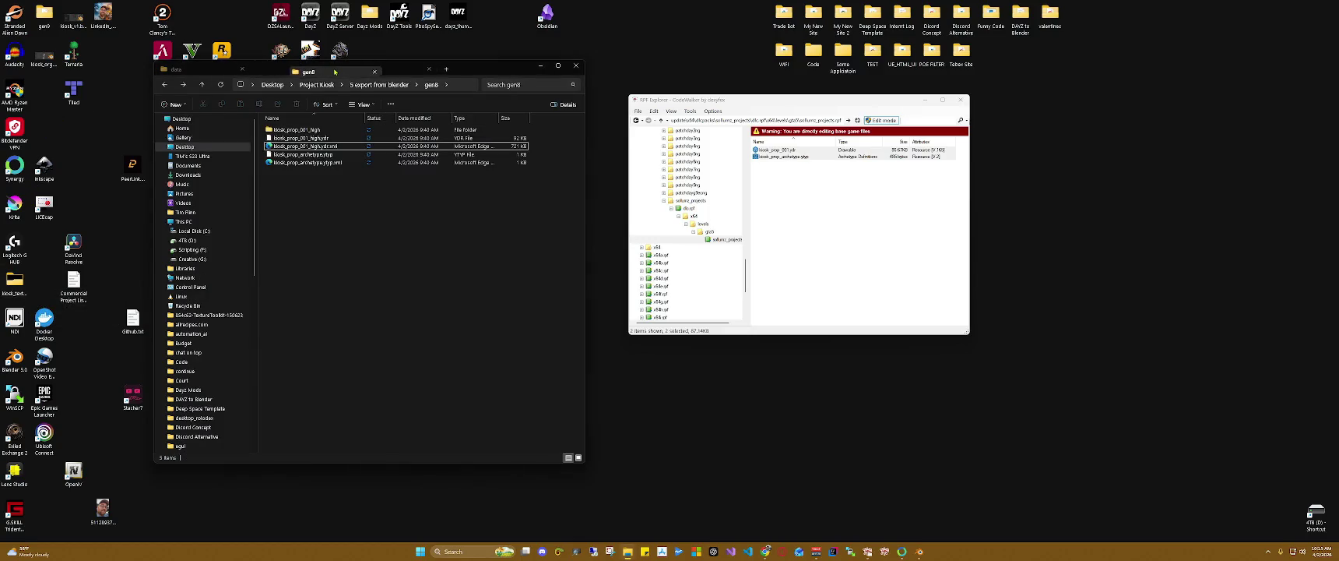
left_click_drag(335, 72, 296, 70)
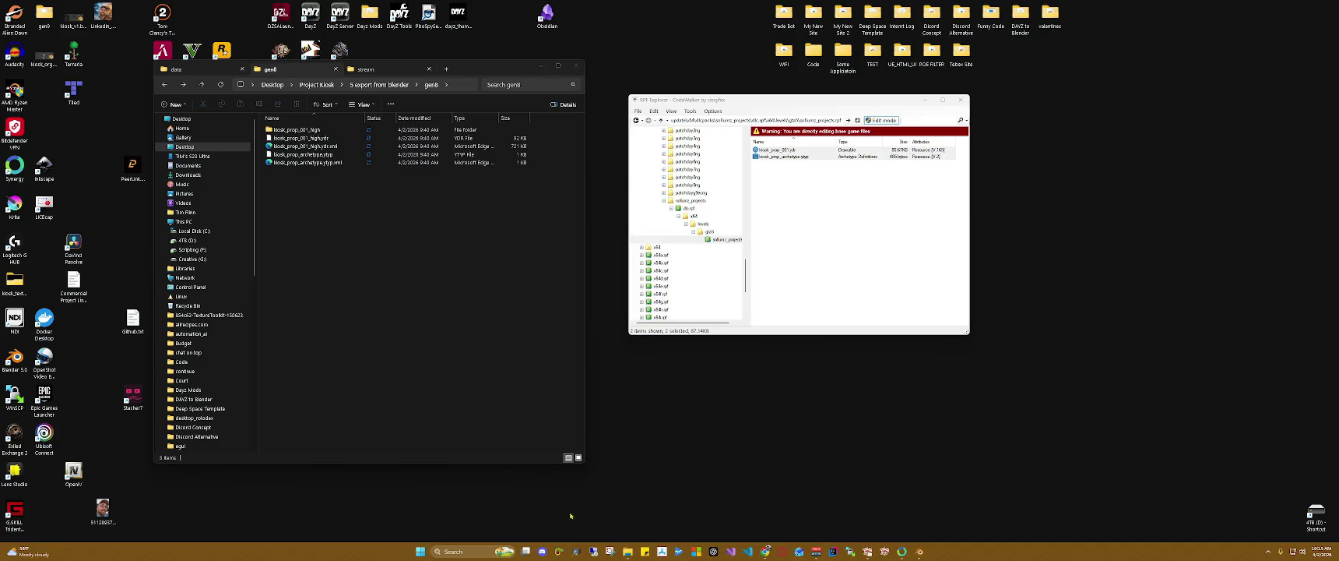
left_click(629, 552)
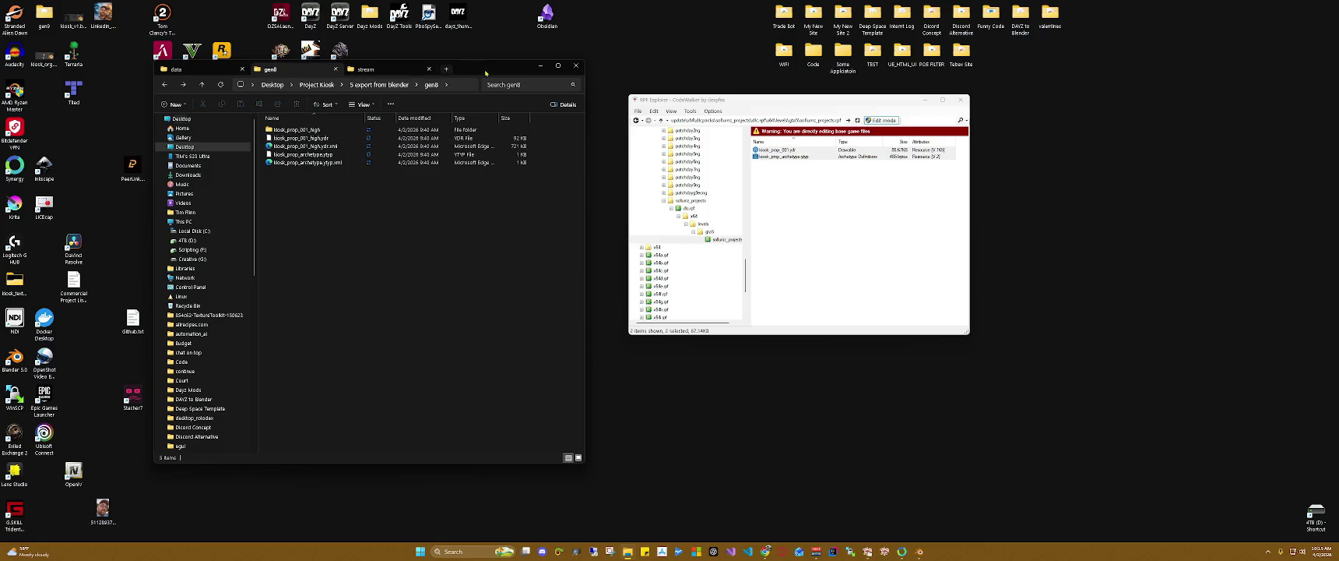
left_click(446, 68)
left_click(540, 65)
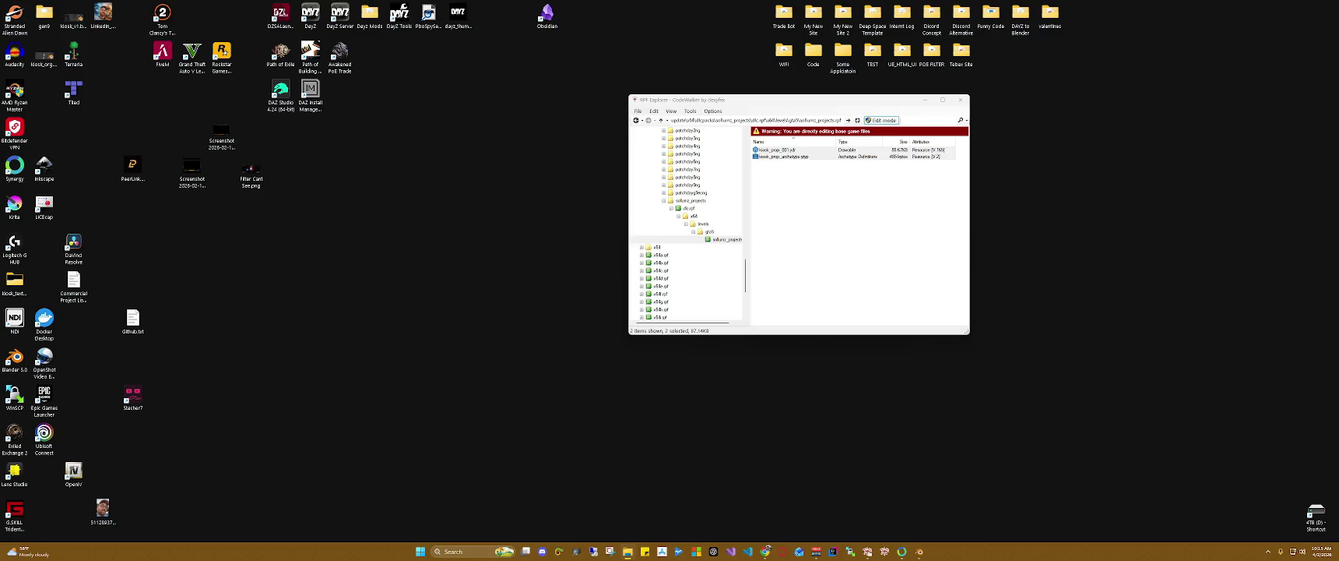
Step: Open the captured GIF's Screenshots 2026-04 folder from ShareX and place it on the right
left_click(1269, 552)
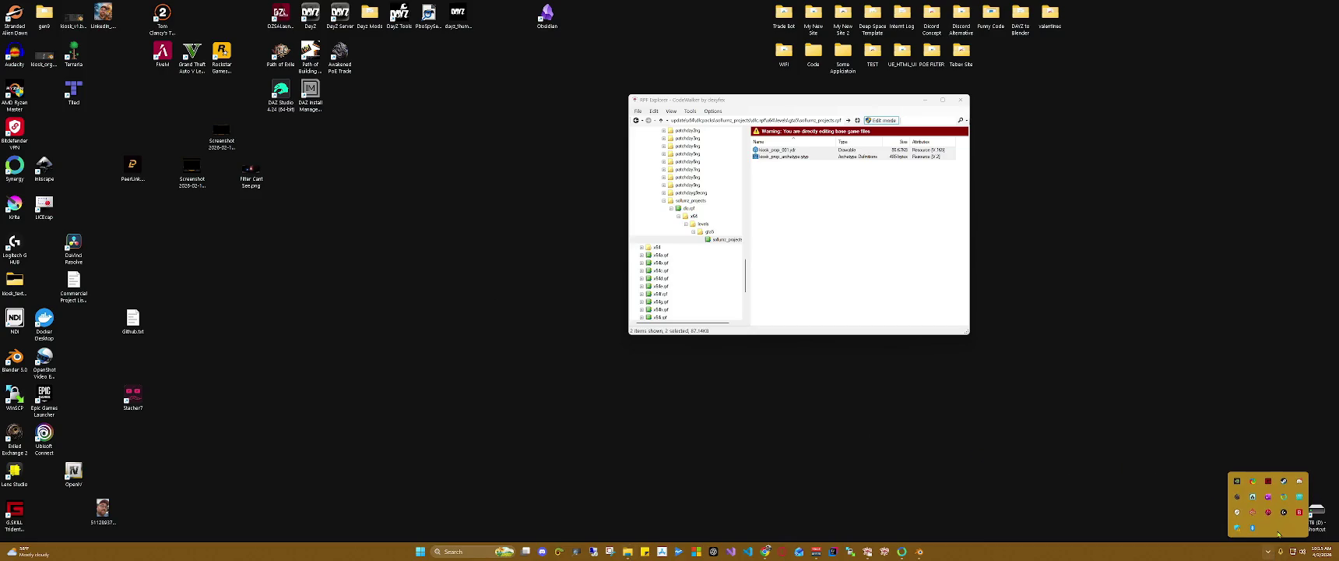
right_click(1252, 482)
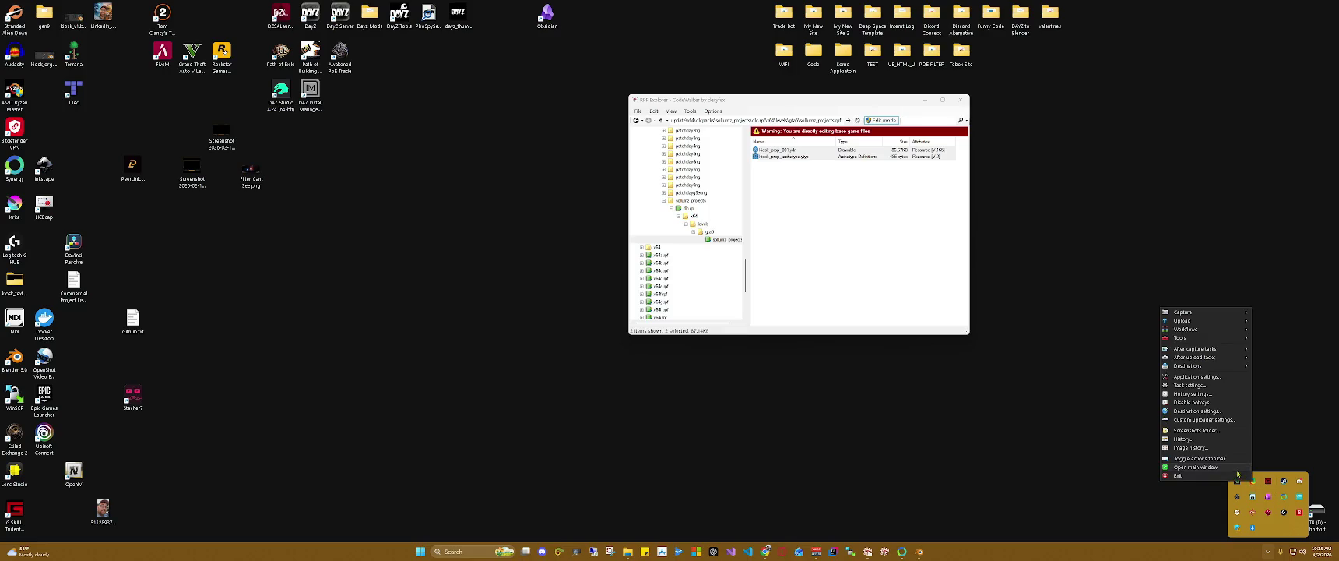
left_click(1236, 468)
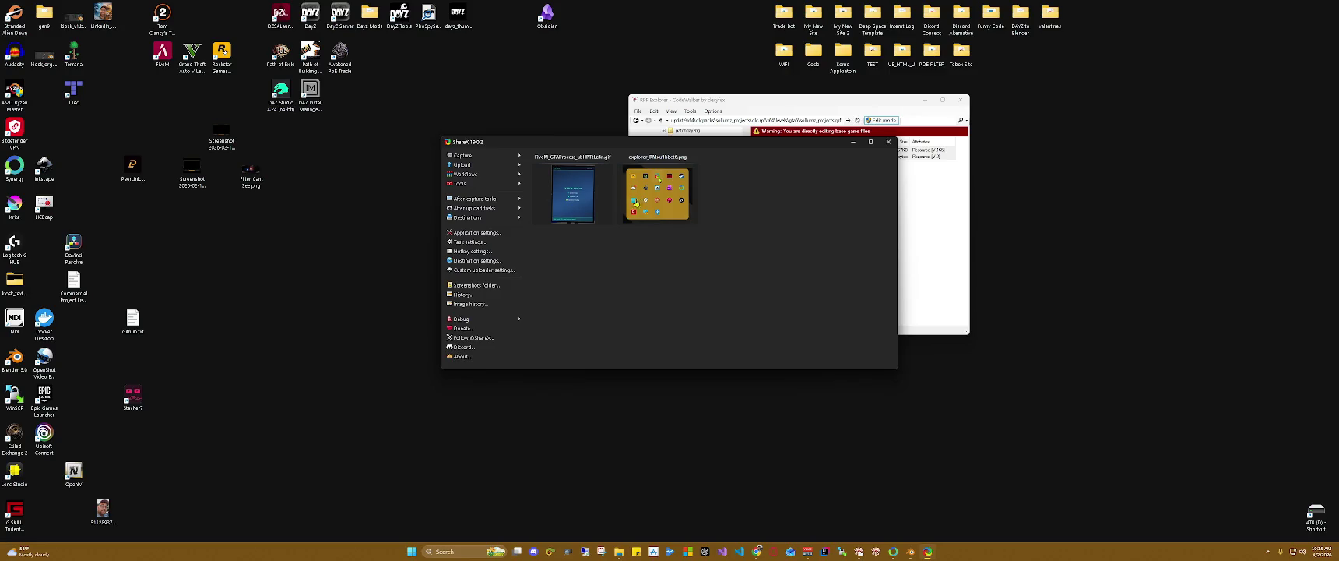
right_click(581, 201)
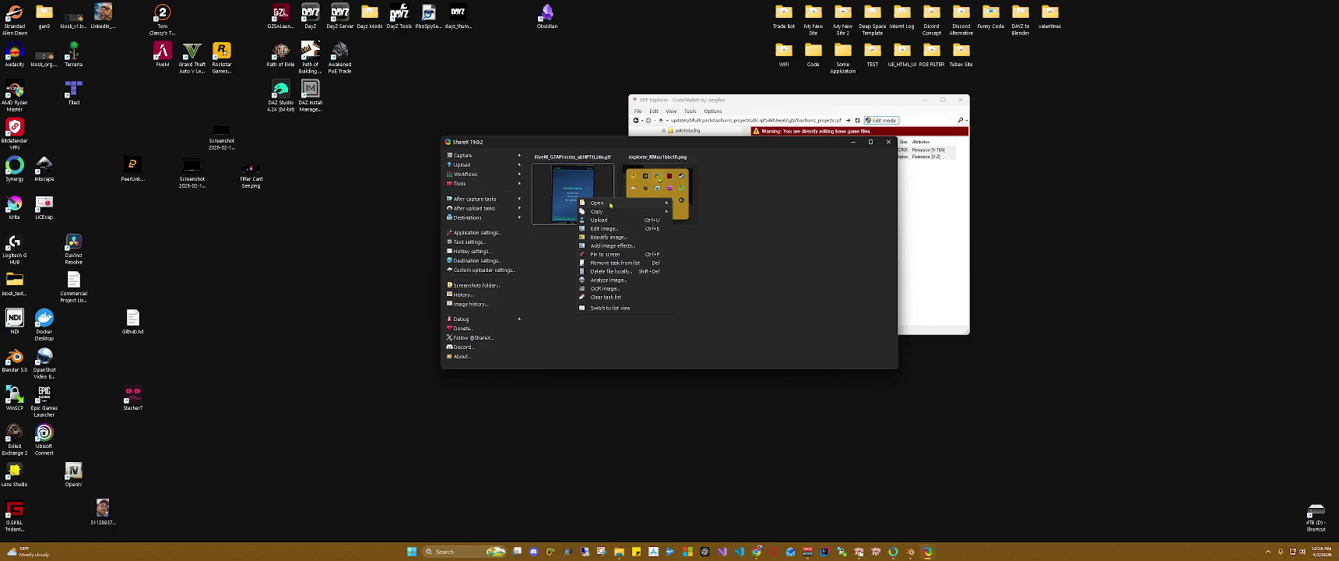
left_click(705, 249)
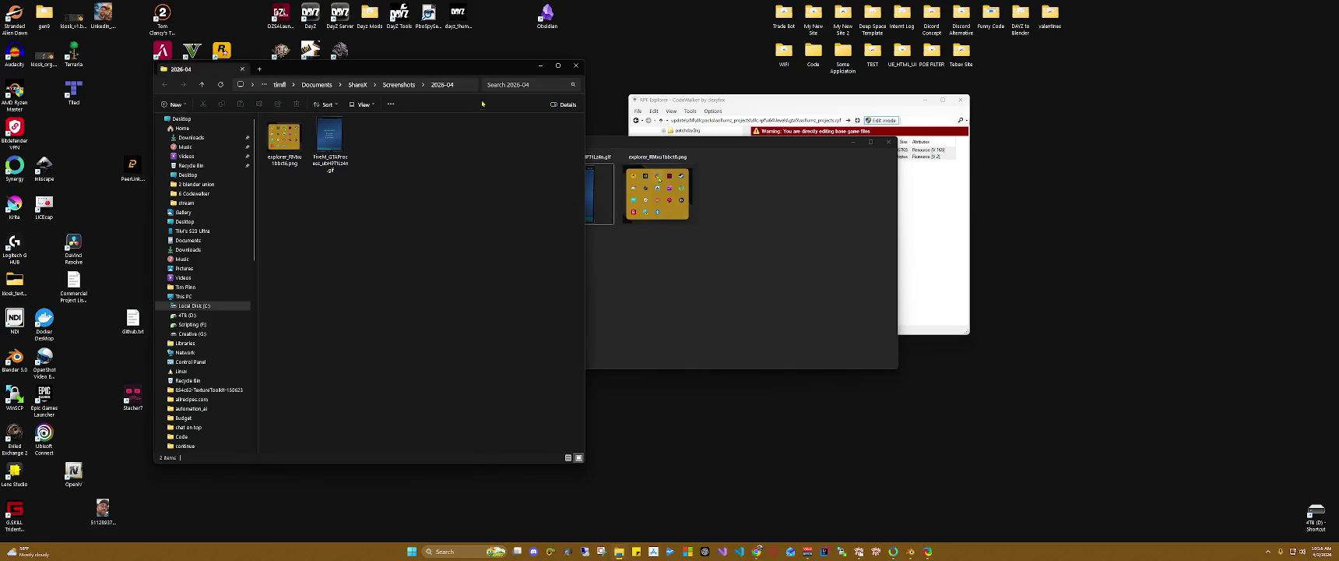
left_click_drag(475, 73, 945, 82)
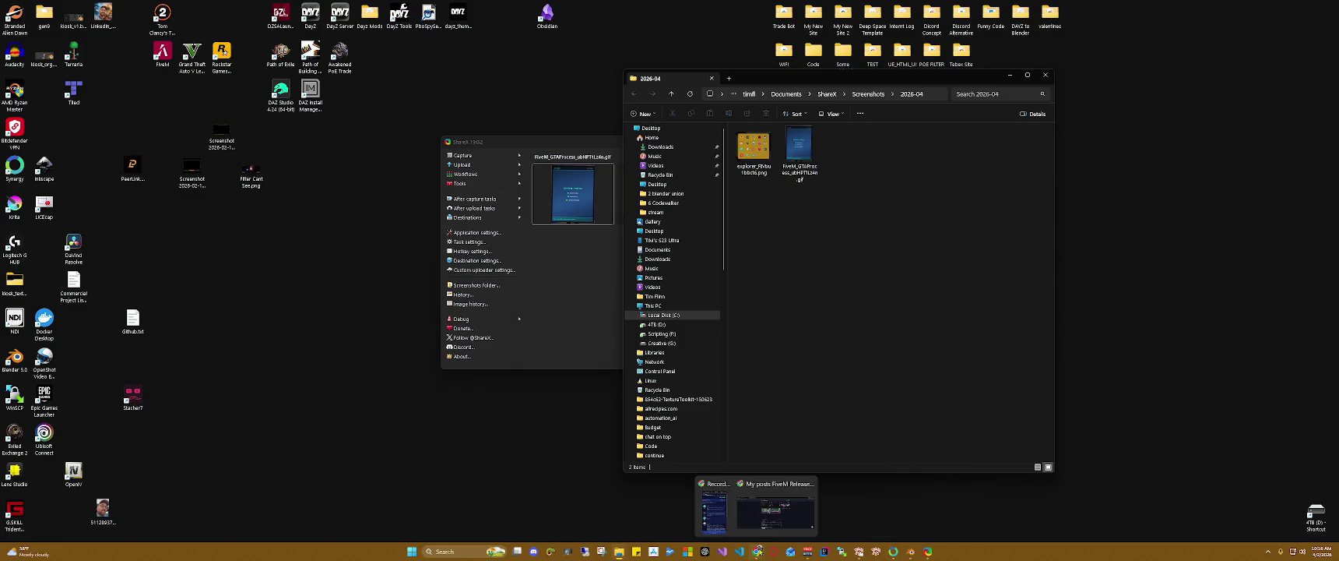
mouse_move(776, 551)
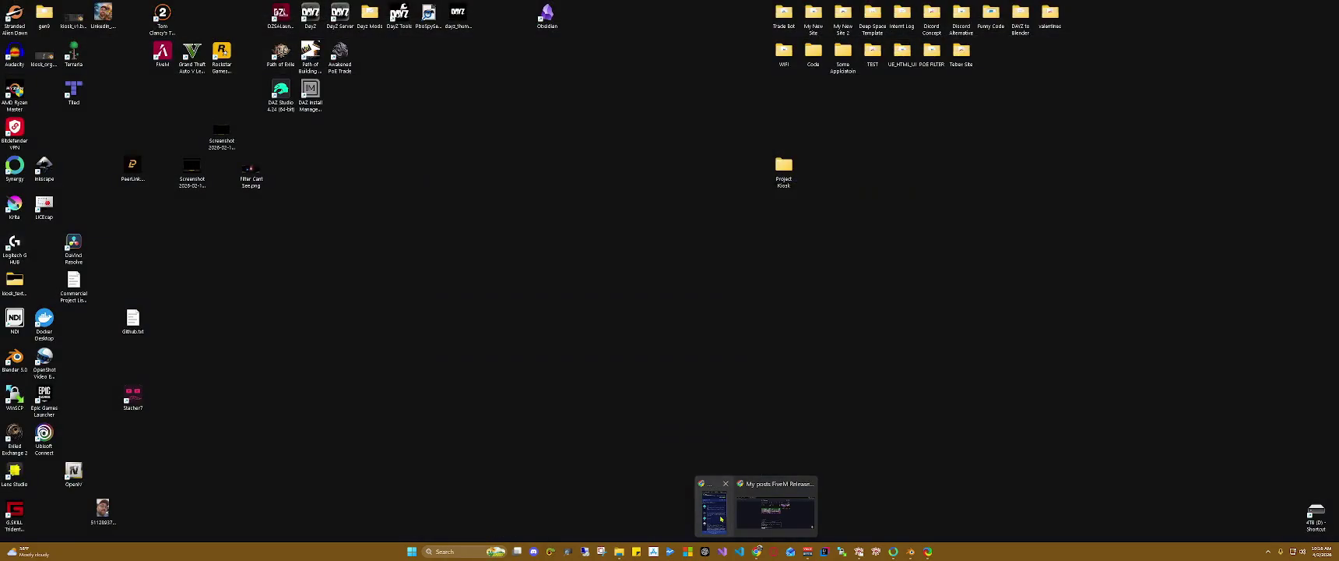
Step: Place the forum beside the folder and embed the GIF after the opening paragraph
left_click(763, 517)
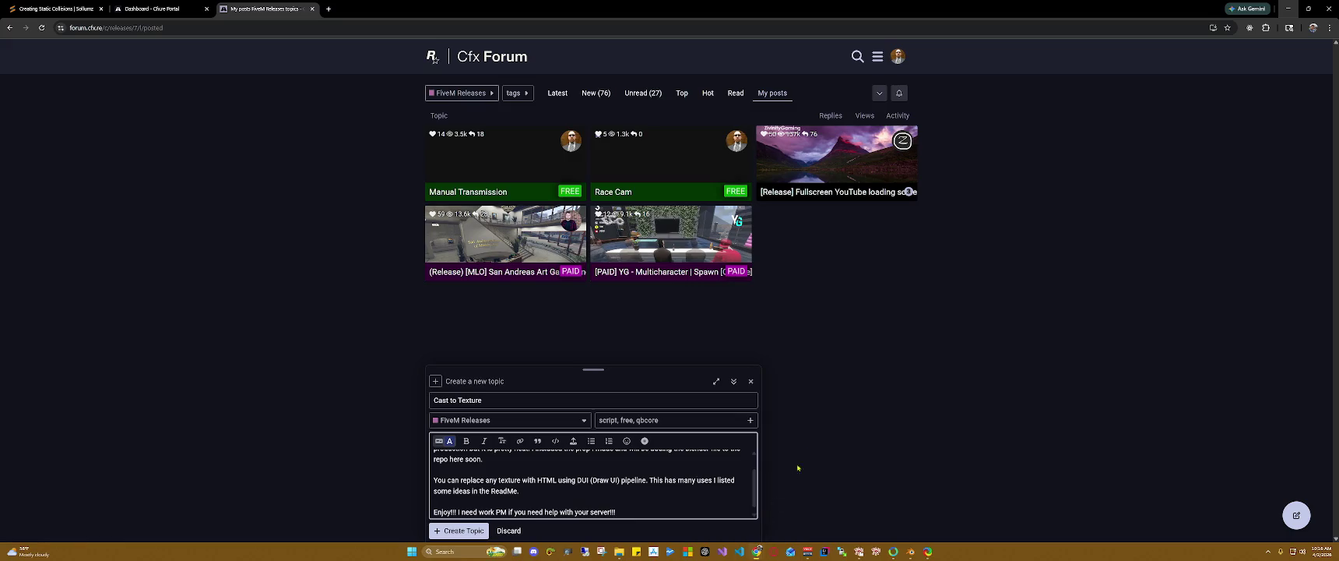
left_click_drag(780, 3, 413, 34)
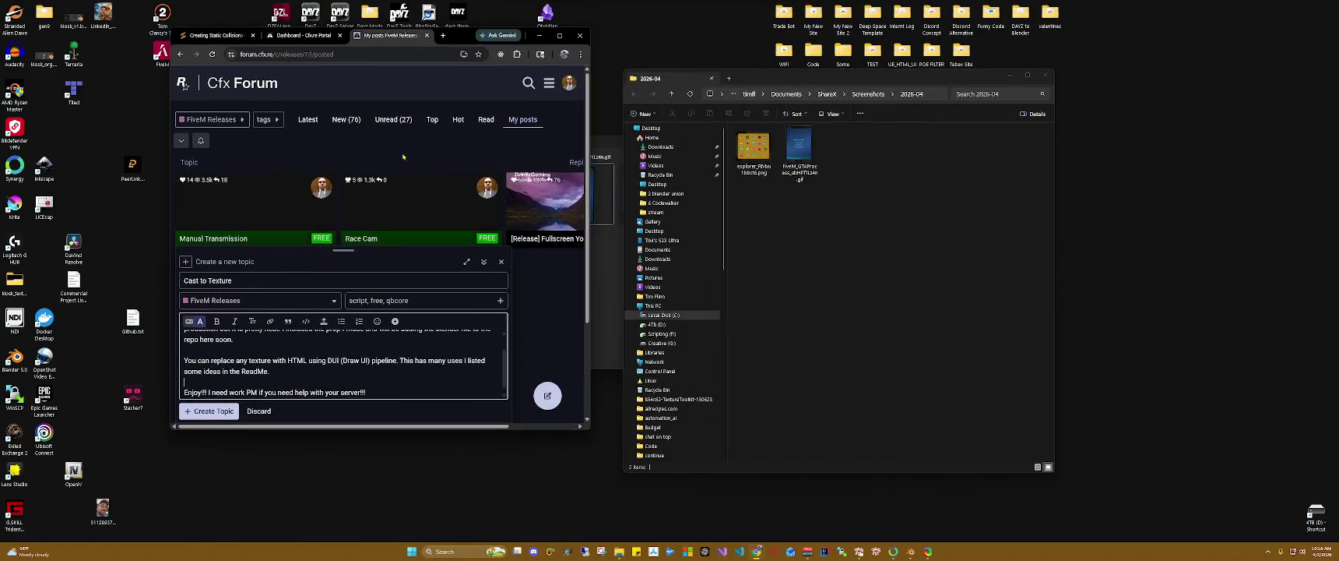
scroll(384, 369, "up", 2)
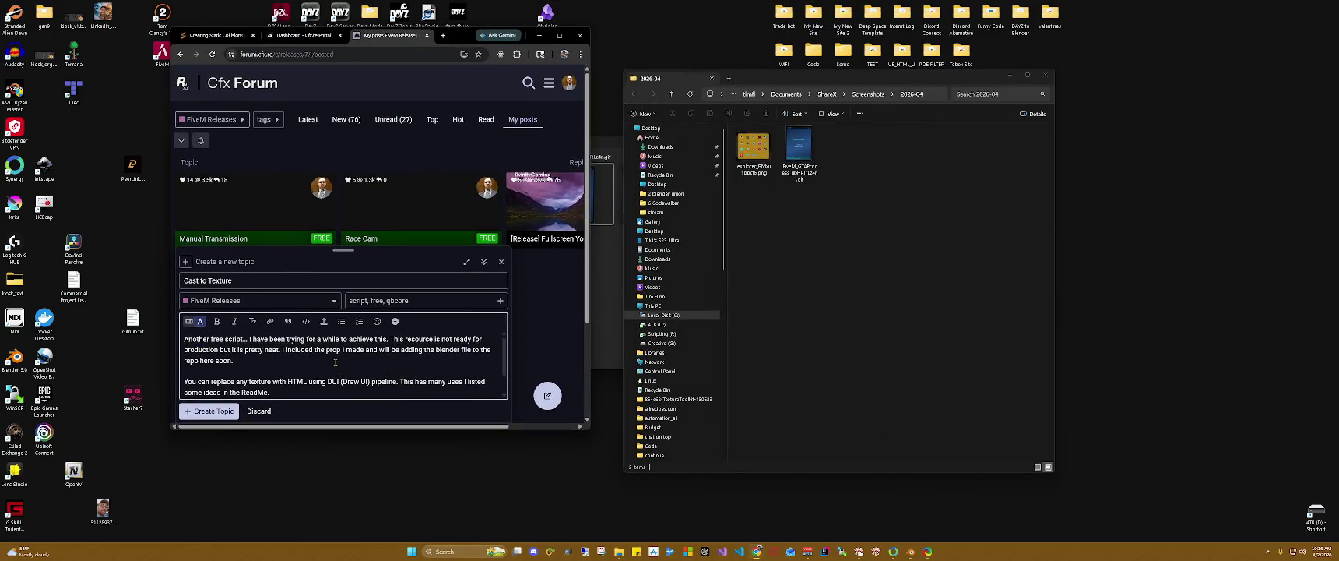
key("ctrl+z")
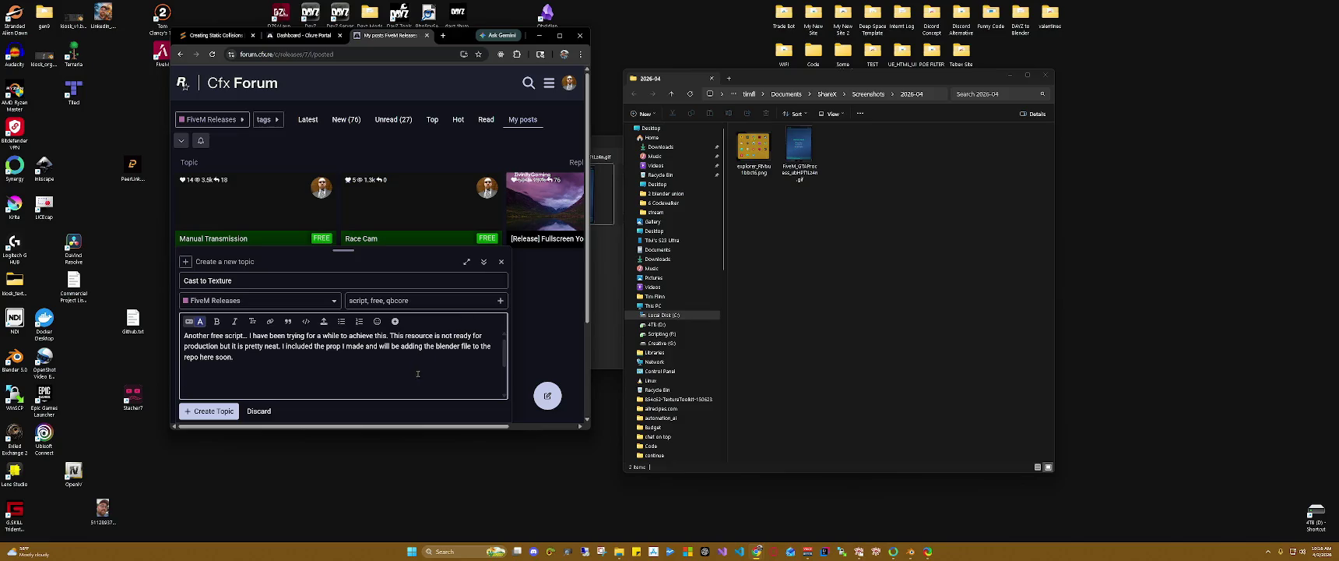
key("ctrl+y")
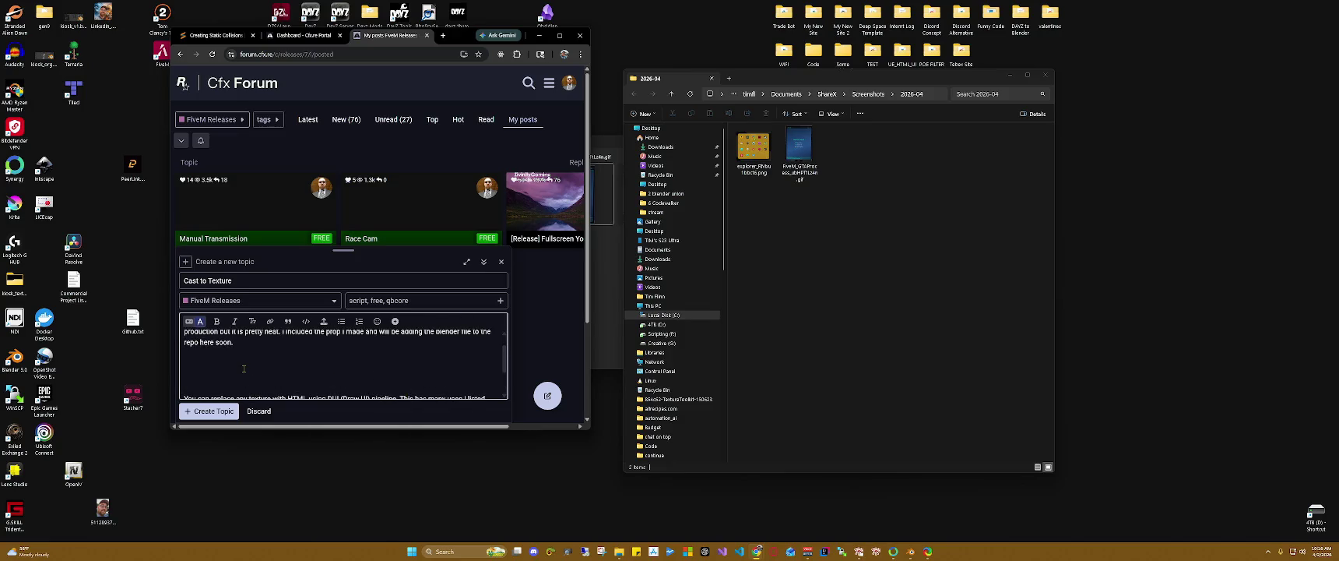
left_click_drag(800, 152, 272, 365)
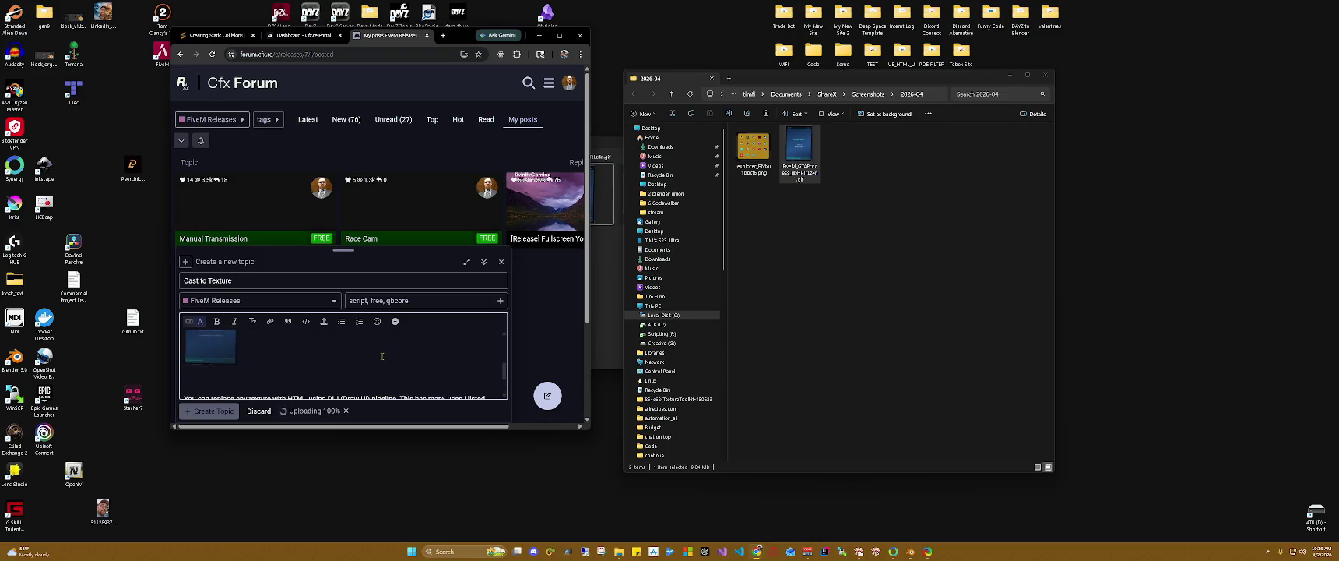
Step: Add a blank line after the draft's closing sentence
scroll(327, 366, "up", 3)
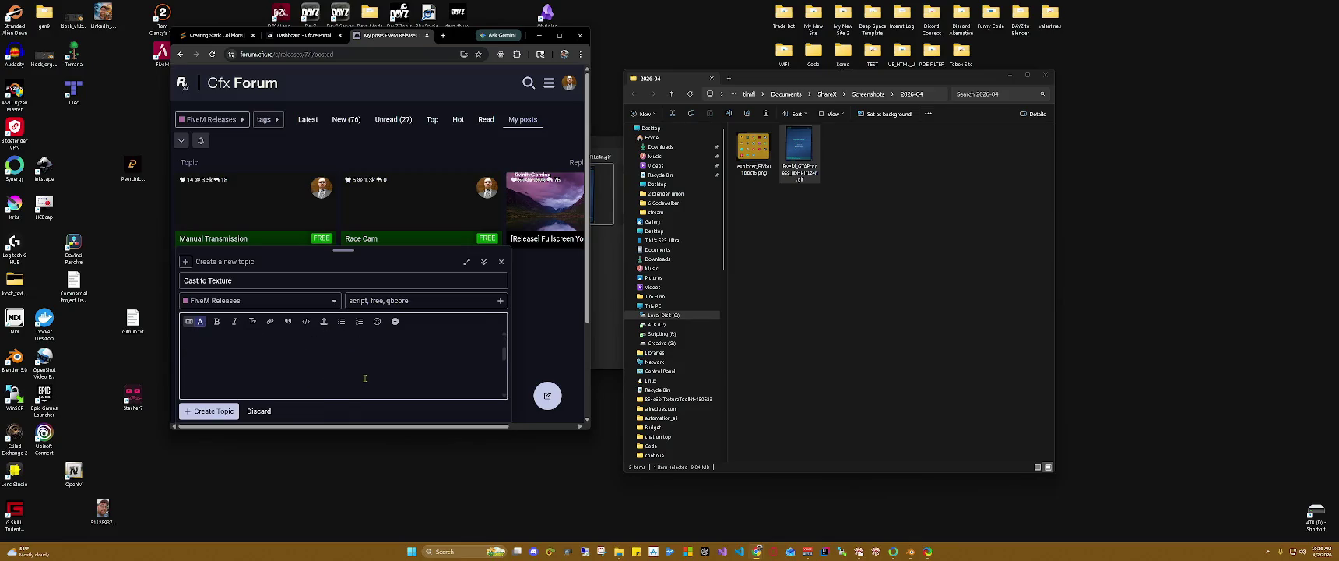
scroll(369, 377, "up", 3)
scroll(405, 374, "up", 3)
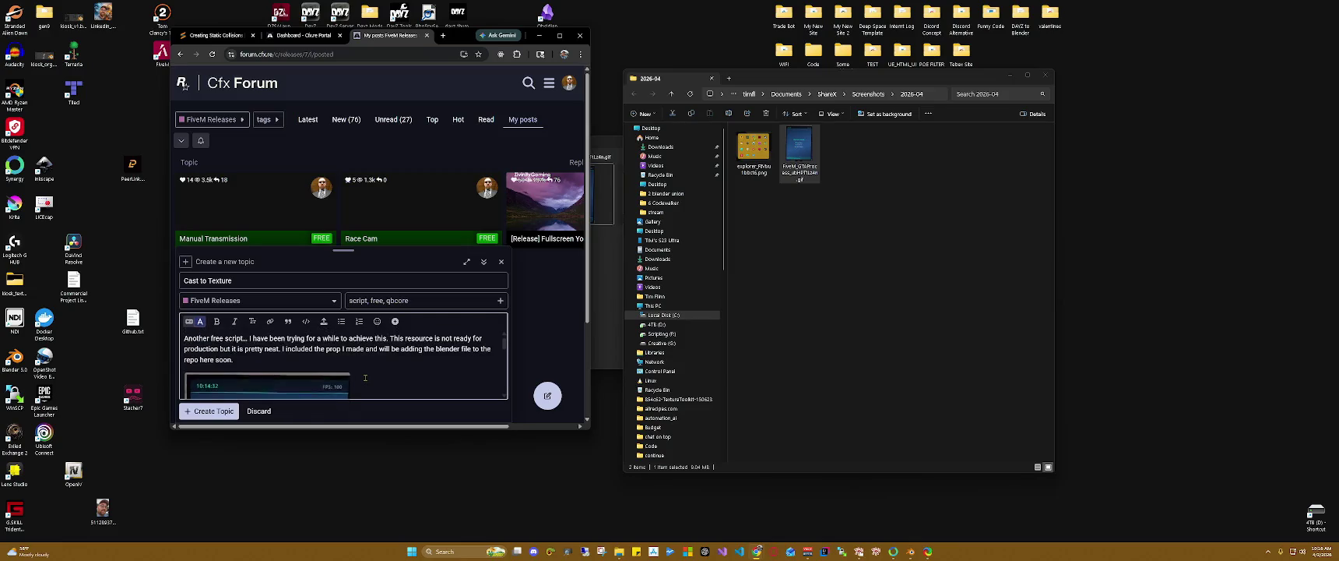
scroll(413, 373, "down", 3)
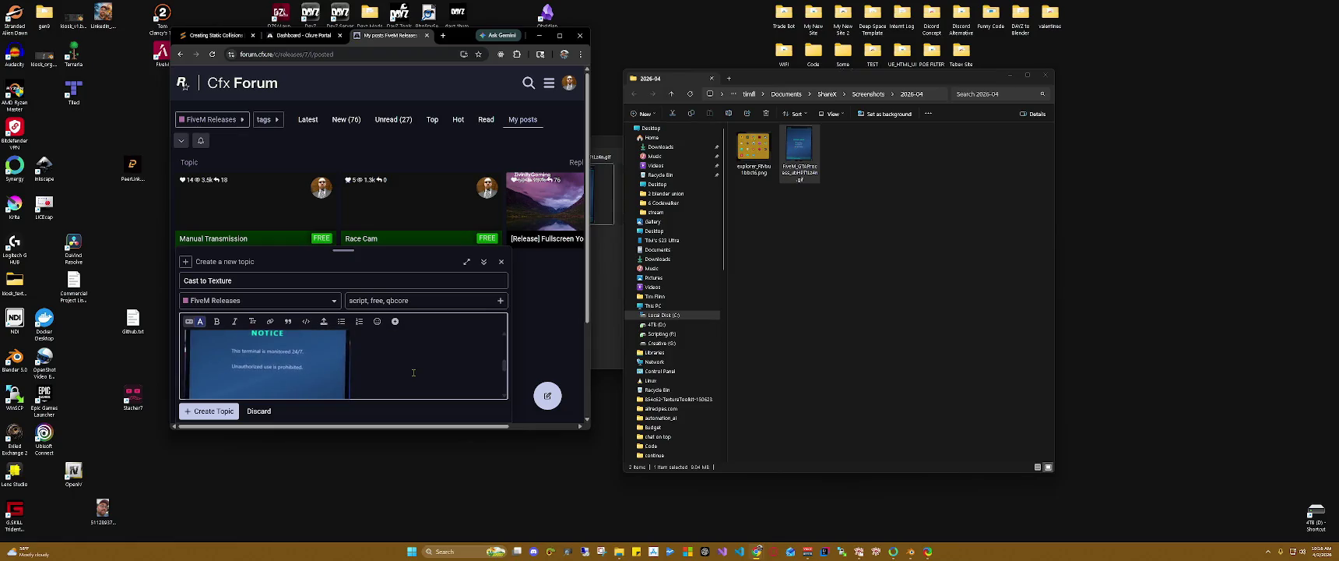
scroll(414, 372, "down", 3)
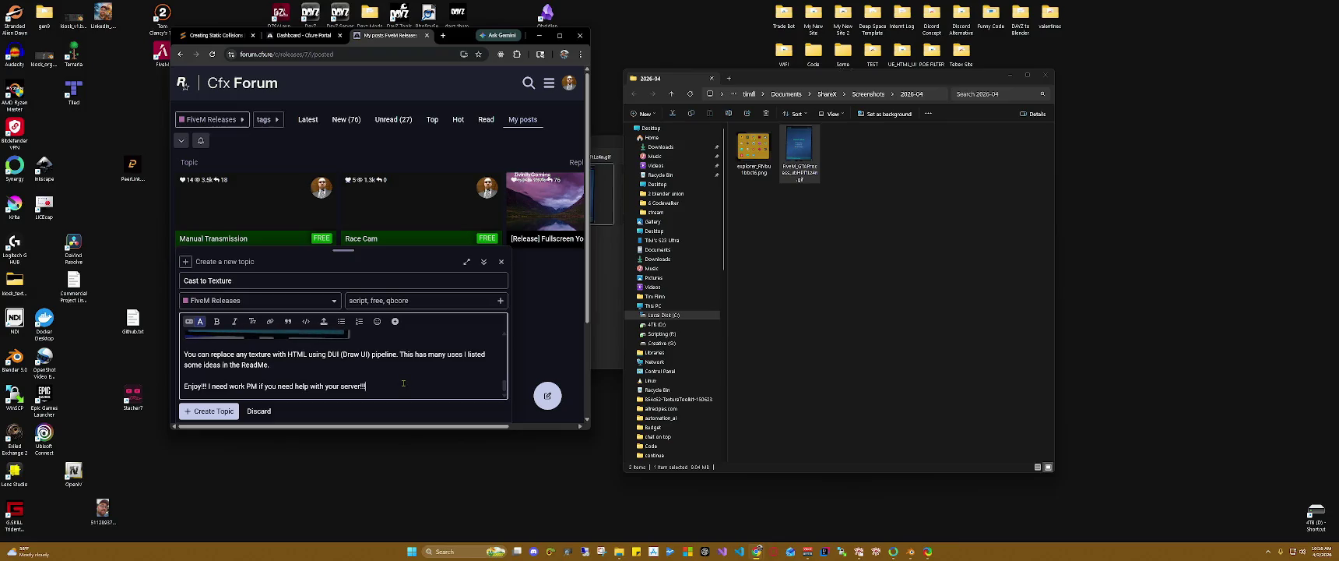
key("Return")
key("Return")
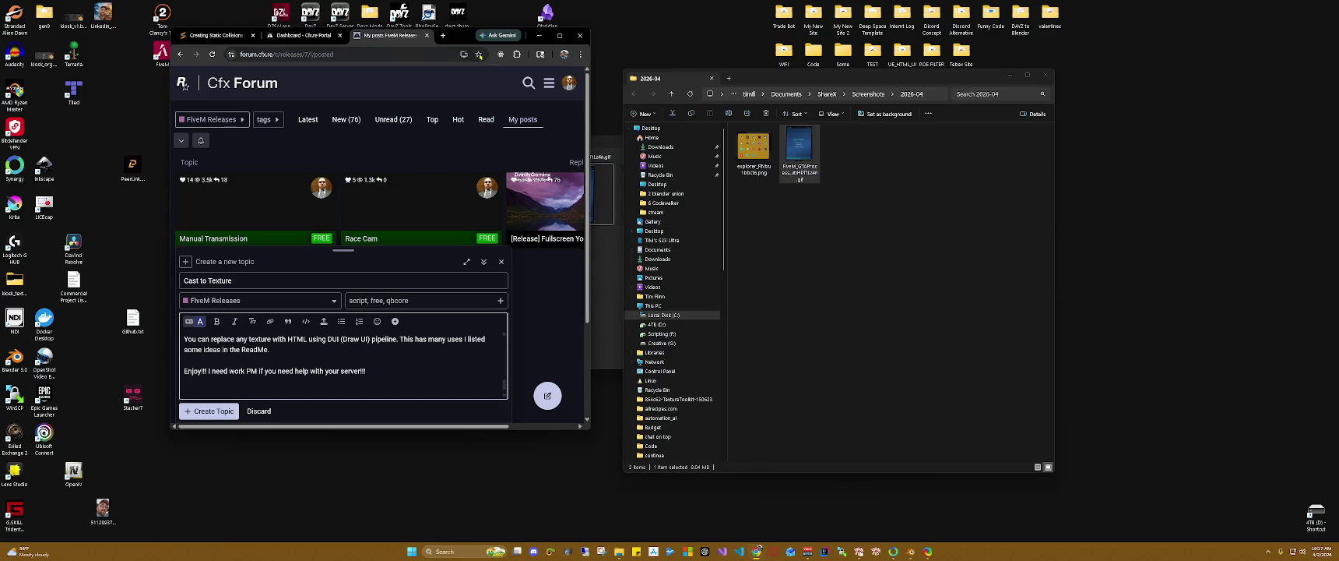
left_click(443, 35)
Step: Go to github.com and open the cast_to_texture repository via the repository filter
type("google.com")
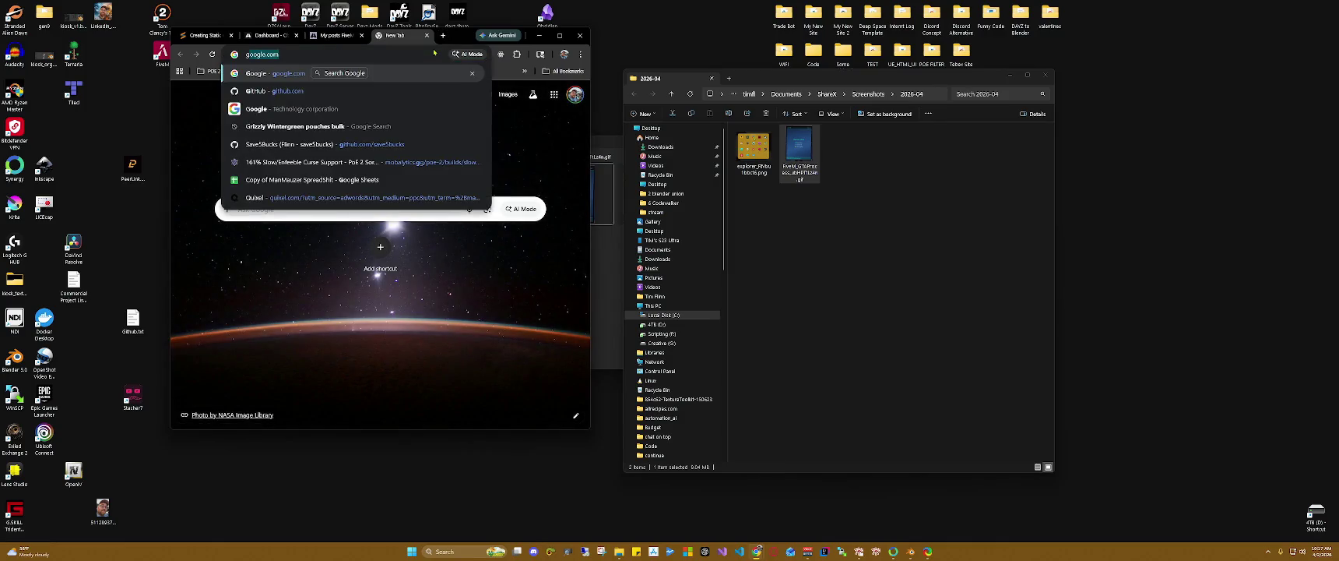
type("i")
key("Return")
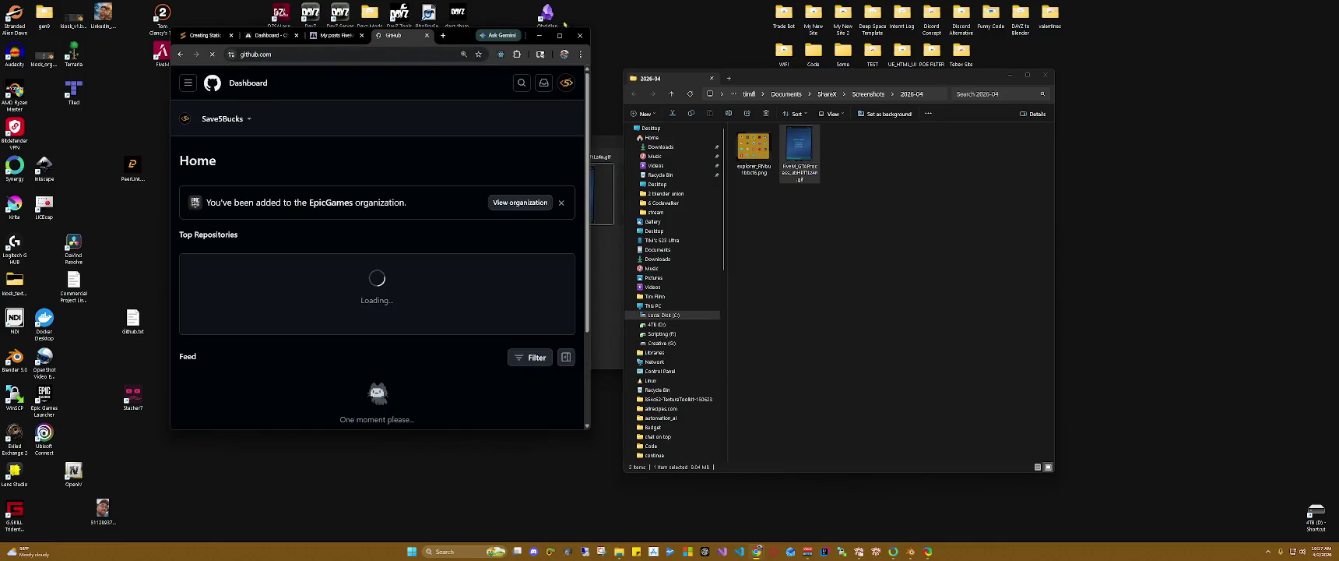
double_click(457, 35)
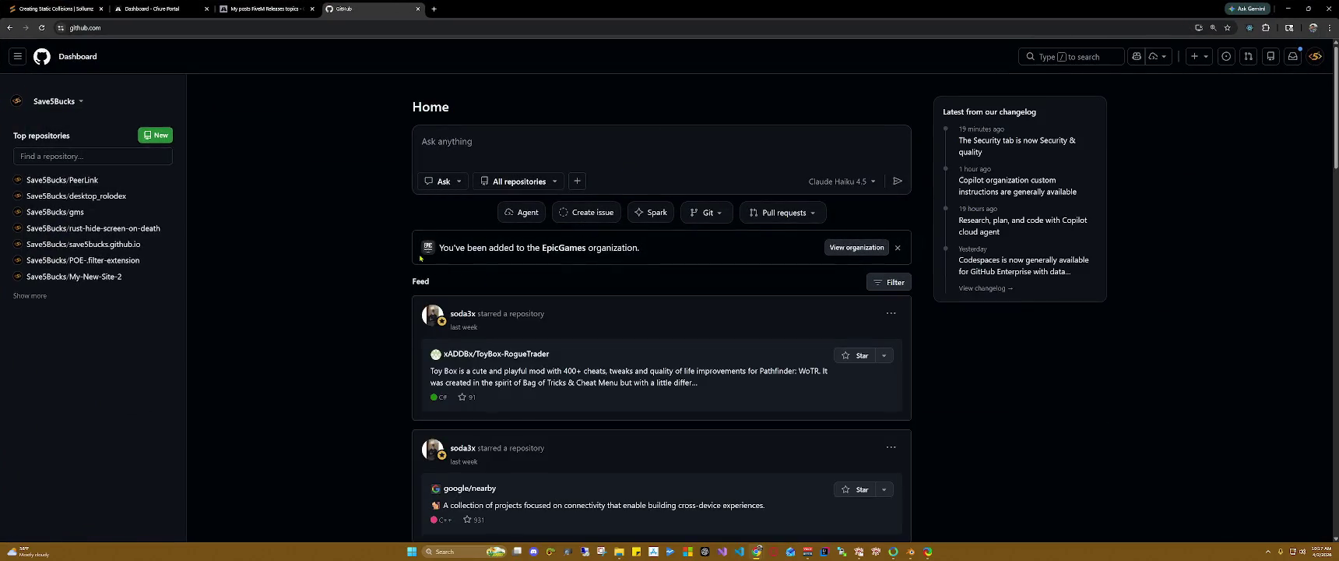
left_click(35, 296)
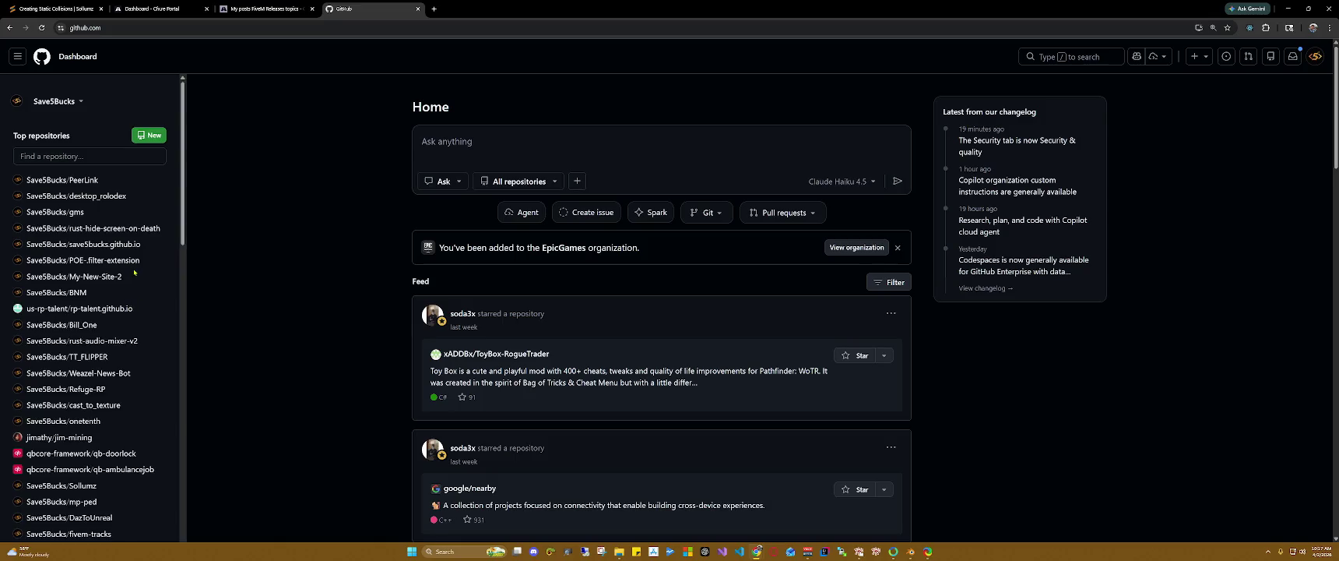
left_click(113, 155)
type("cas")
left_click(73, 180)
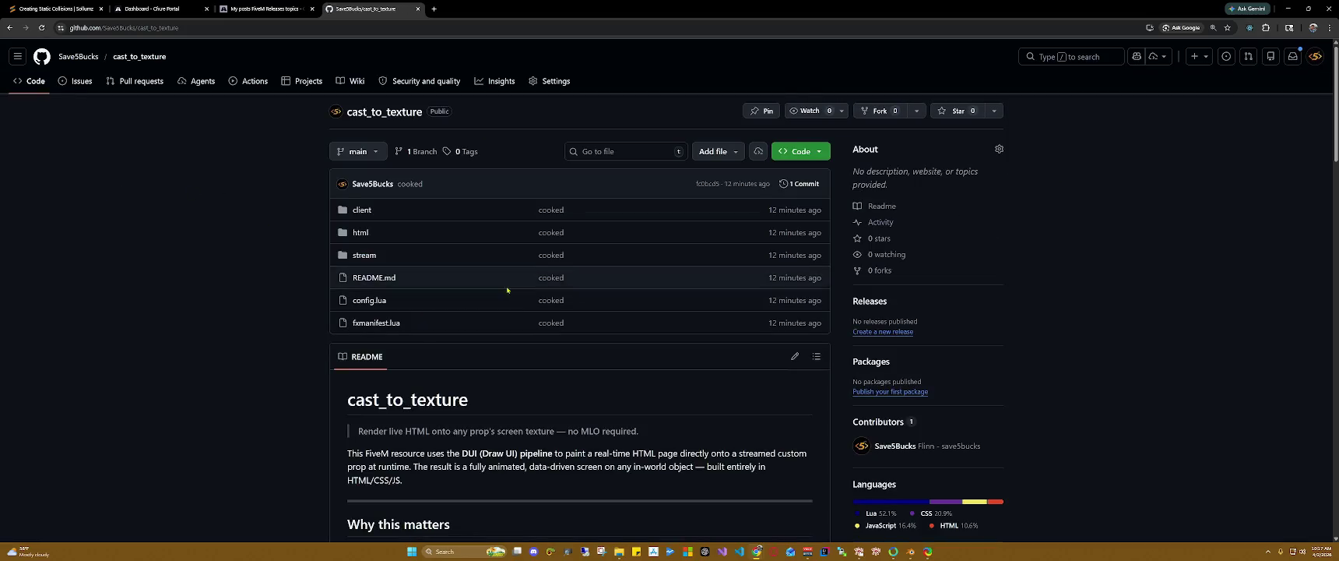
Step: Review the cast_to_texture README, copy the repository URL and return to the forum draft
scroll(657, 310, "down", 2)
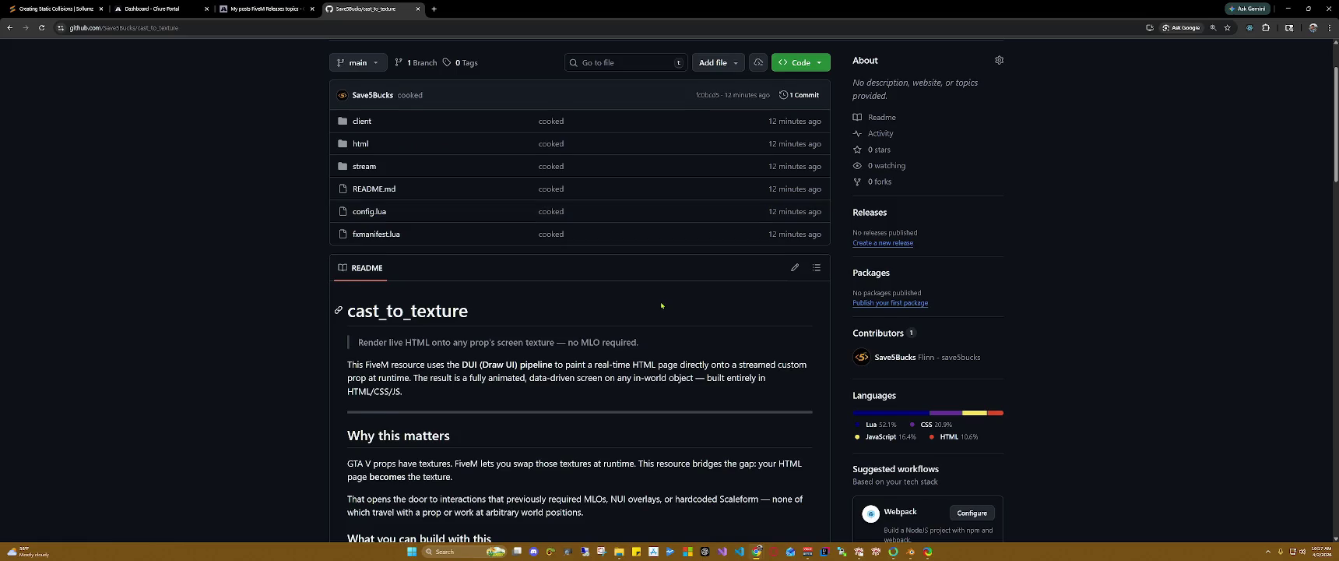
scroll(661, 305, "down", 4)
scroll(704, 304, "down", 3)
scroll(710, 304, "down", 3)
scroll(710, 304, "down", 2)
scroll(709, 303, "down", 5)
scroll(709, 304, "down", 4)
scroll(709, 303, "down", 5)
scroll(709, 303, "up", 4)
right_click(205, 29)
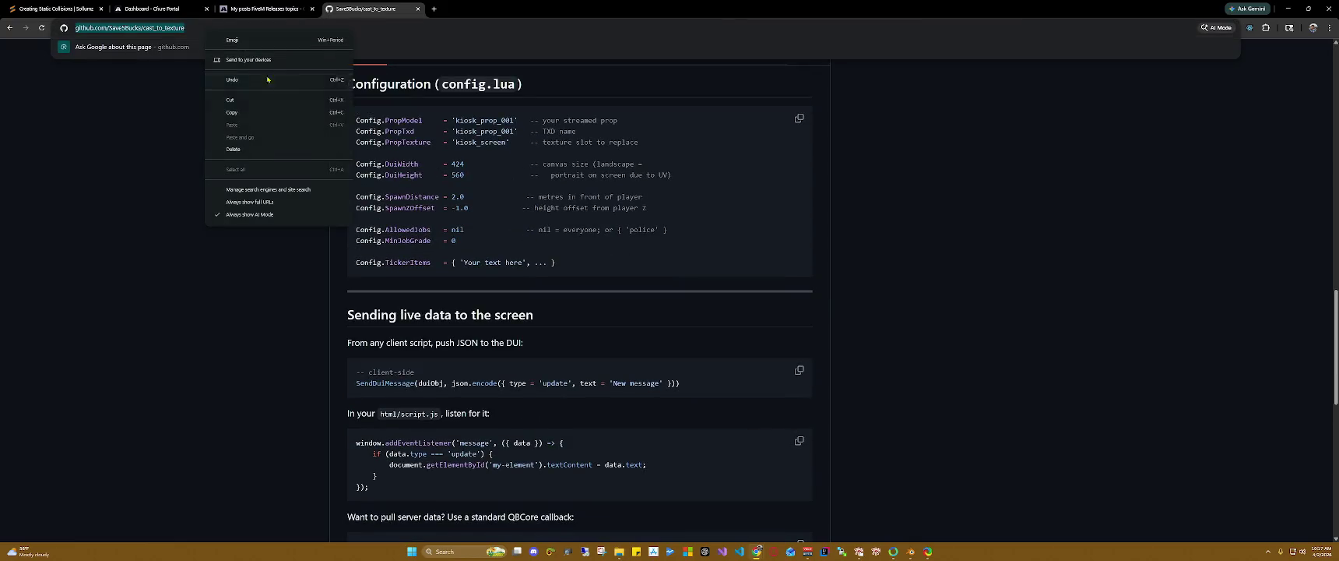
left_click(273, 114)
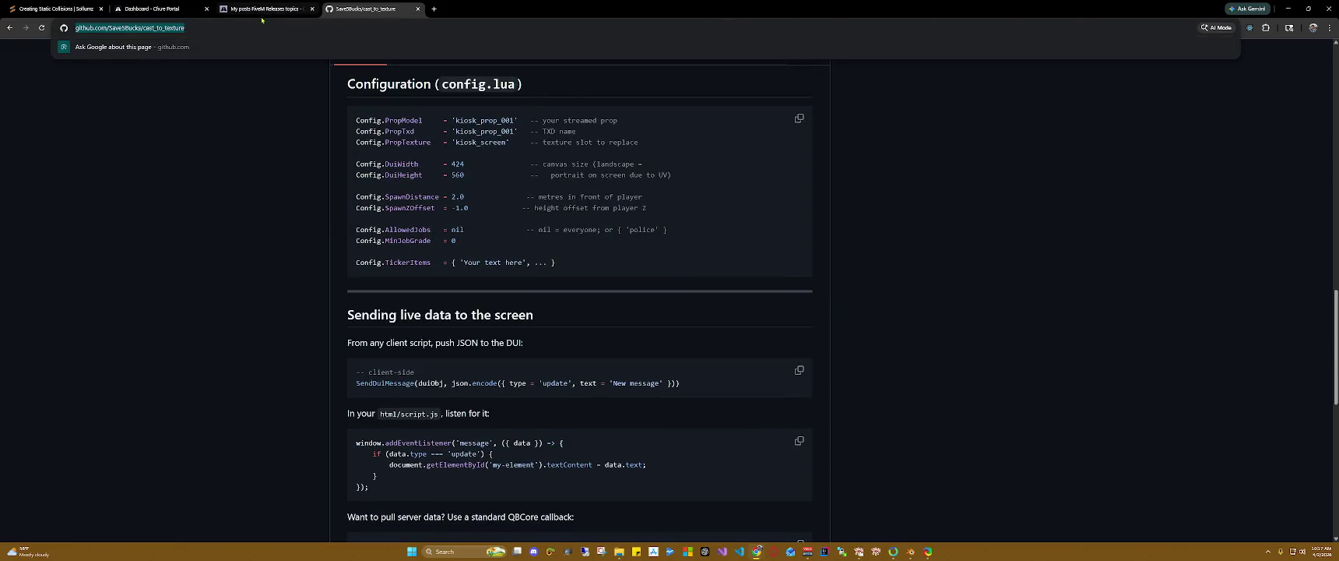
left_click(264, 9)
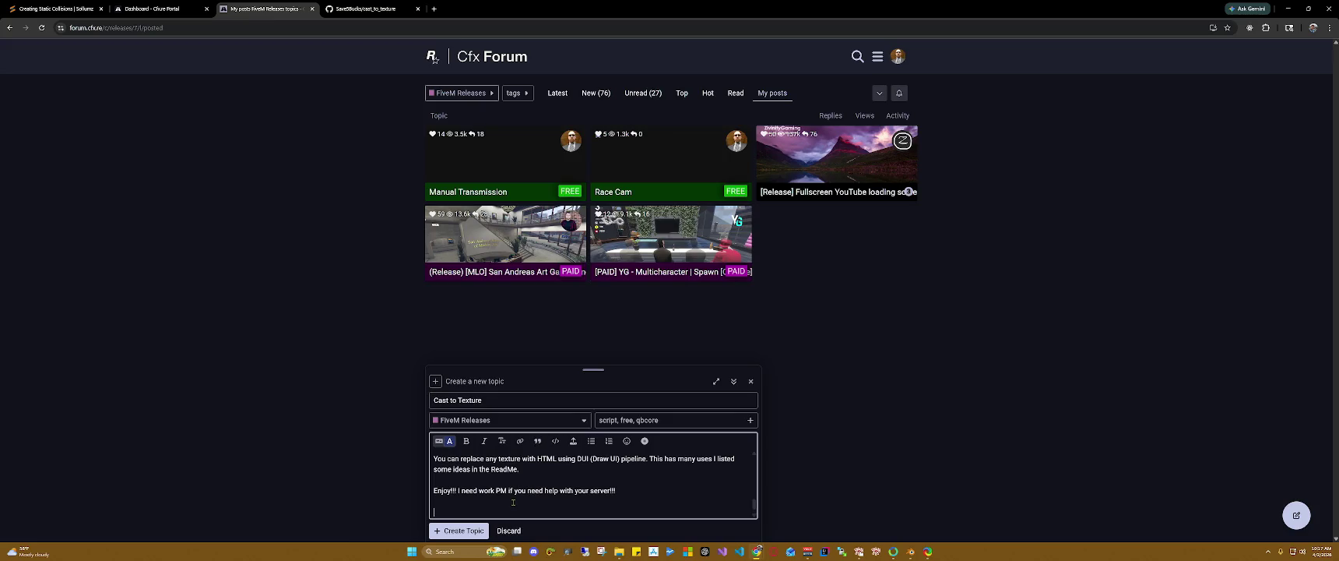
Step: Paste the cast_to_texture GitHub URL at the end of the draft and review the post
type("https://github.com/Save5Bucks/cast_to_texture")
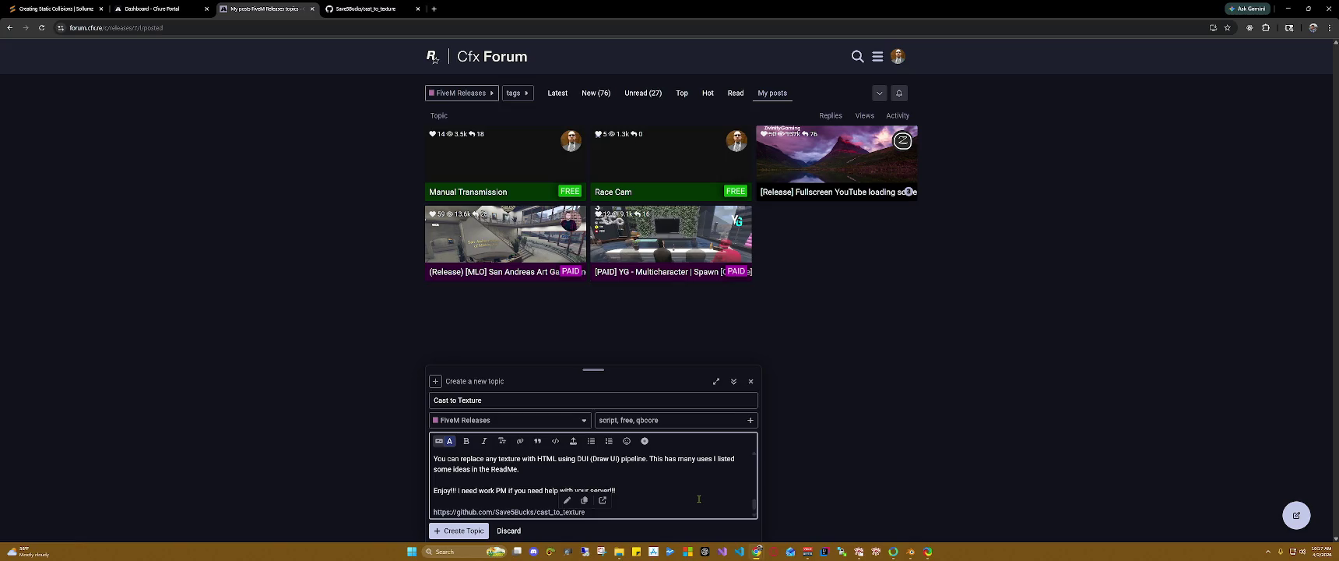
left_click(834, 412)
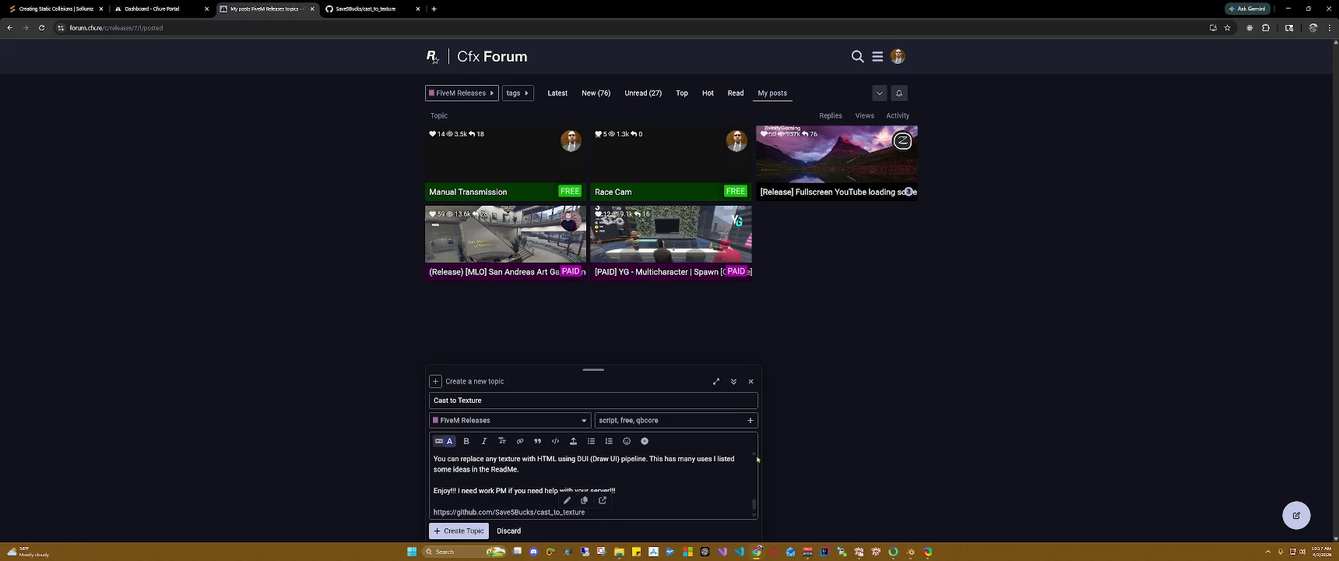
scroll(707, 482, "up", 2)
scroll(707, 482, "up", 2)
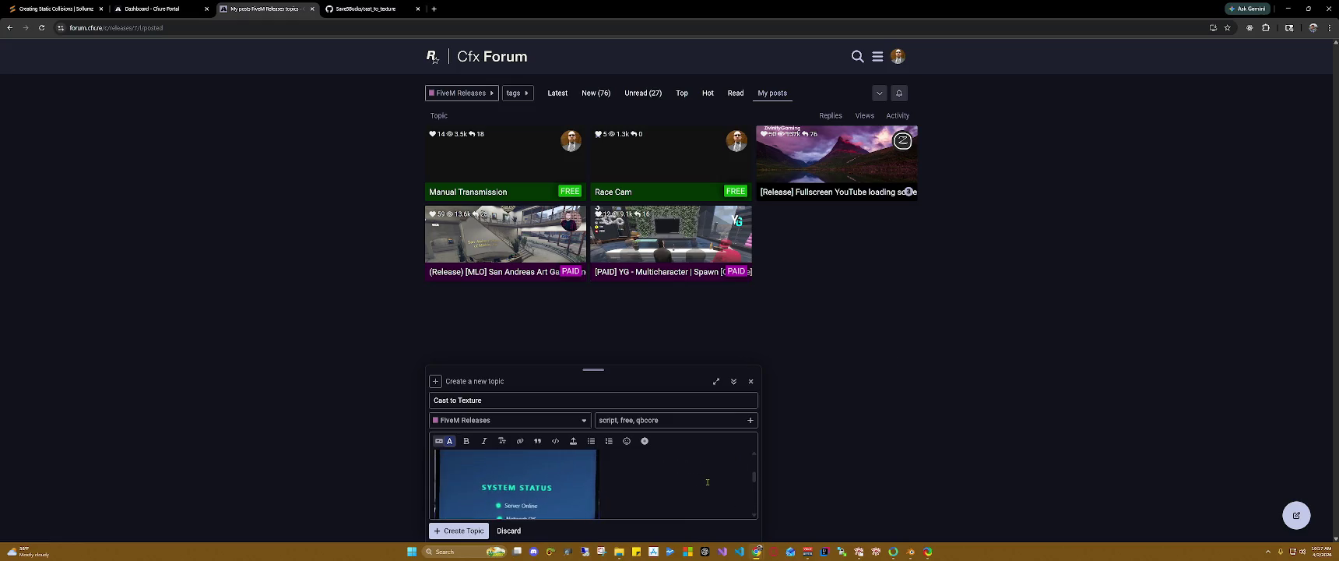
scroll(707, 481, "up", 2)
scroll(706, 481, "up", 1)
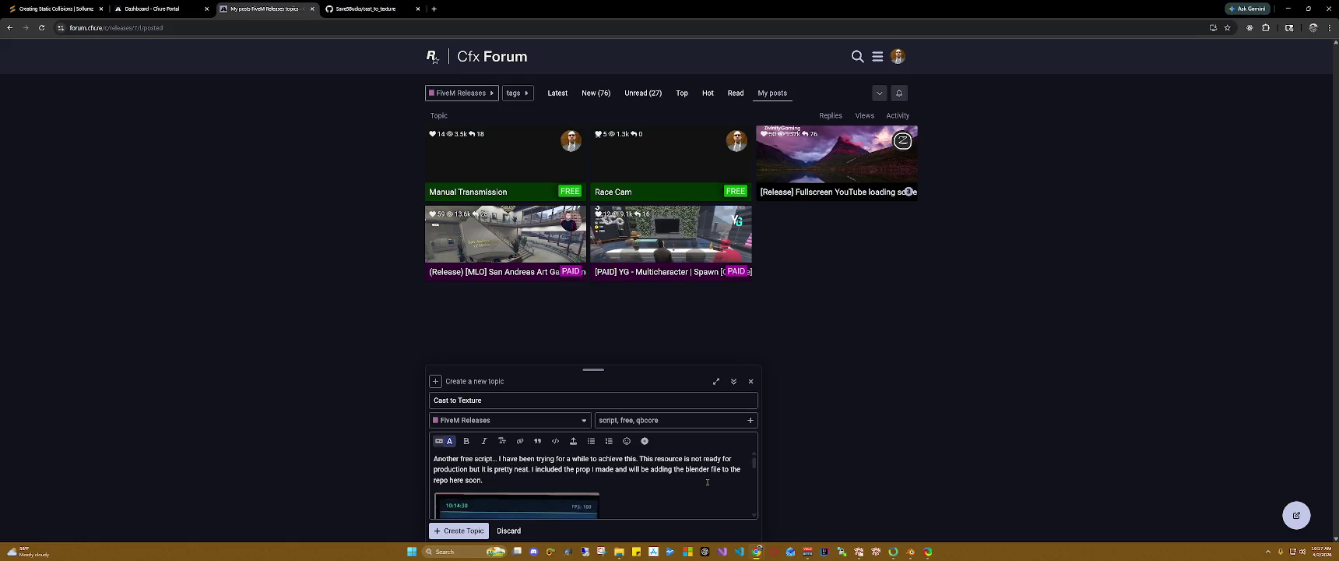
scroll(707, 482, "down", 2)
scroll(706, 482, "down", 2)
scroll(707, 483, "down", 2)
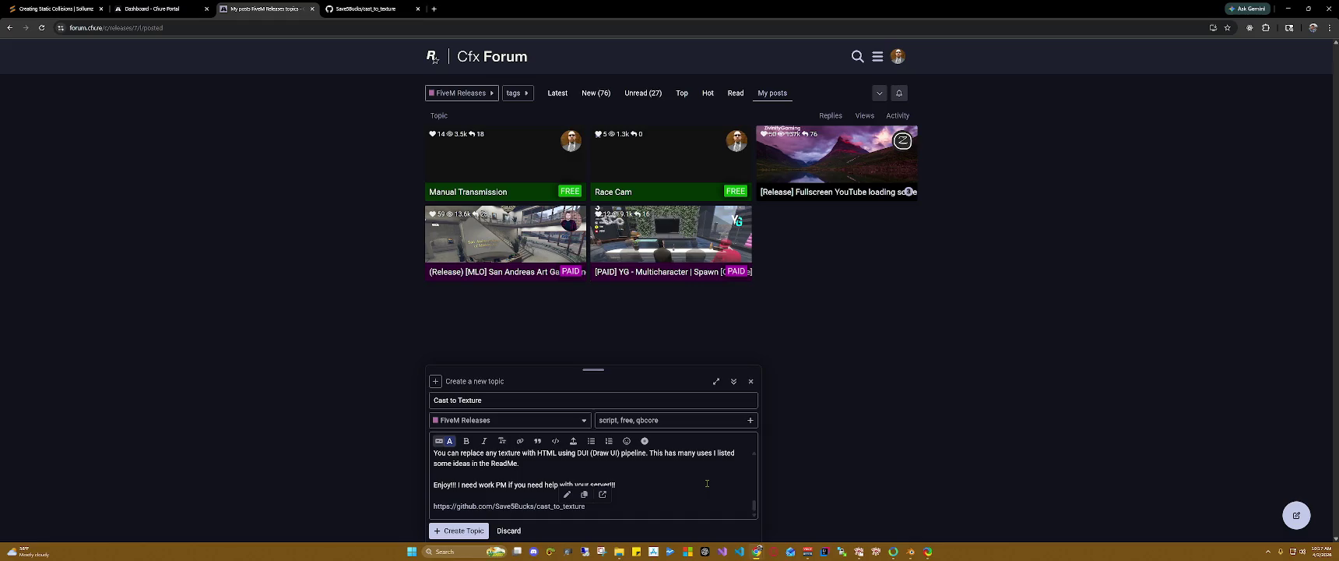
scroll(707, 483, "up", 2)
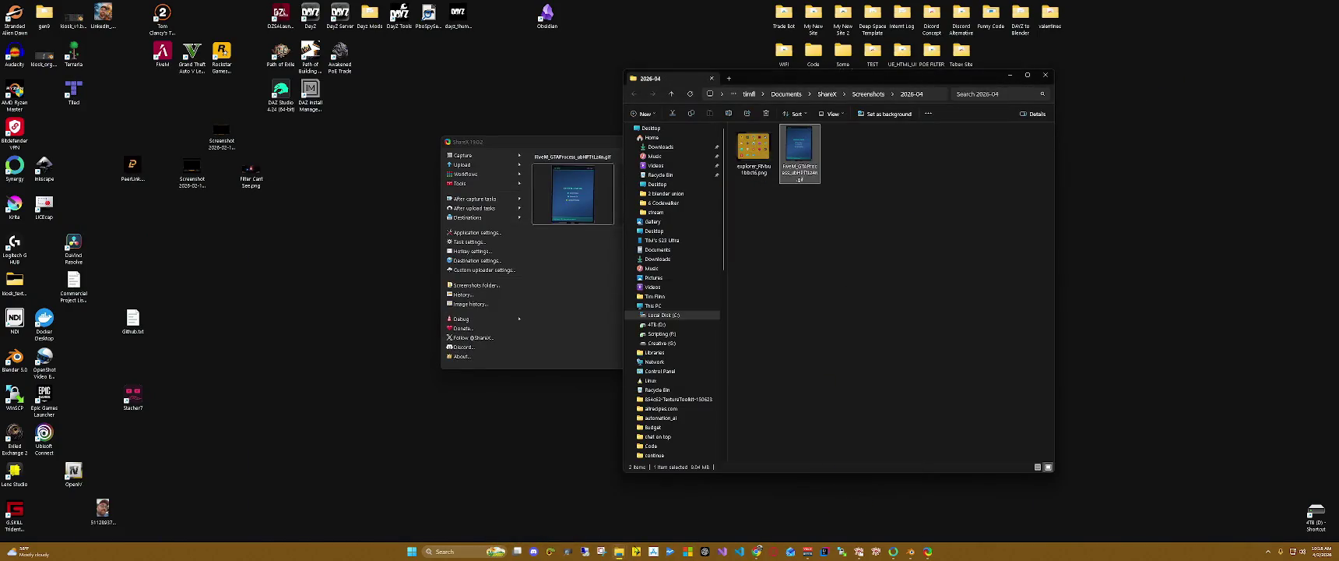
Step: Snip the kiosk prop in the Blender viewport with Snipping Tool and copy it
left_click(910, 550)
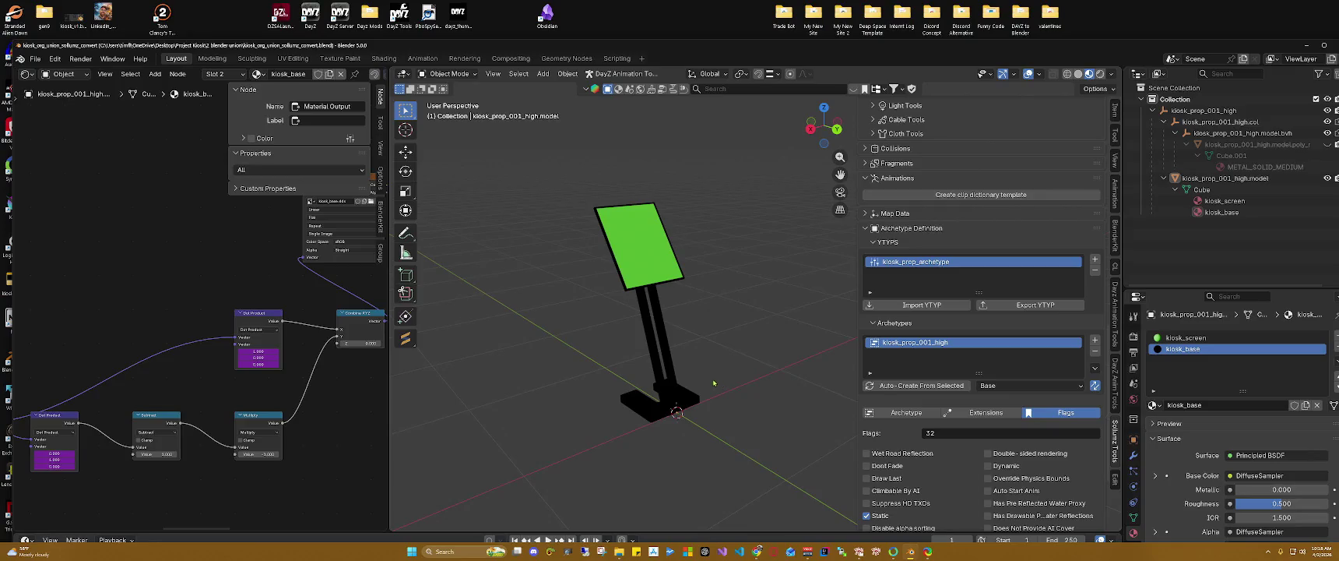
left_click(601, 551)
left_click(738, 44)
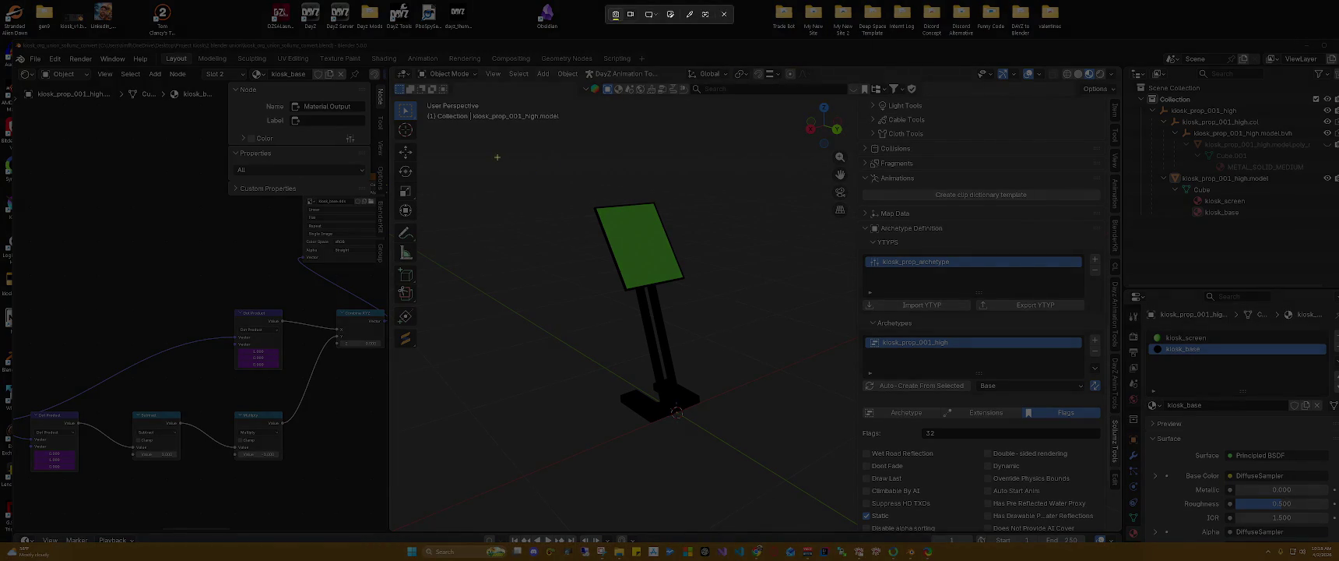
left_click_drag(497, 158, 807, 489)
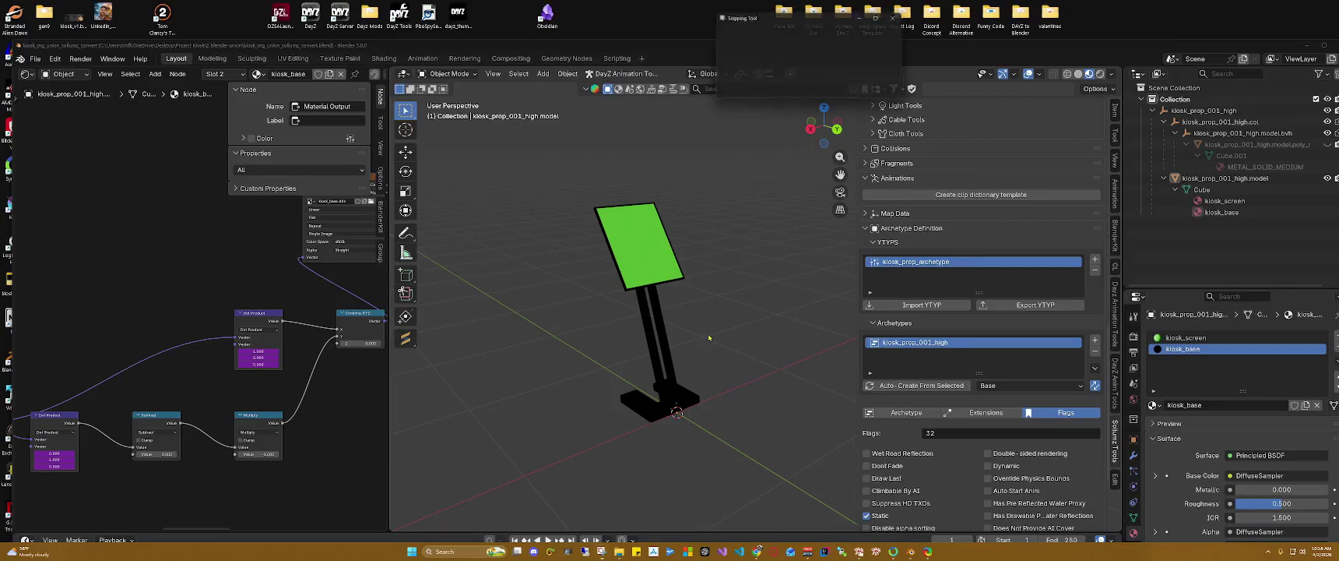
left_click(1128, 33)
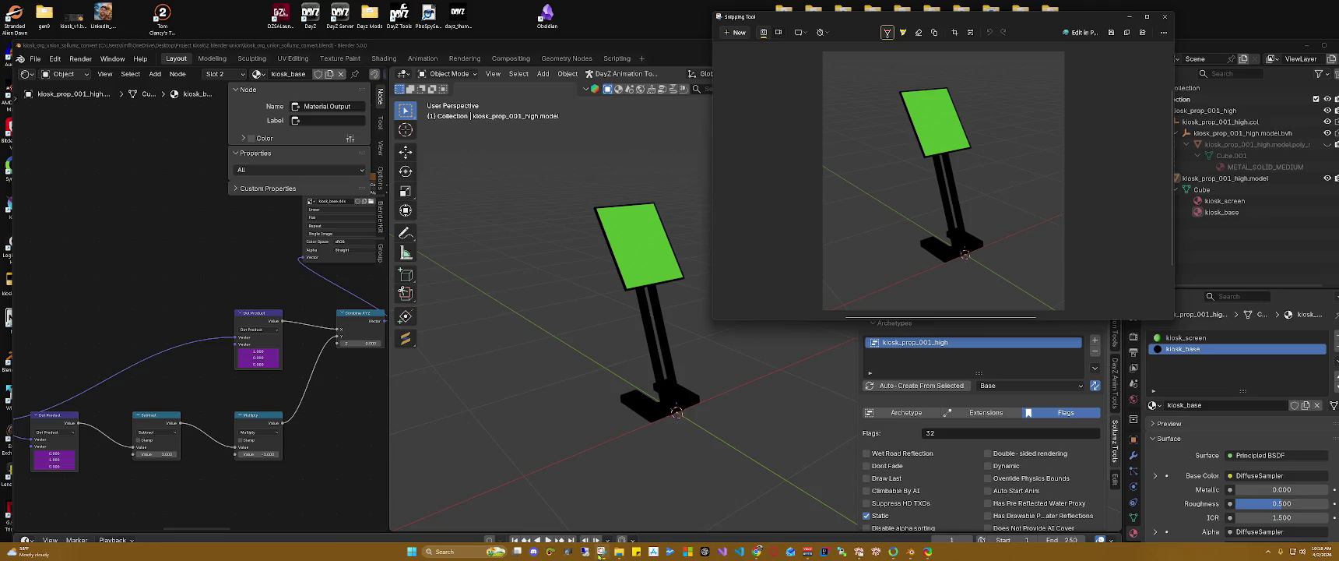
left_click(756, 551)
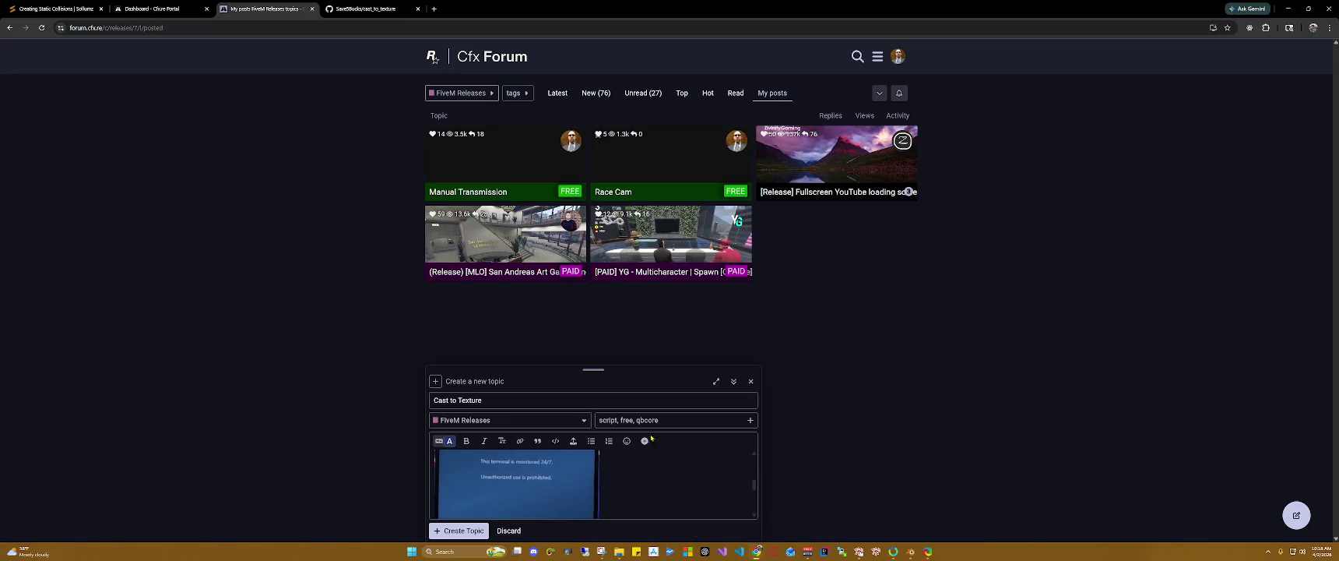
Step: Paste the Blender kiosk snip into the post and submit the topic with Ctrl+Enter
scroll(645, 469, "down", 3)
scroll(645, 469, "down", 1)
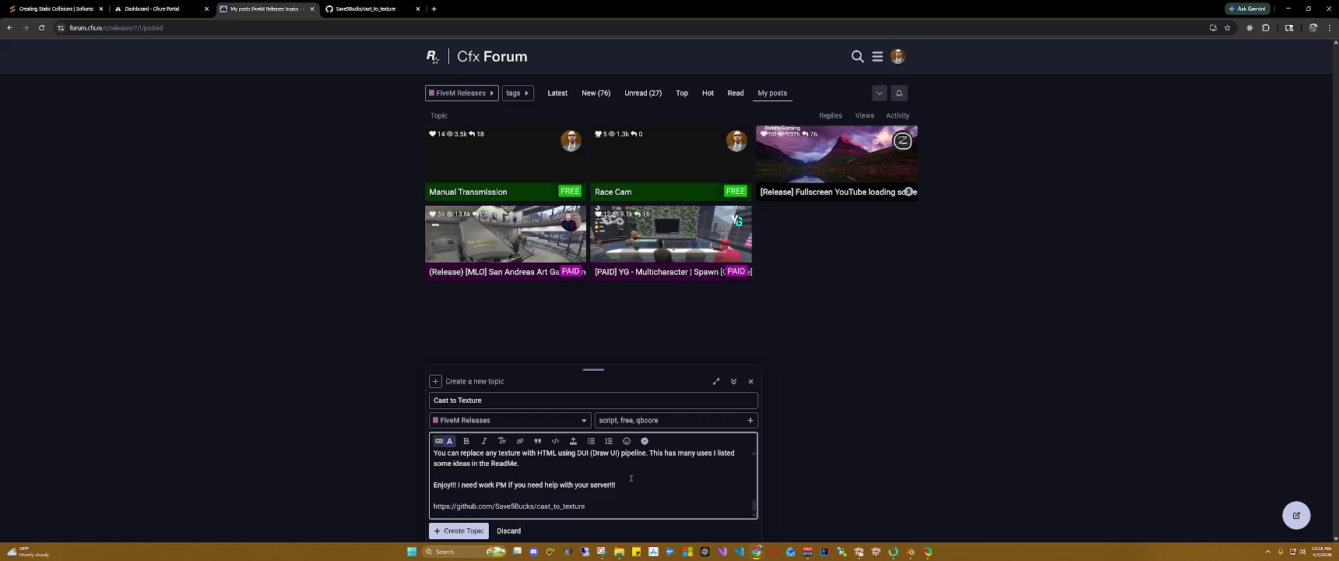
scroll(631, 477, "up", 2)
scroll(627, 474, "up", 2)
scroll(622, 473, "up", 1)
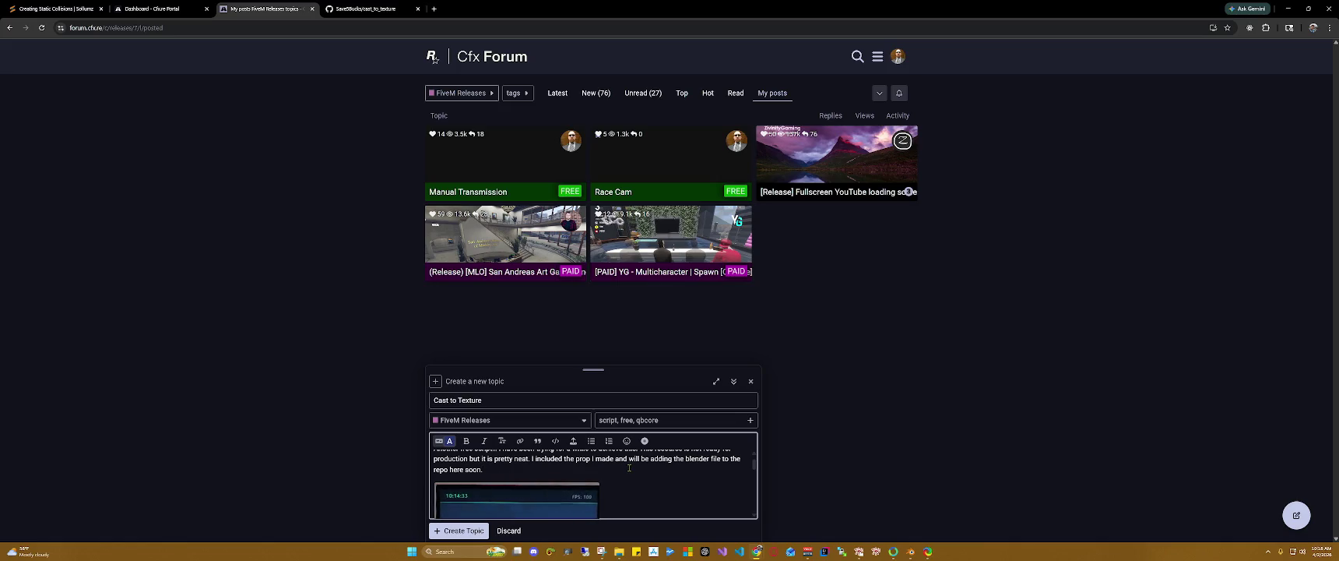
key("ctrl+v")
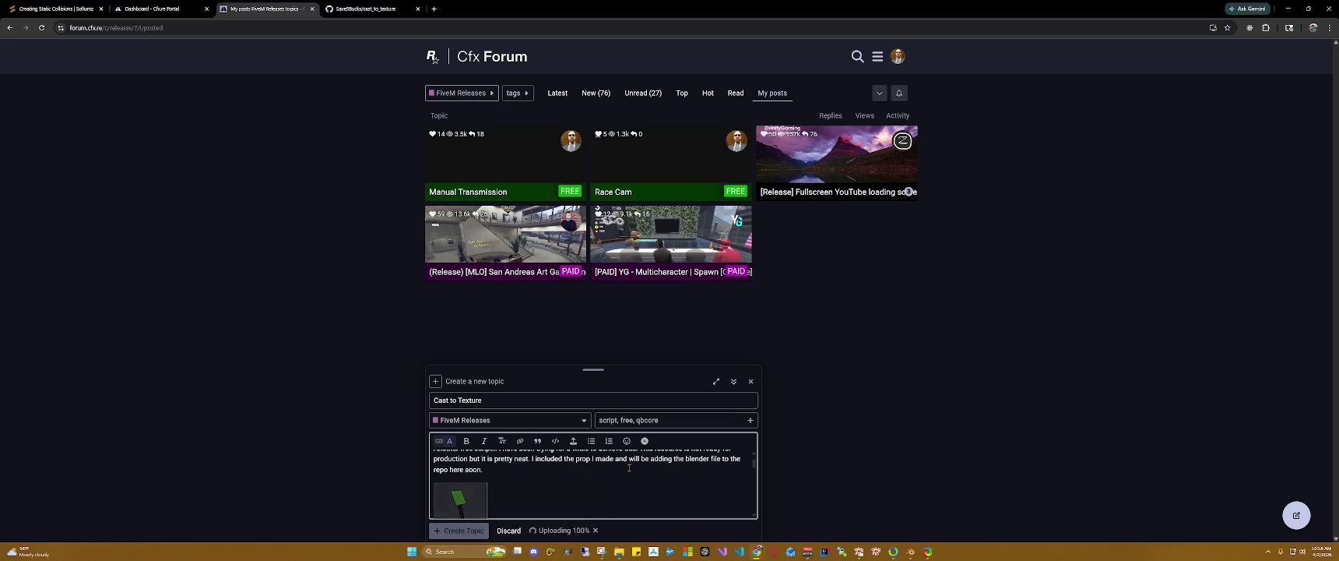
left_click(631, 467)
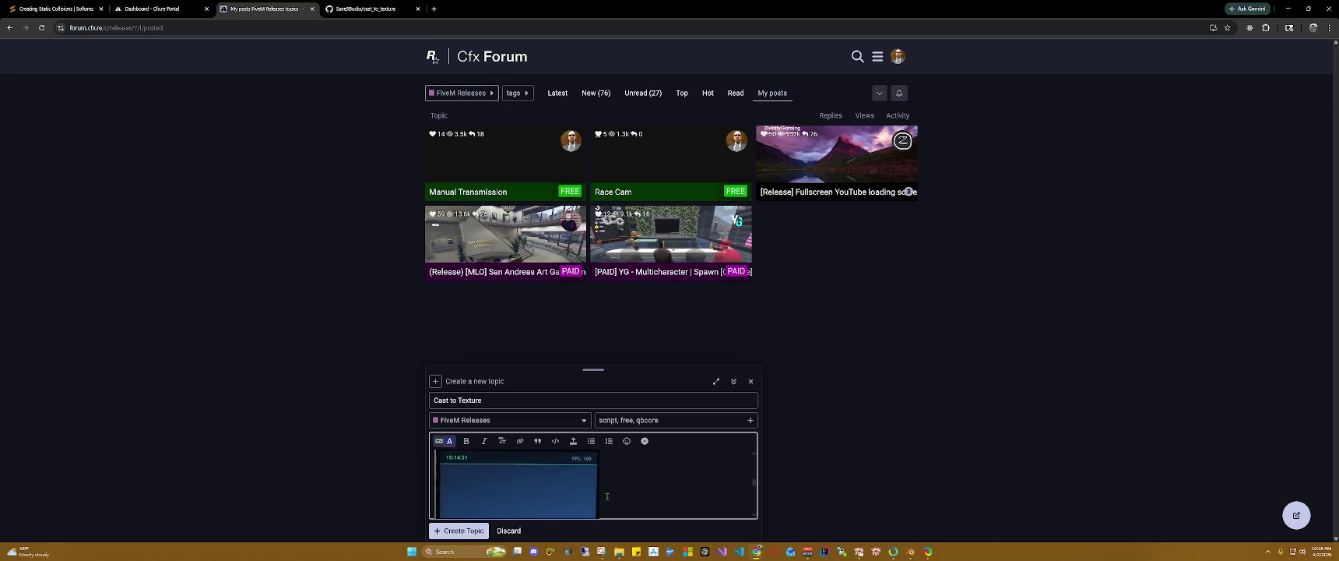
scroll(633, 481, "down", 3)
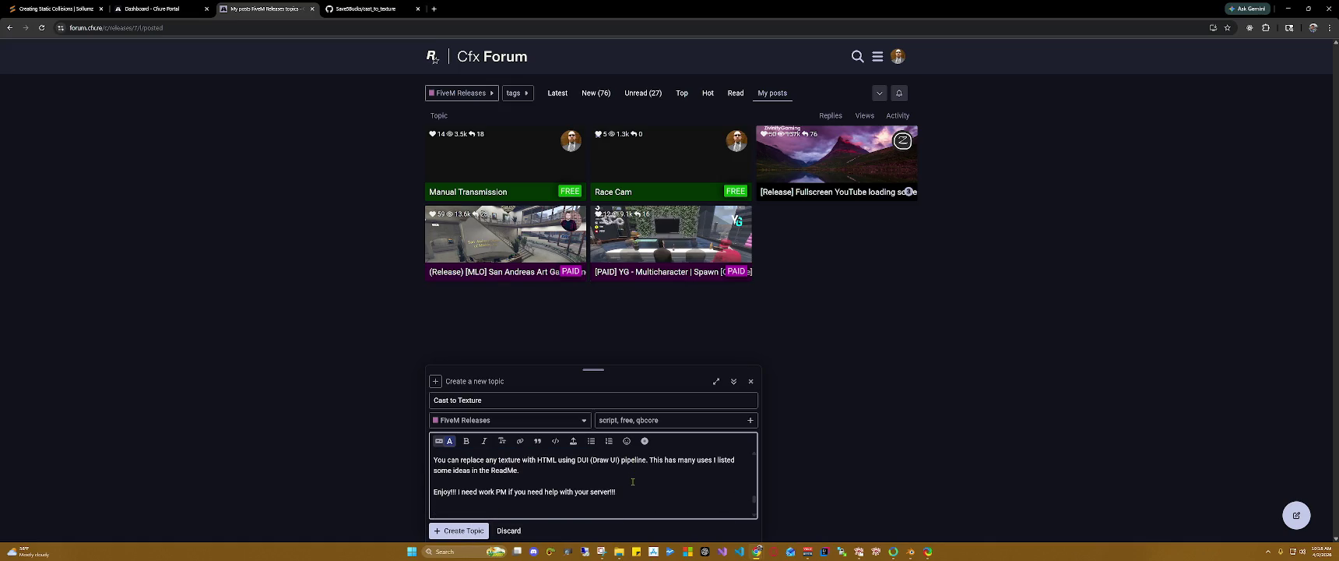
key("ctrl+Return")
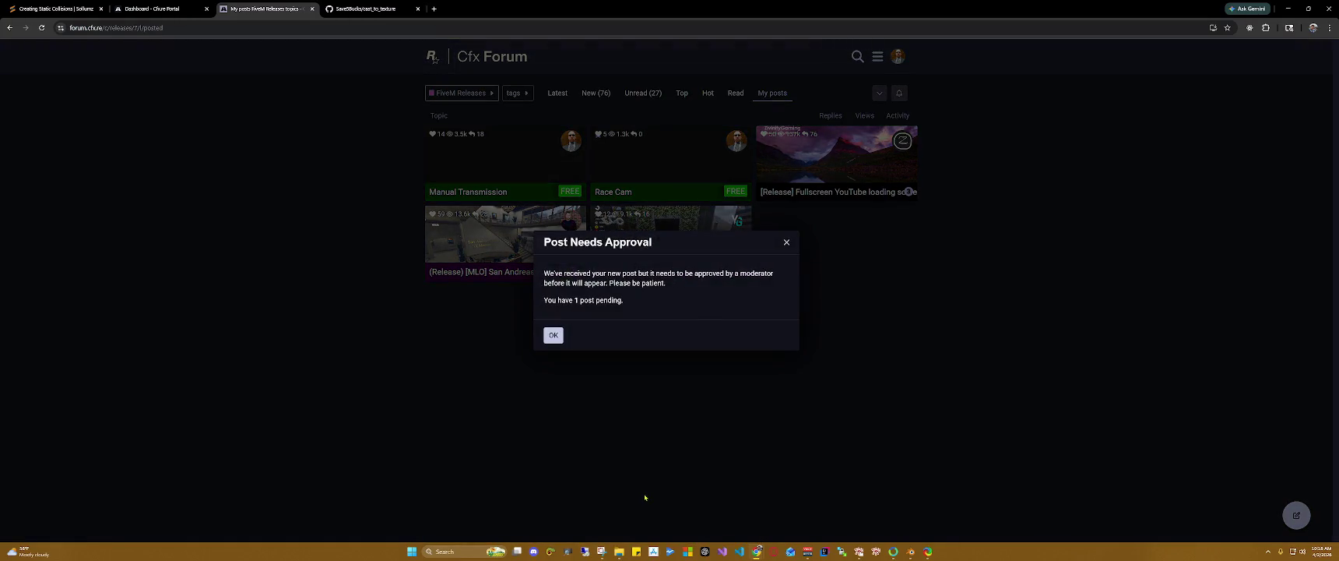
Step: Dismiss the Post Needs Approval notice and reload My posts several times to look for the topic
left_click(554, 335)
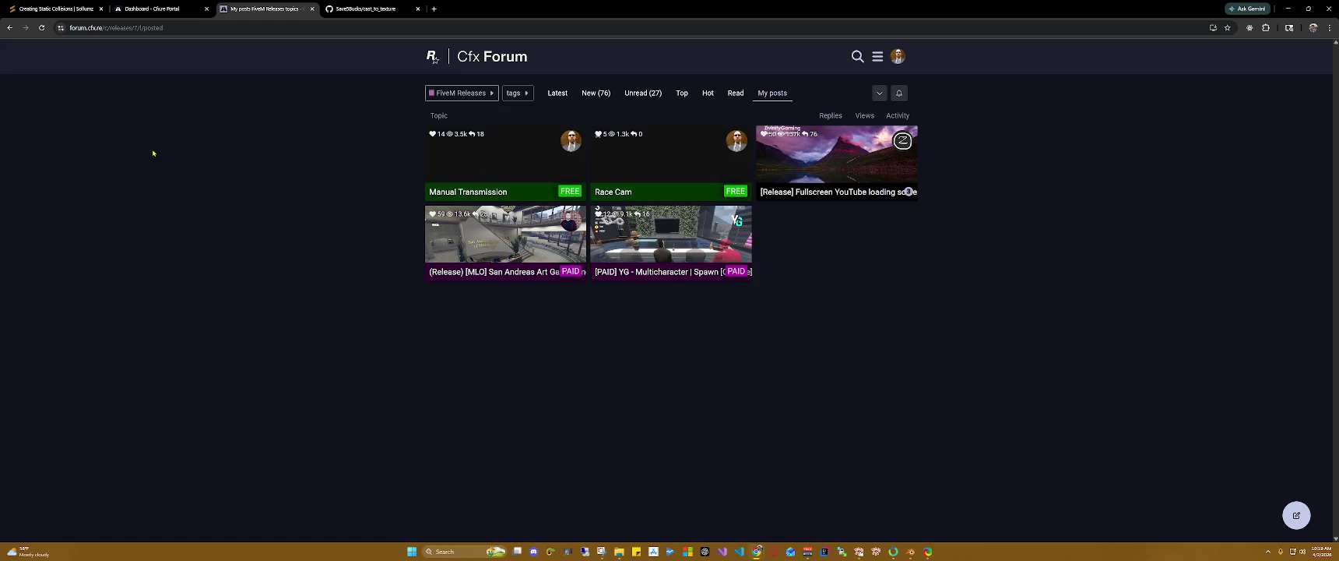
left_click(41, 28)
left_click(41, 30)
left_click(42, 31)
Step: Return to Blender, close the leftover Snipping Tool window and select the kiosk model
left_click(1287, 9)
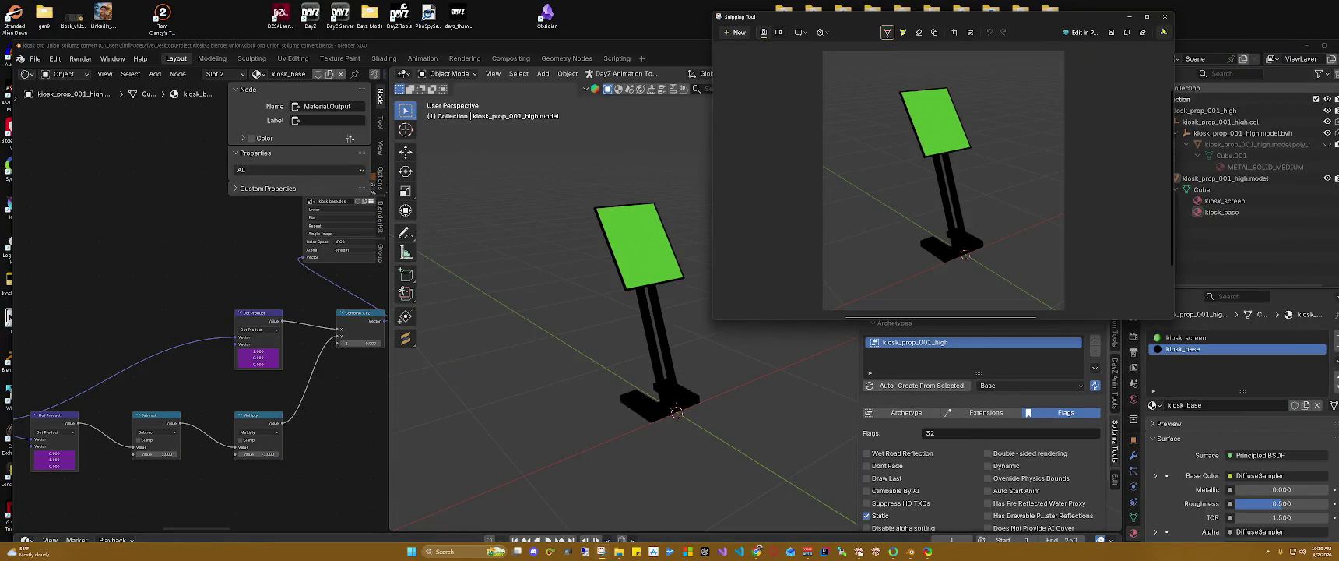
left_click(1165, 16)
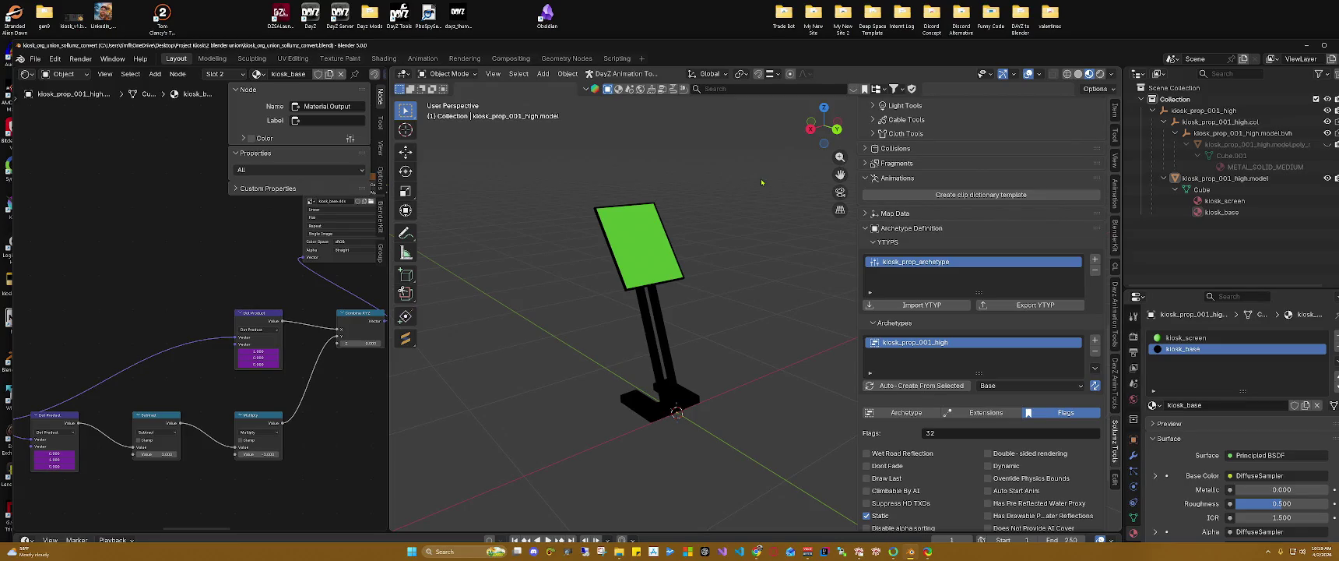
key("a")
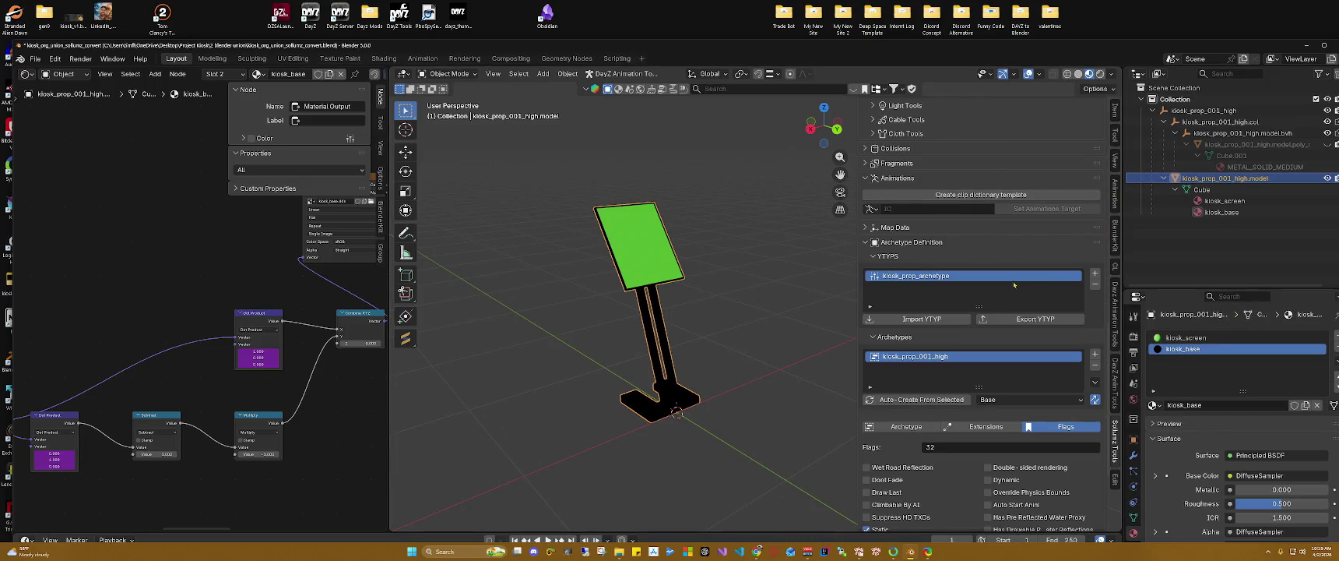
scroll(966, 254, "up", 1)
scroll(965, 253, "up", 2)
scroll(965, 251, "up", 3)
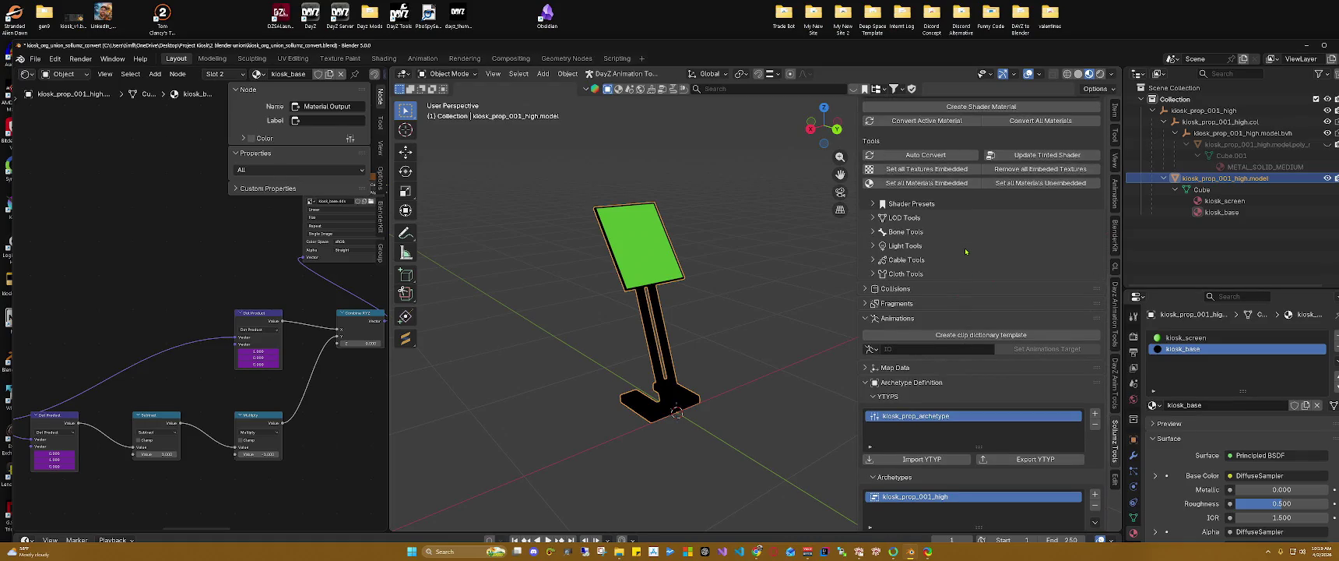
scroll(965, 250, "up", 2)
scroll(959, 209, "up", 1)
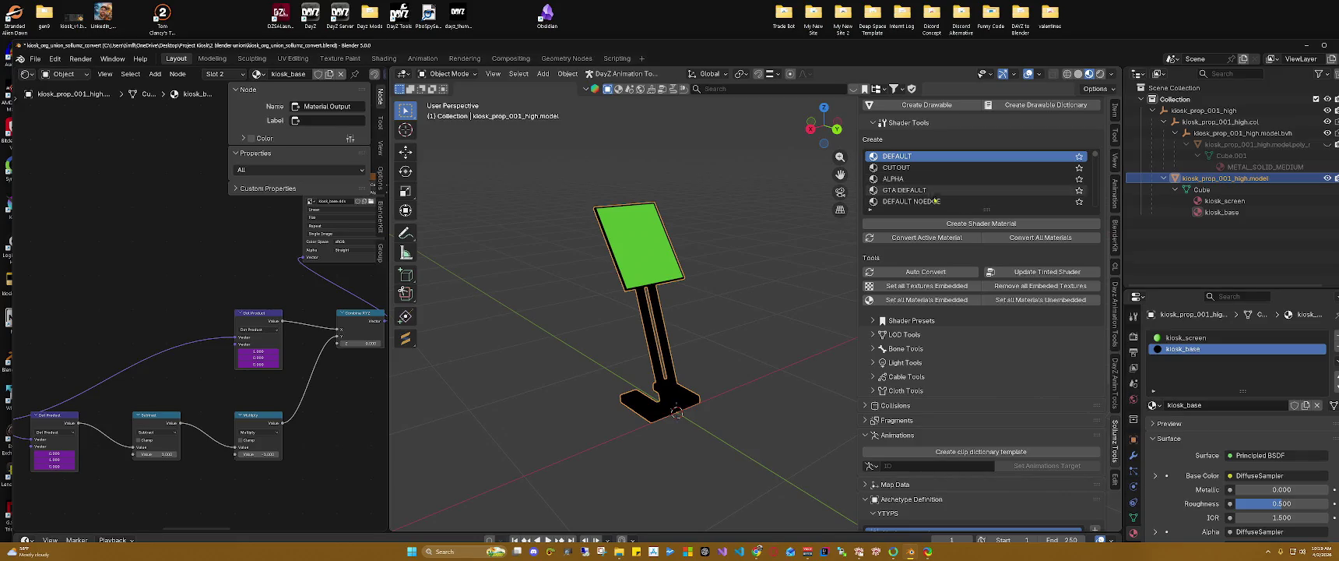
Step: Create a GTA DEFAULT shader material for the kiosk and rename it kiosk_pin
left_click(932, 192)
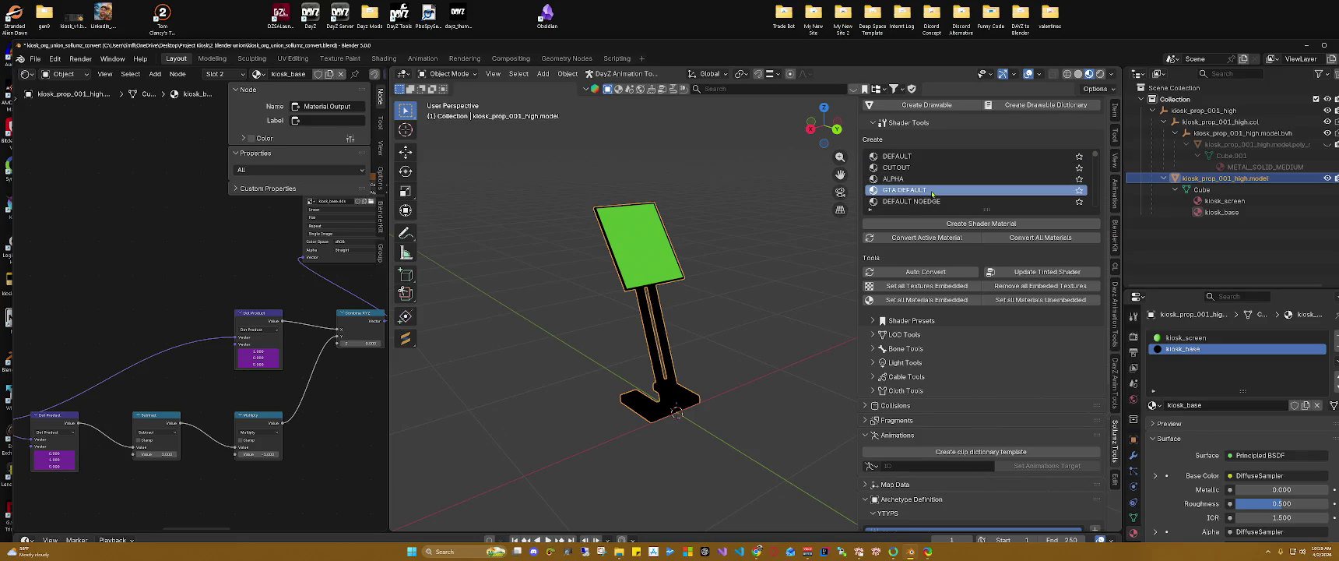
left_click(980, 226)
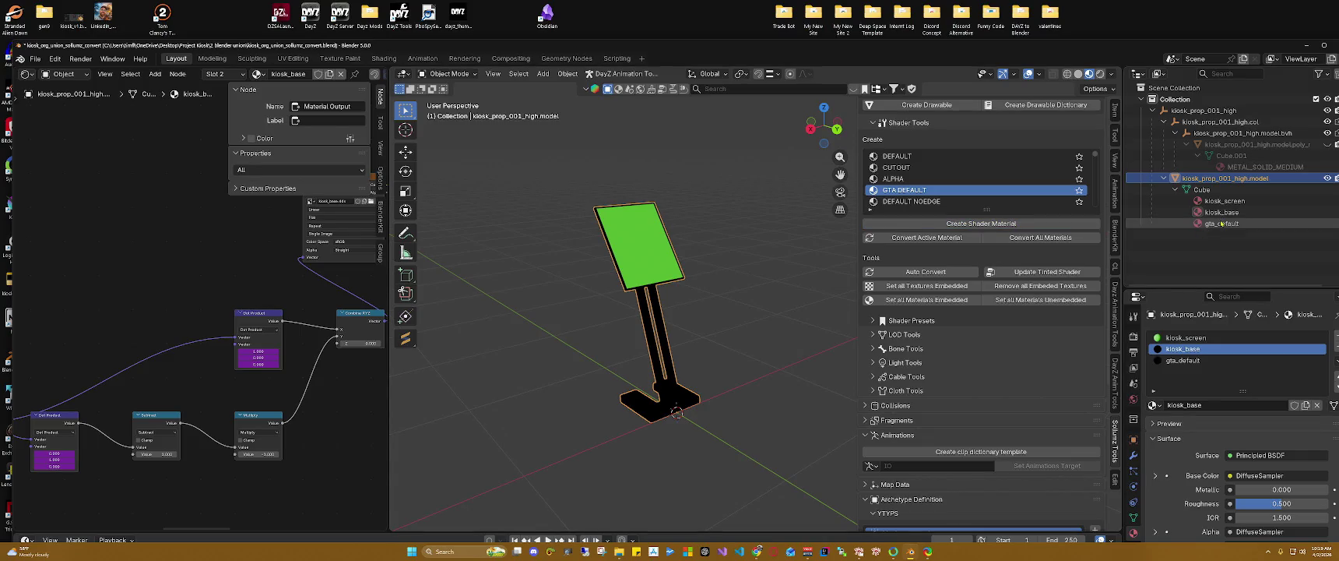
left_click(1221, 223)
right_click(1219, 228)
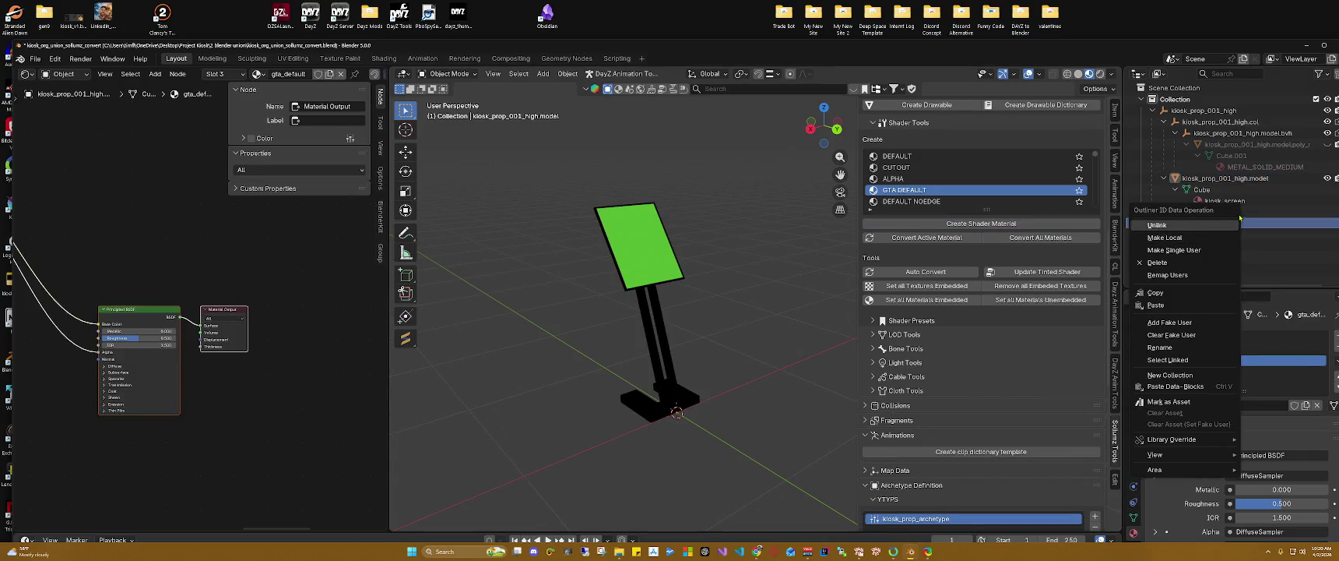
left_click(1250, 224)
double_click(1245, 223)
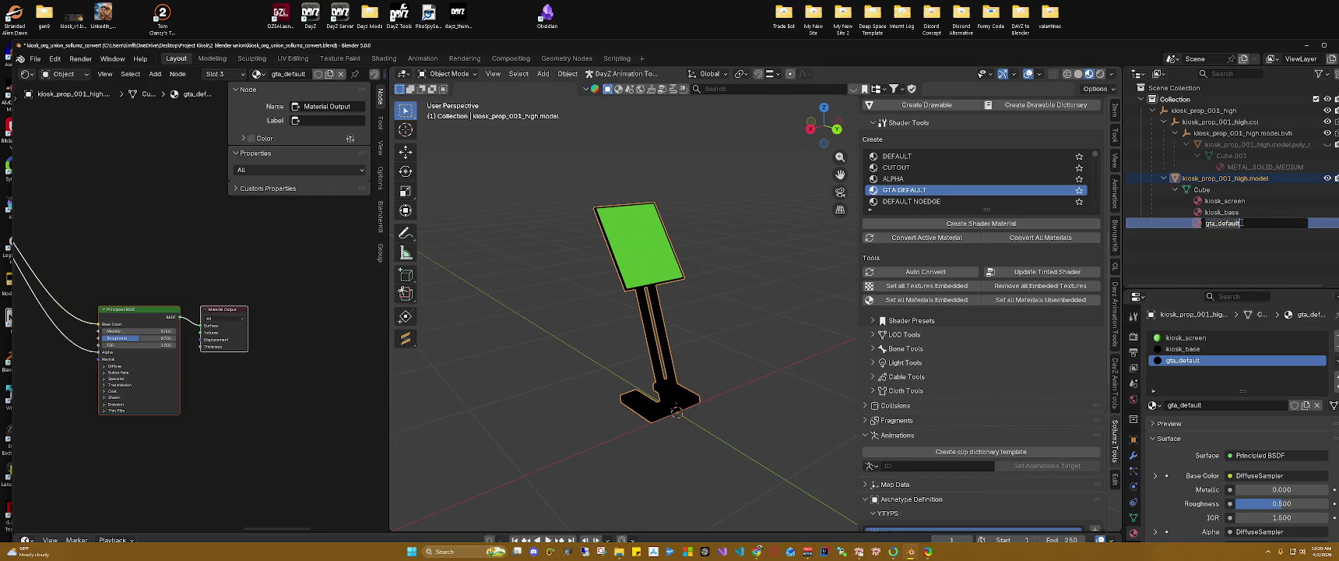
type("kiosk_pin")
key("Return")
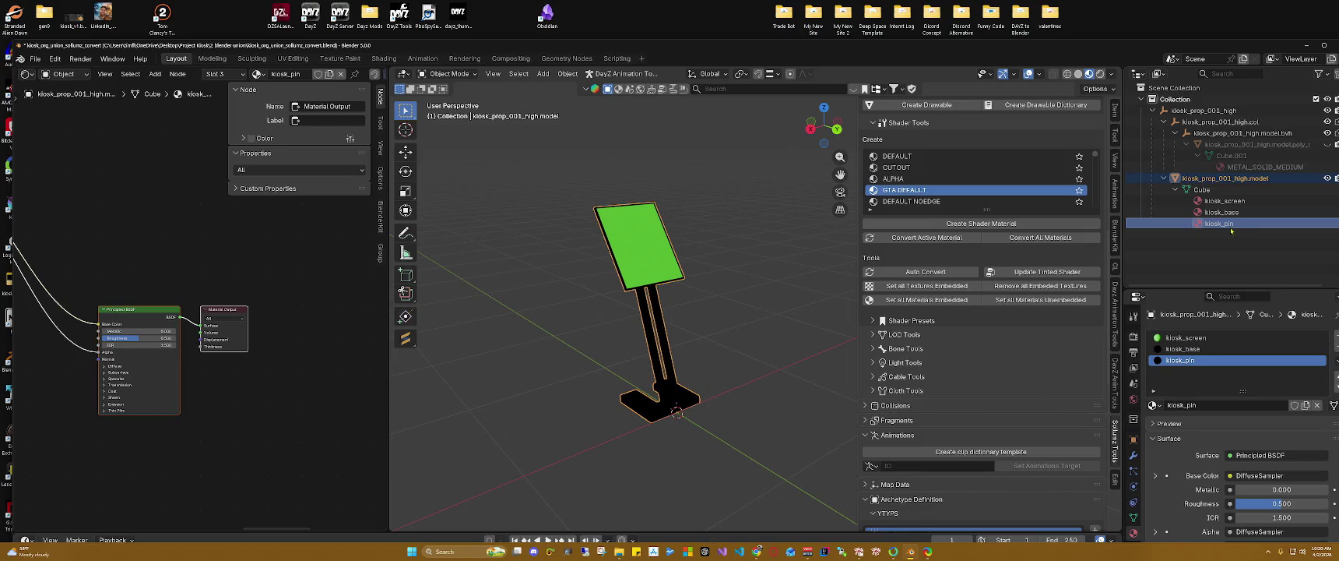
middle_click_drag(218, 245, 306, 278)
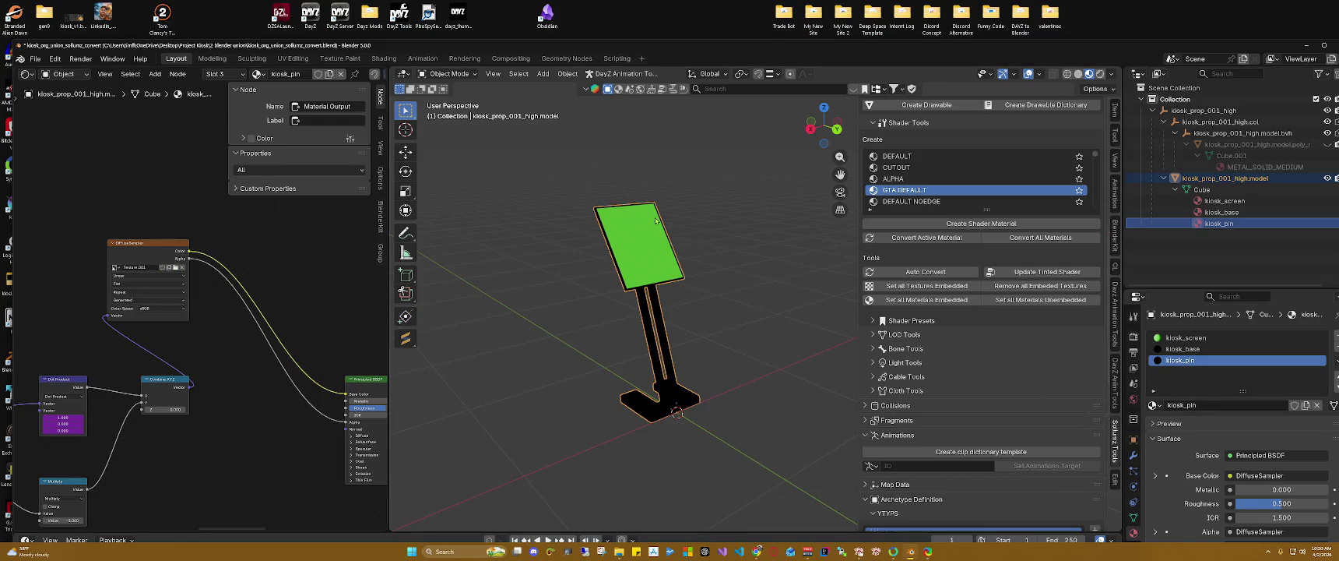
Step: Pan, zoom and orbit around the kiosk, including a front orthographic view
left_click_drag(840, 175, 787, 105)
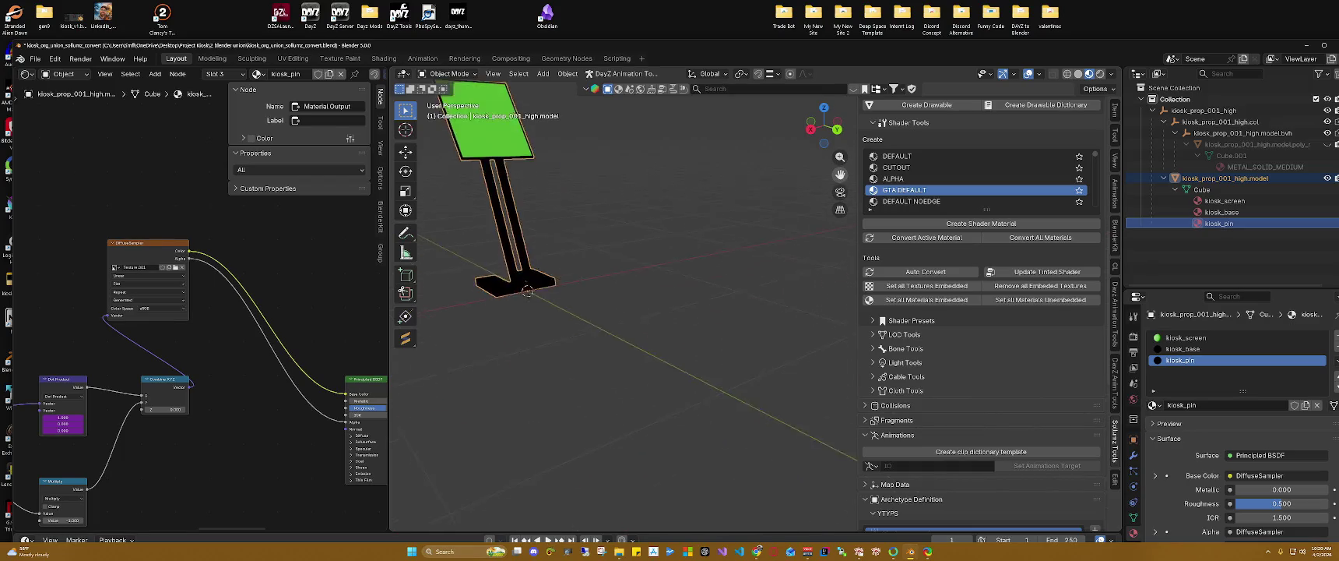
left_click_drag(840, 174, 843, 178)
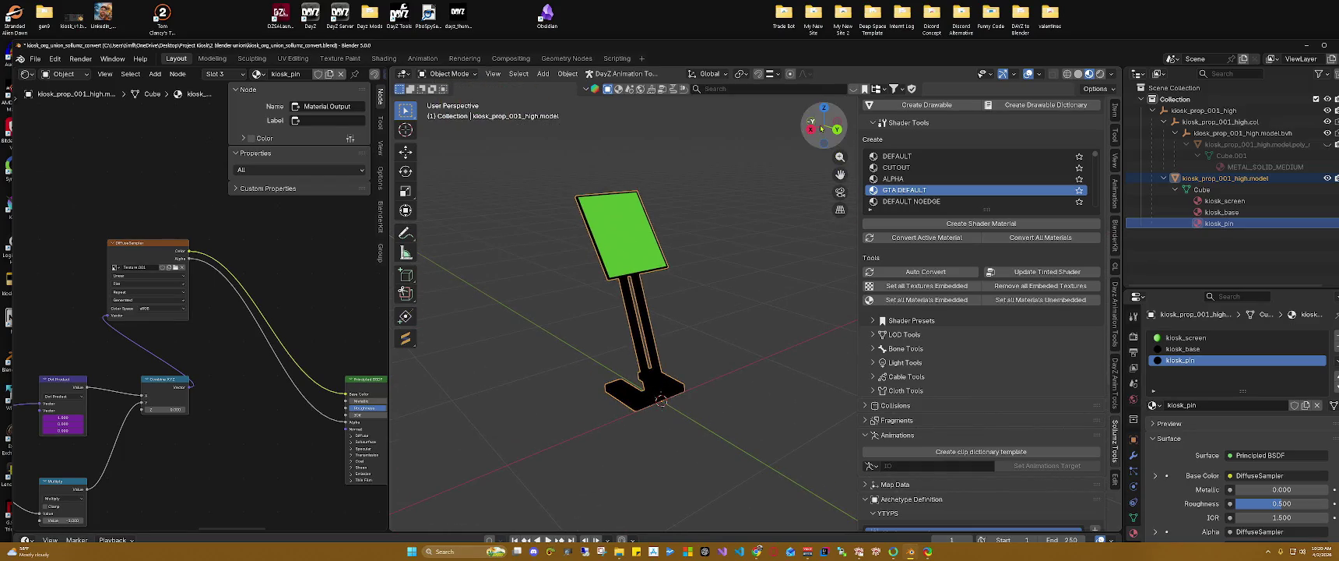
scroll(708, 249, "up", 5)
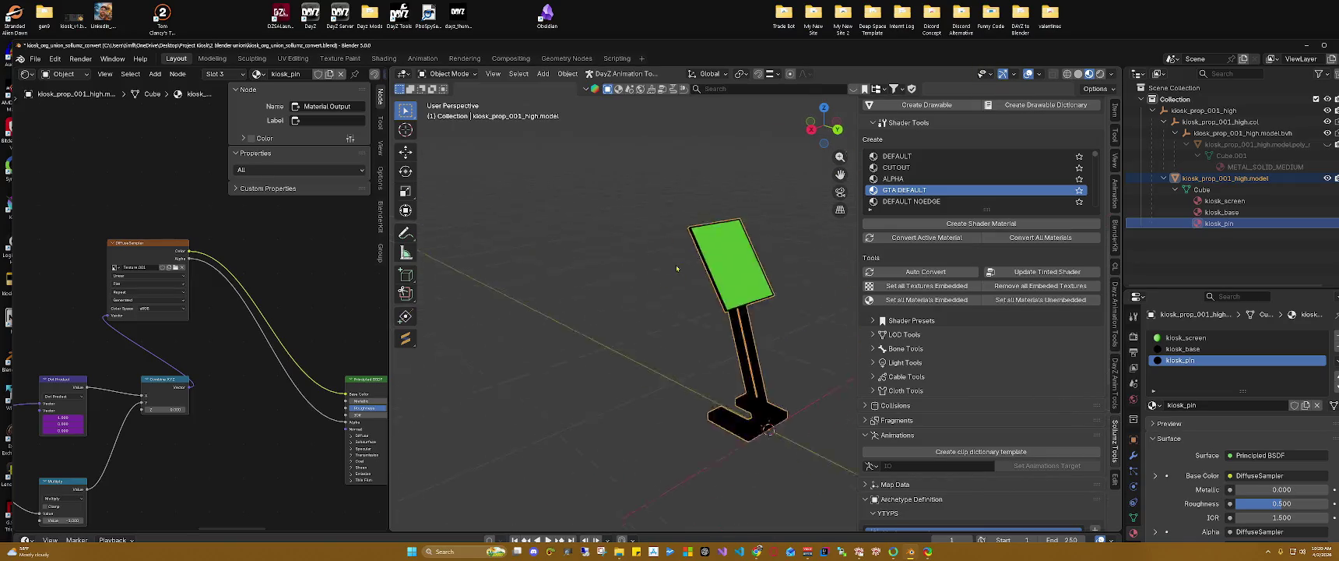
right_click(675, 269)
scroll(726, 224, "down", 5)
scroll(700, 237, "up", 2)
scroll(685, 249, "down", 2)
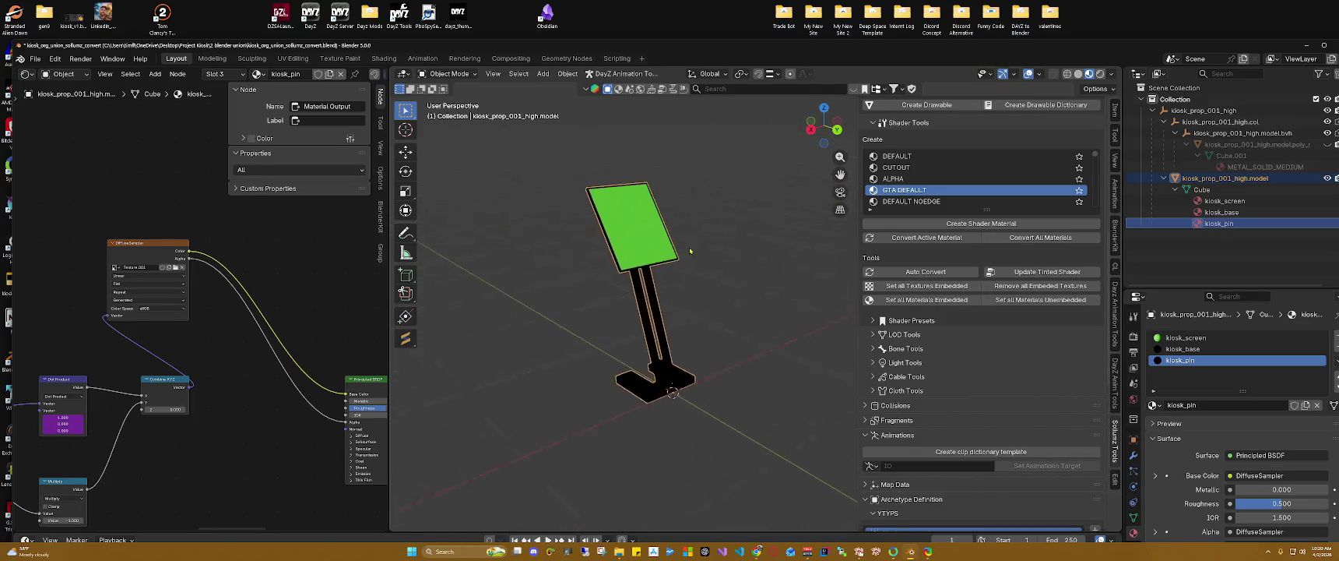
left_click(811, 120)
left_click_drag(840, 174, 501, 426)
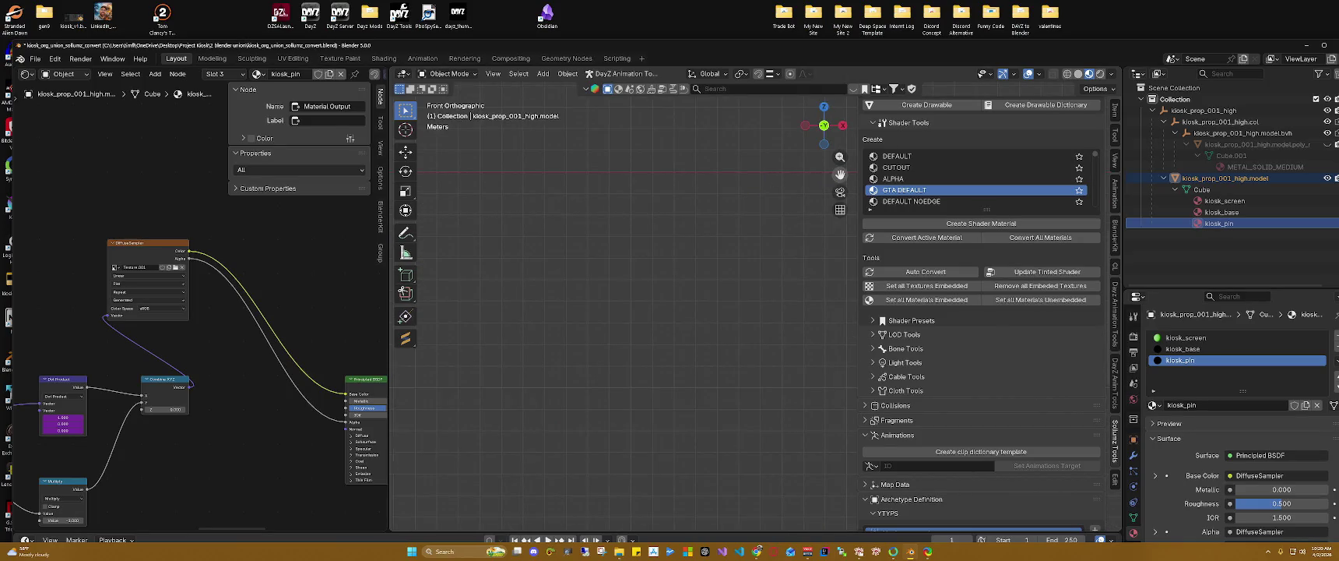
middle_click_drag(501, 427, 619, 378)
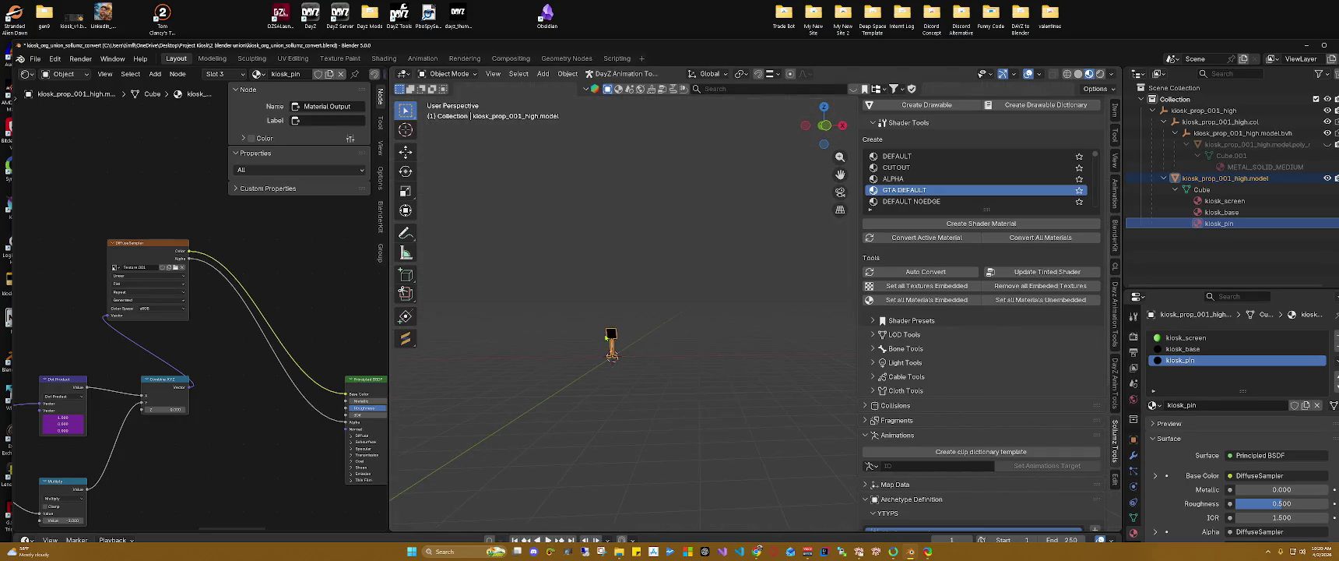
mouse_move(619, 378)
middle_mouse_down()
mouse_move(607, 347)
mouse_move(623, 334)
middle_mouse_up()
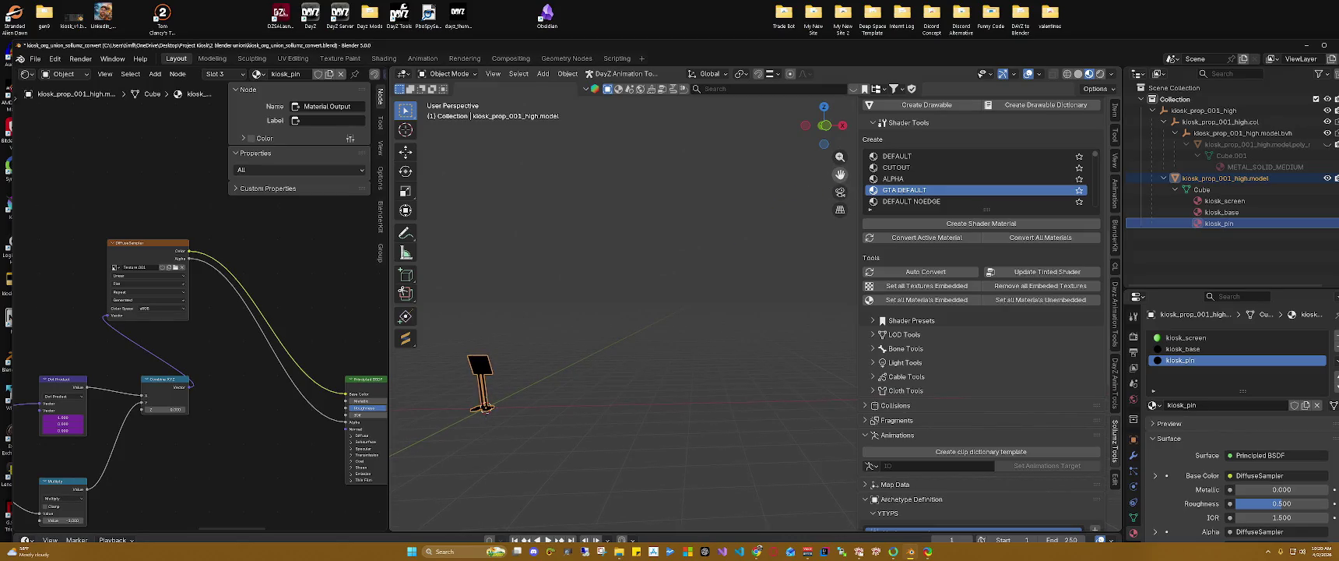
Step: Open and dismiss the File menu without choosing anything, then minimize Blender
left_click(34, 59)
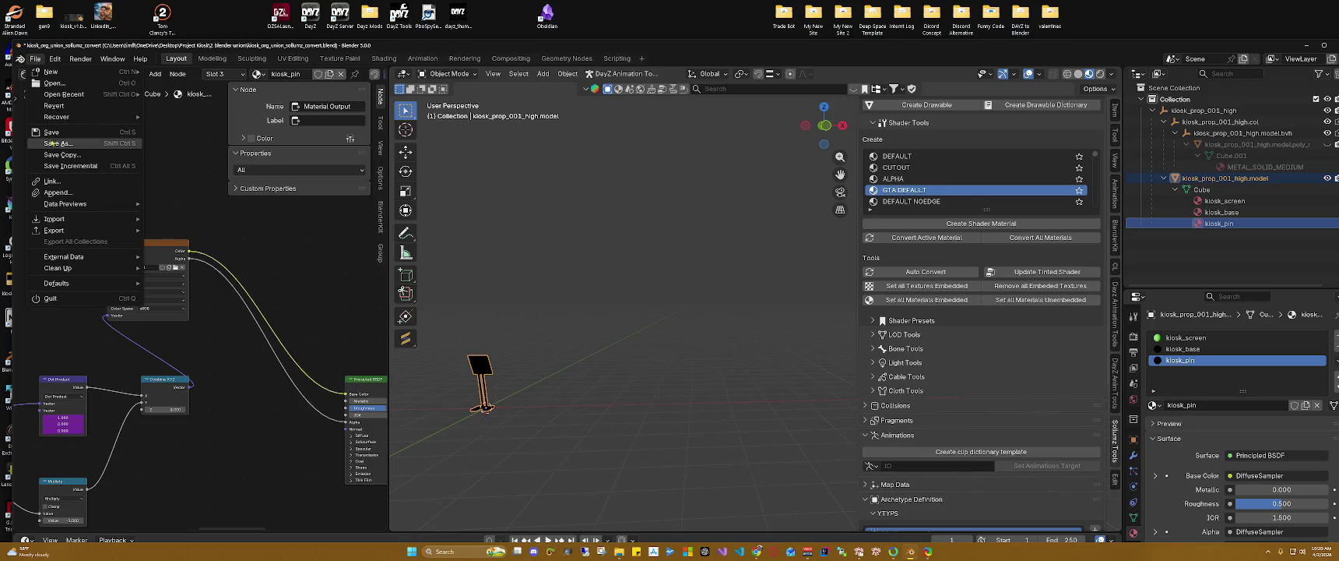
key("Escape")
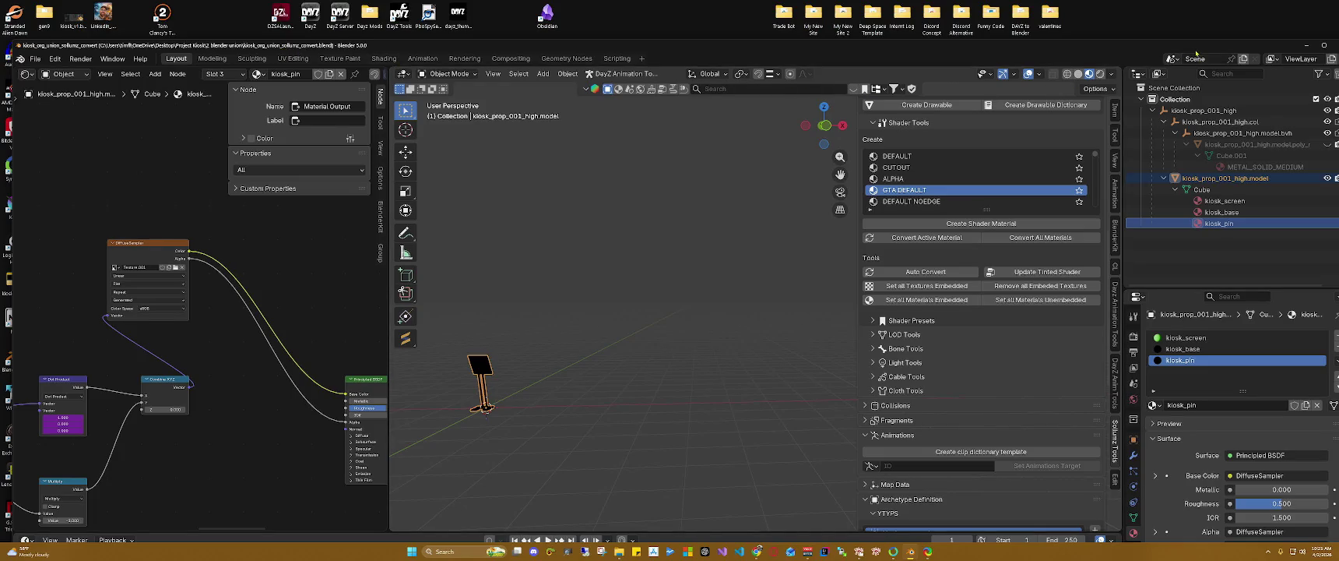
left_click_drag(1187, 48, 1093, 39)
key("super+Down")
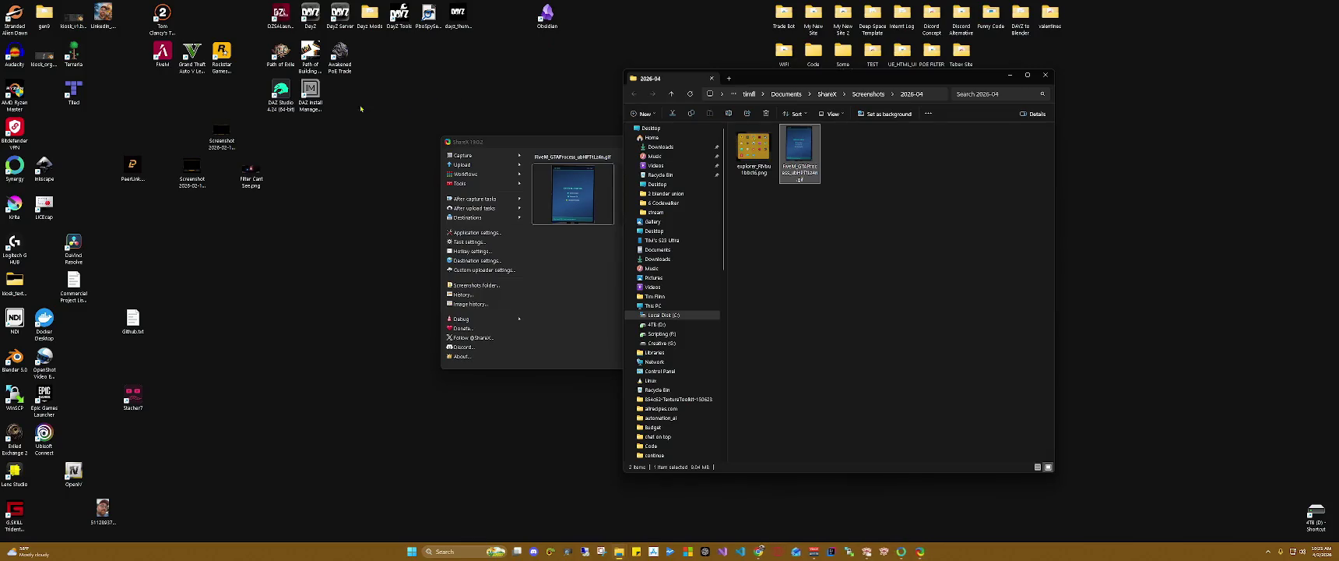
Step: Close the Screenshots folder, ShareX and CodeWalker, then bring the forum's My posts page forward
left_click(45, 59)
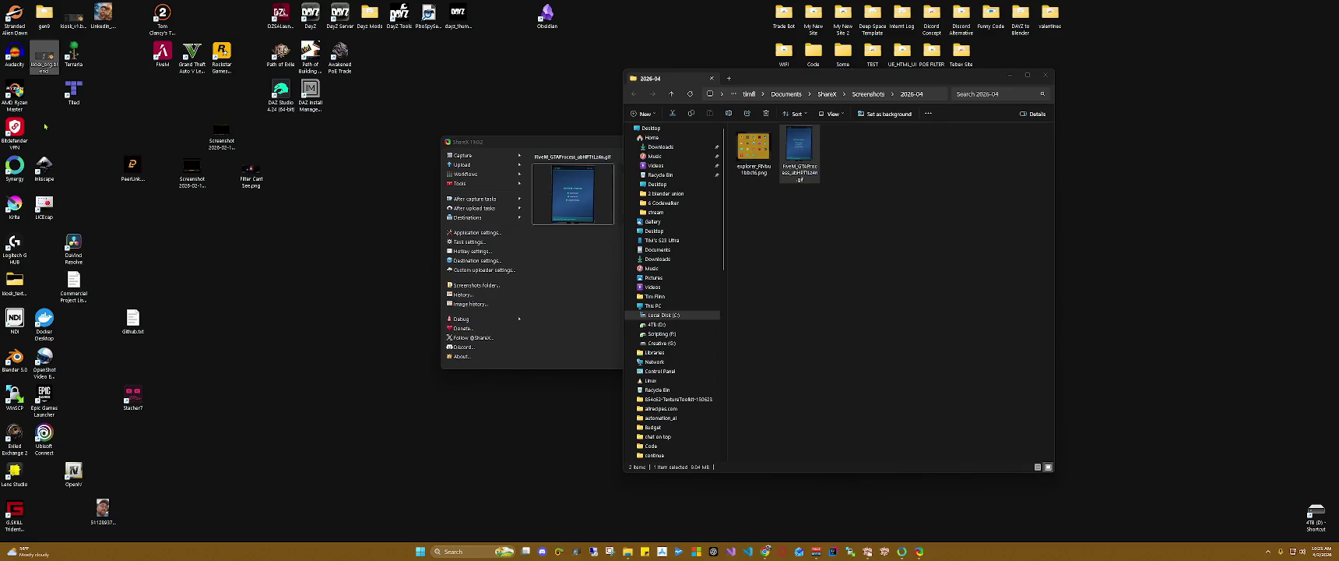
left_click(75, 18)
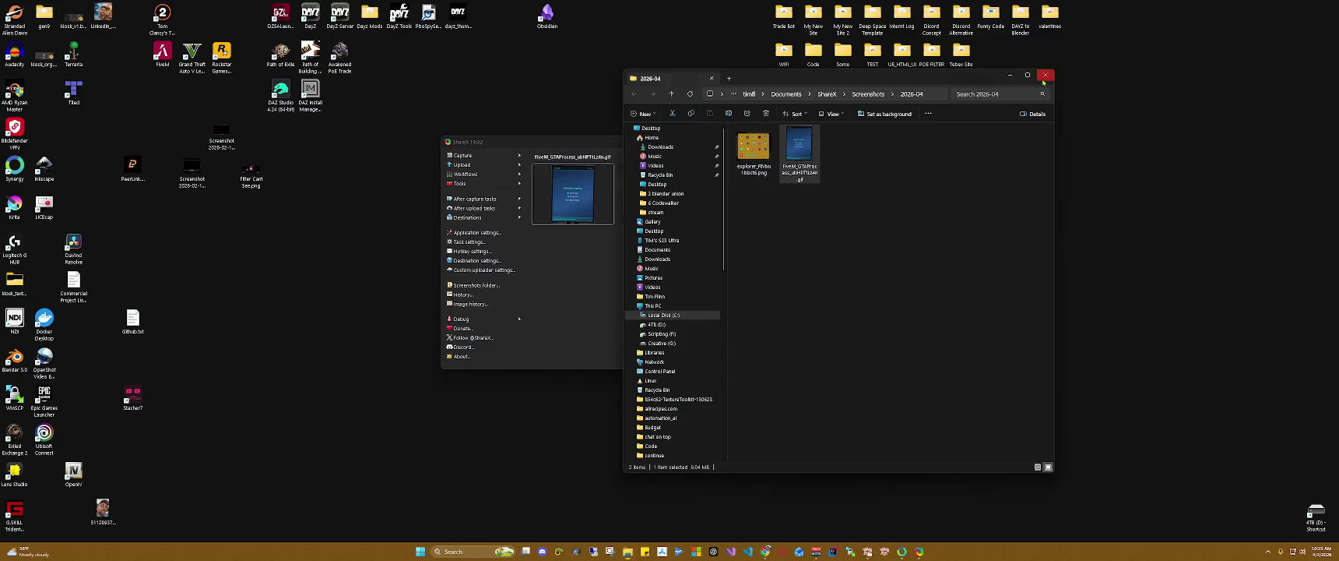
left_click(1045, 75)
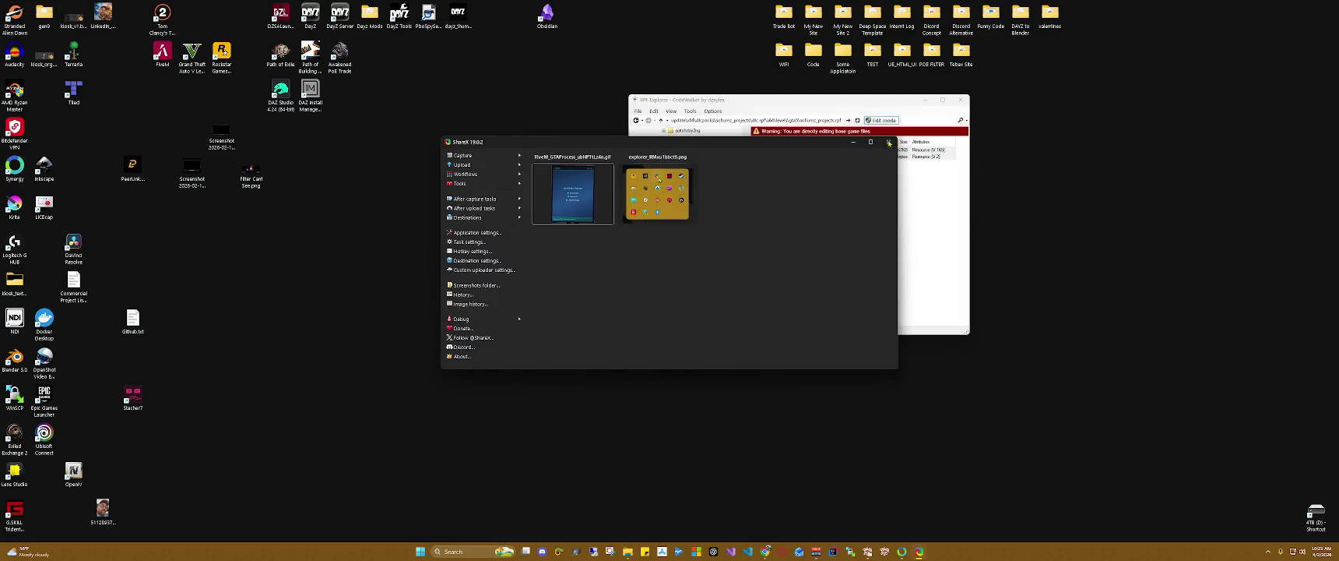
left_click(888, 142)
left_click(962, 103)
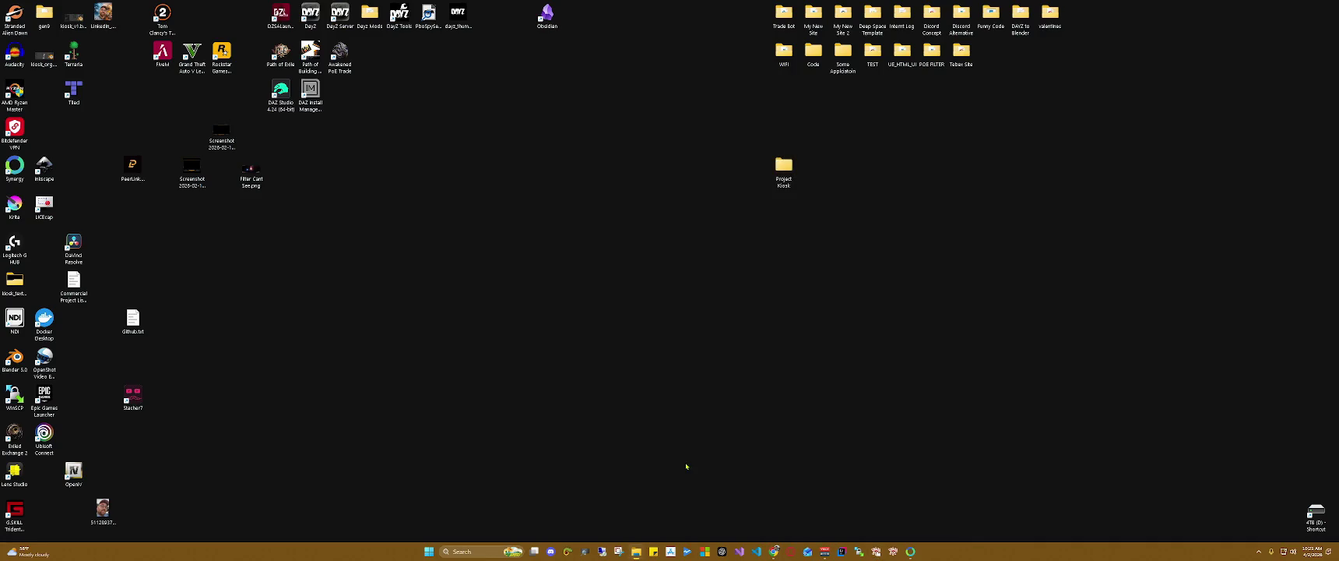
mouse_move(774, 551)
left_click(790, 521)
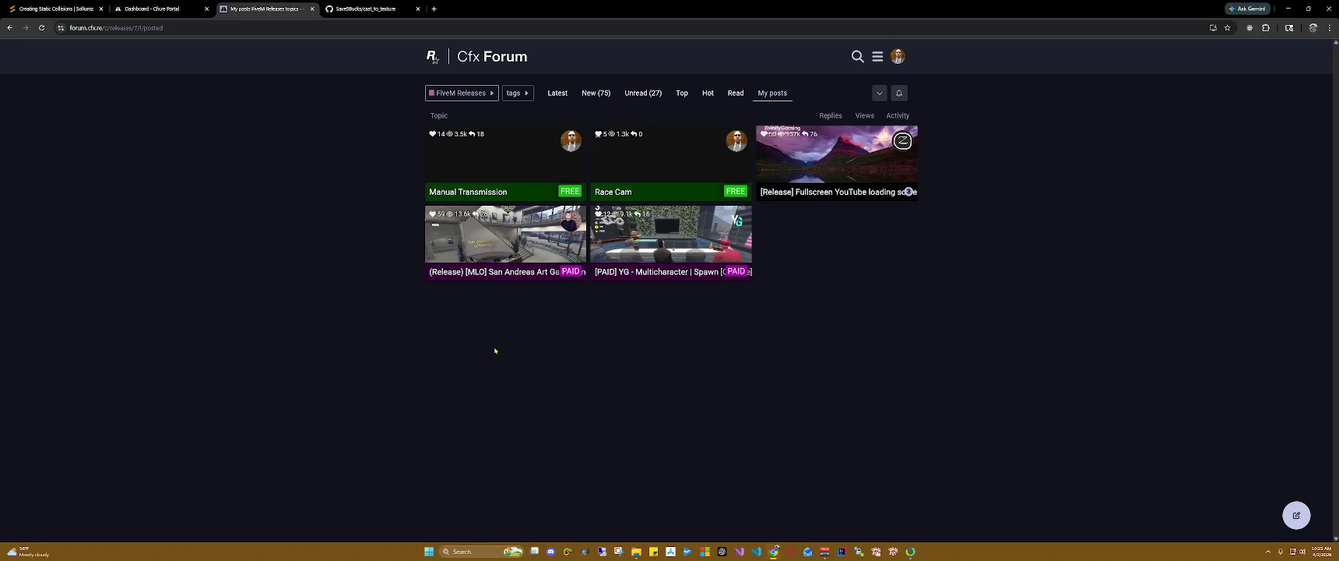
Step: Reload My posts, check the notifications list, then switch to the FiveM Releases New topics
left_click(43, 29)
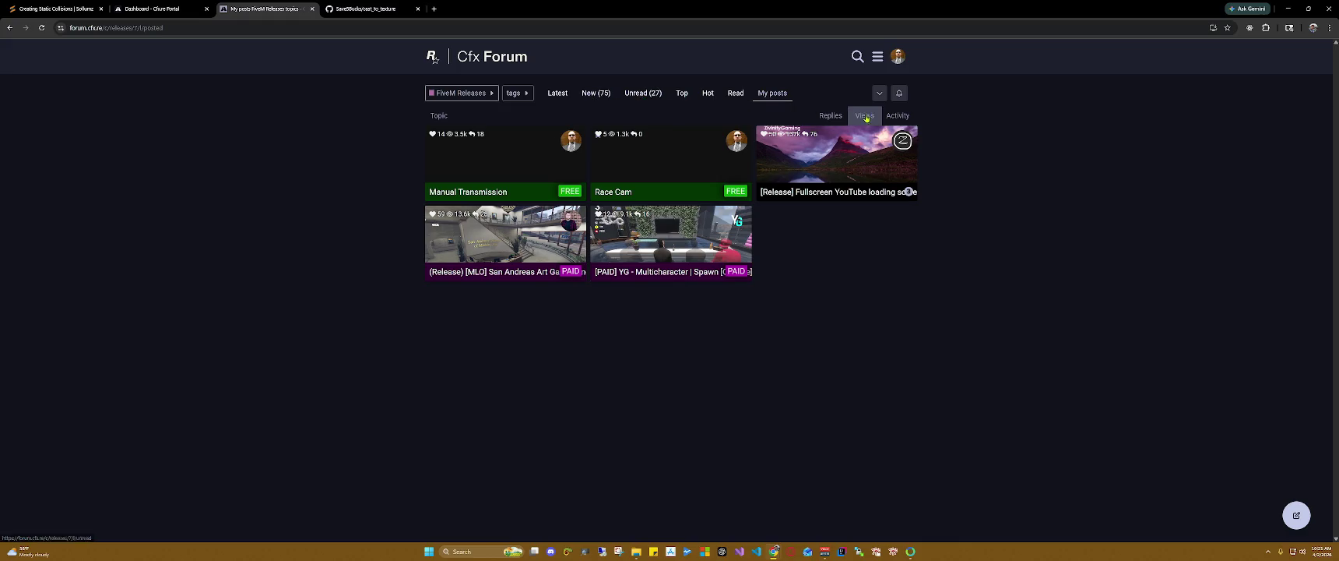
left_click(897, 59)
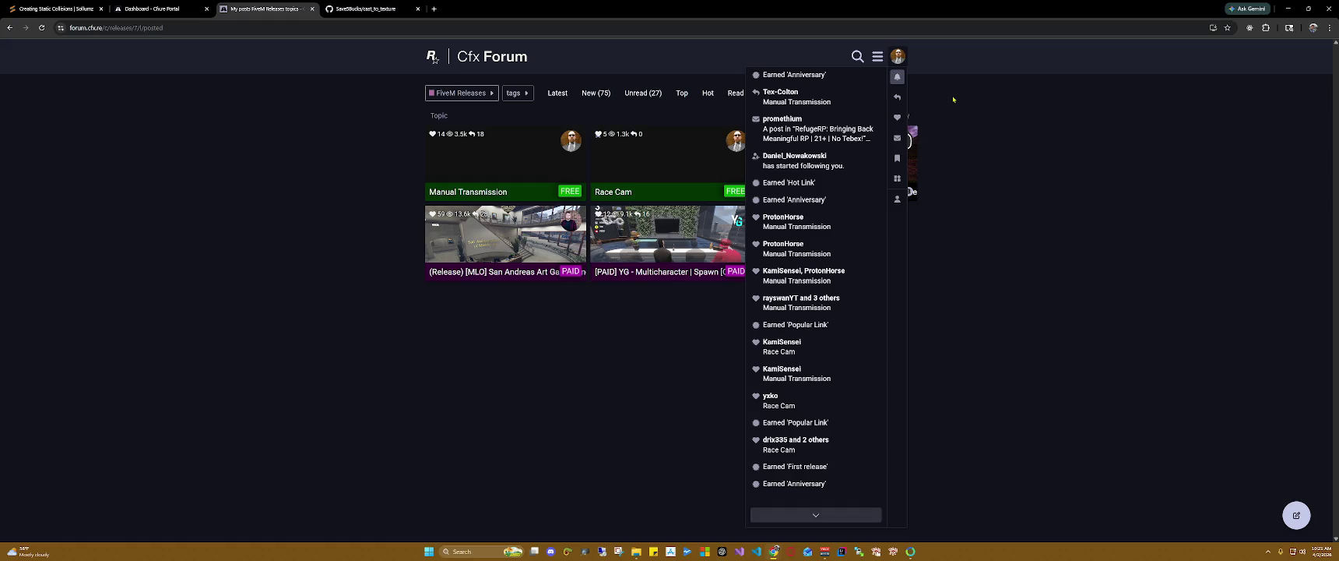
left_click(953, 99)
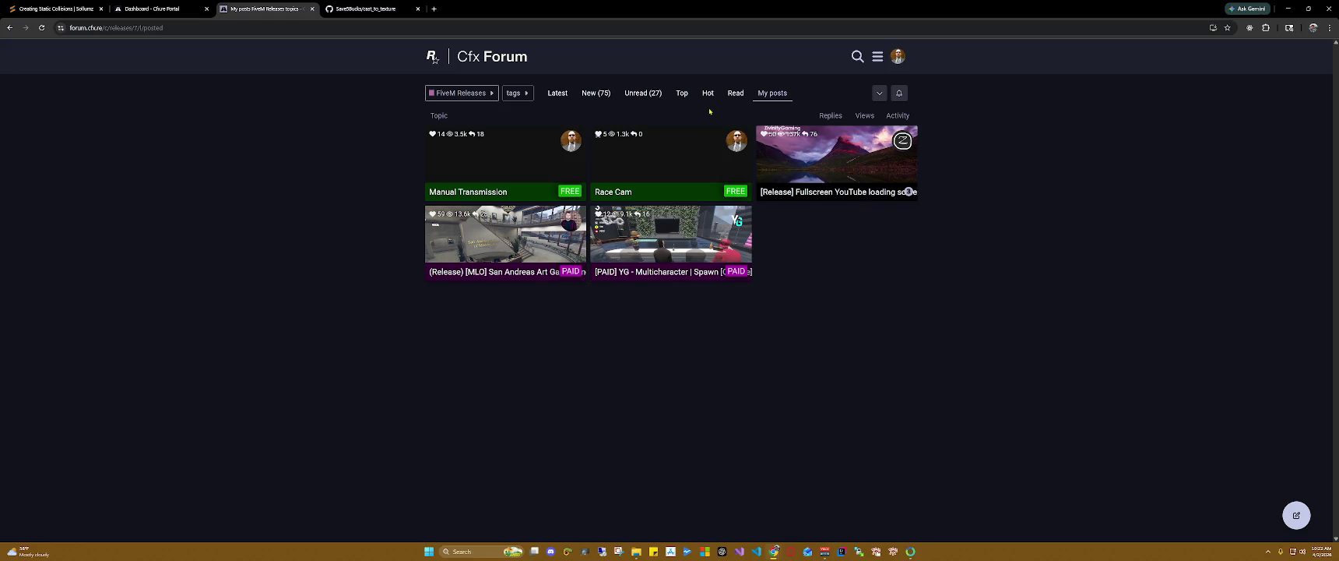
left_click(594, 95)
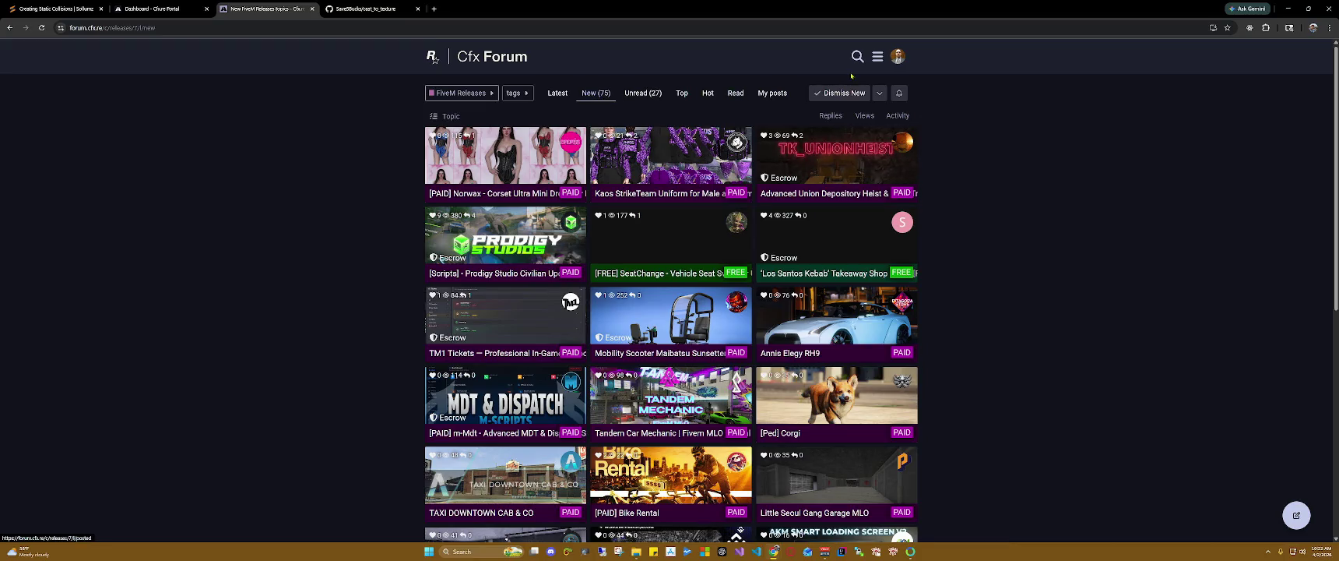
Step: Go via the profile Summary to My posts Drafts and expand the profile header
left_click(897, 56)
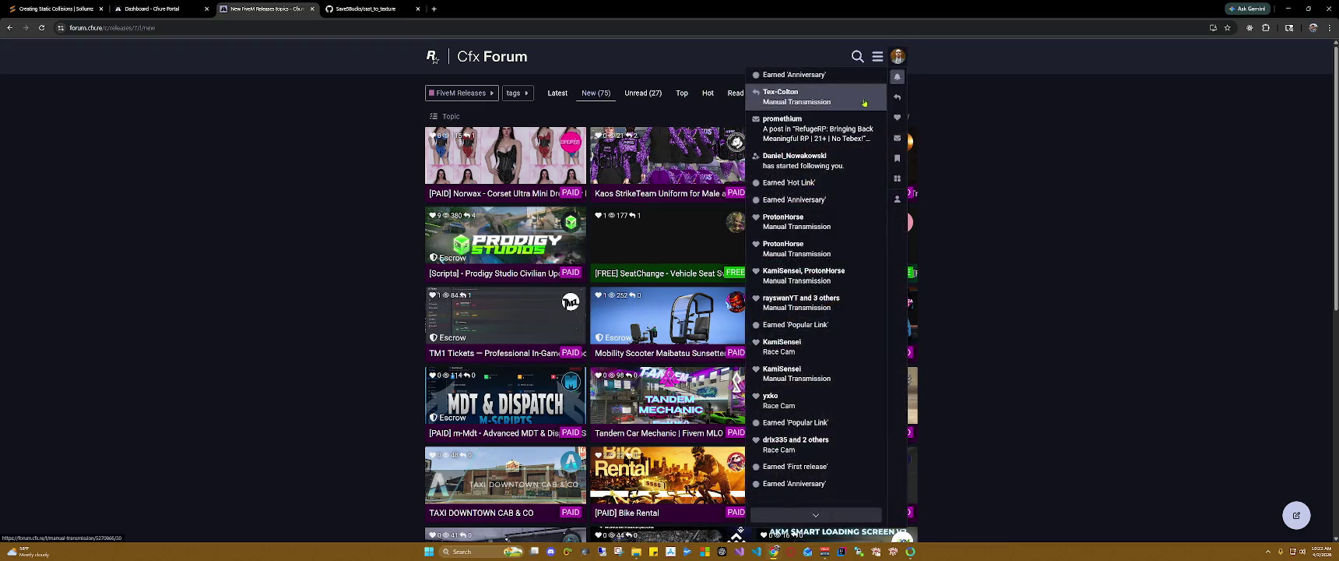
left_click(895, 200)
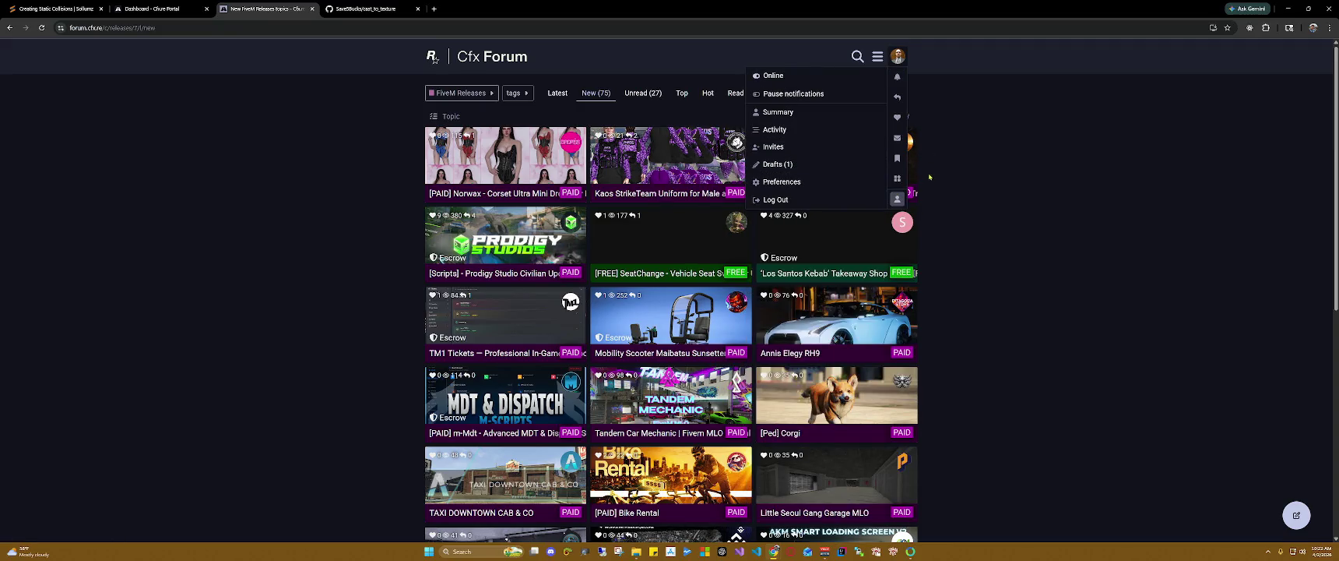
left_click(897, 199)
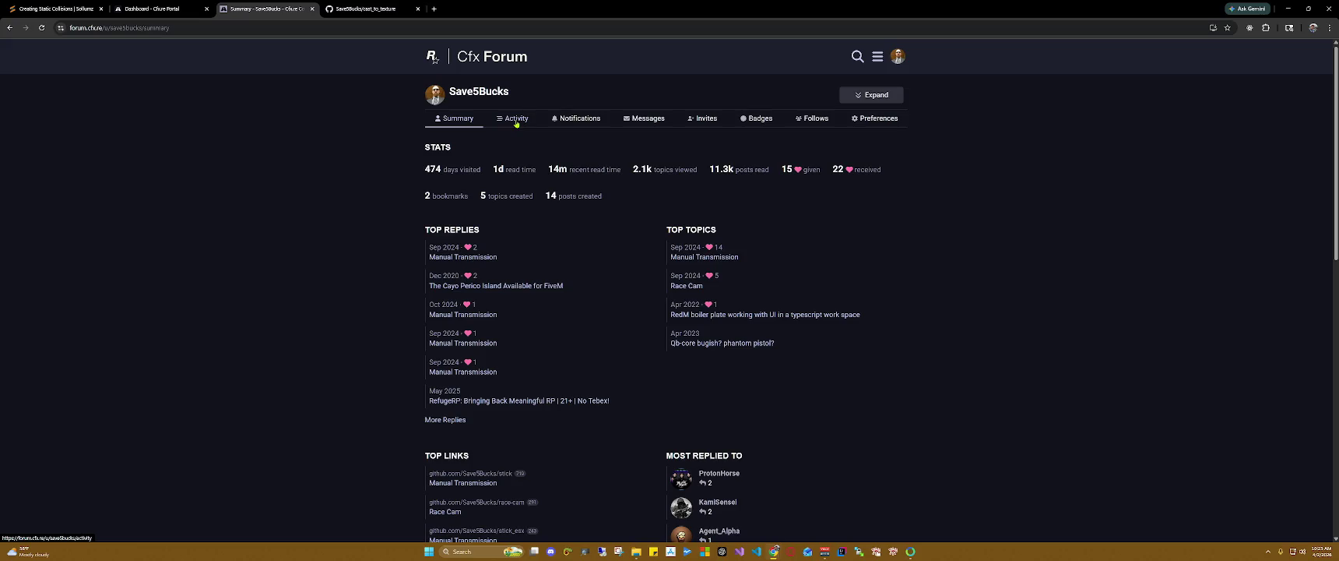
left_click(878, 58)
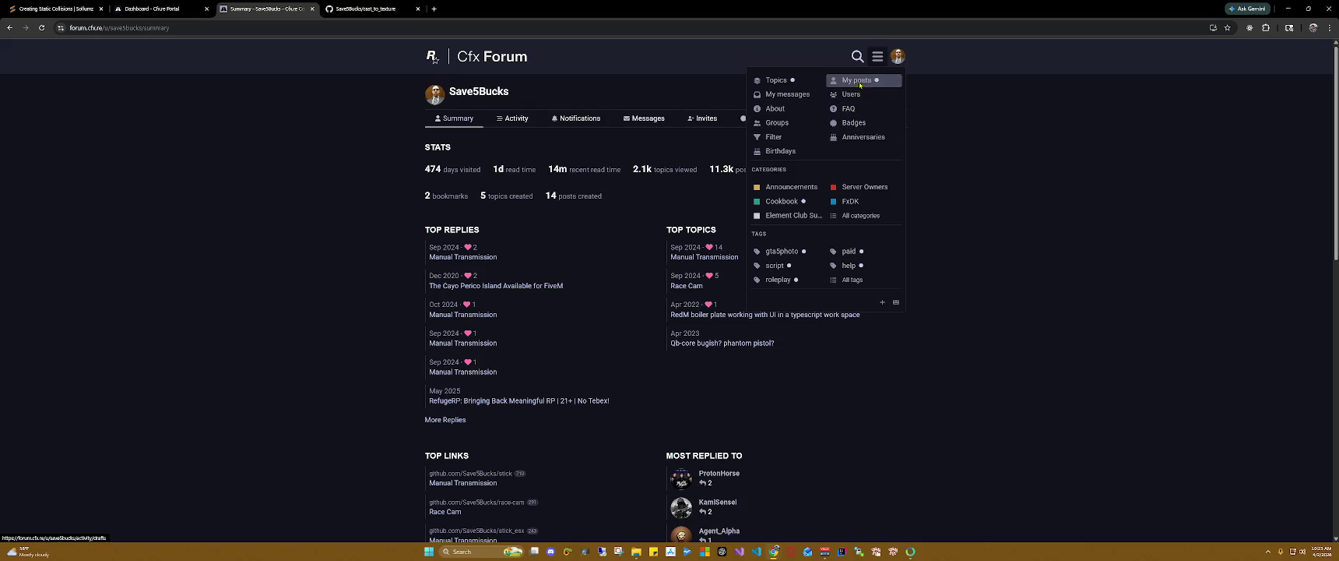
left_click(859, 83)
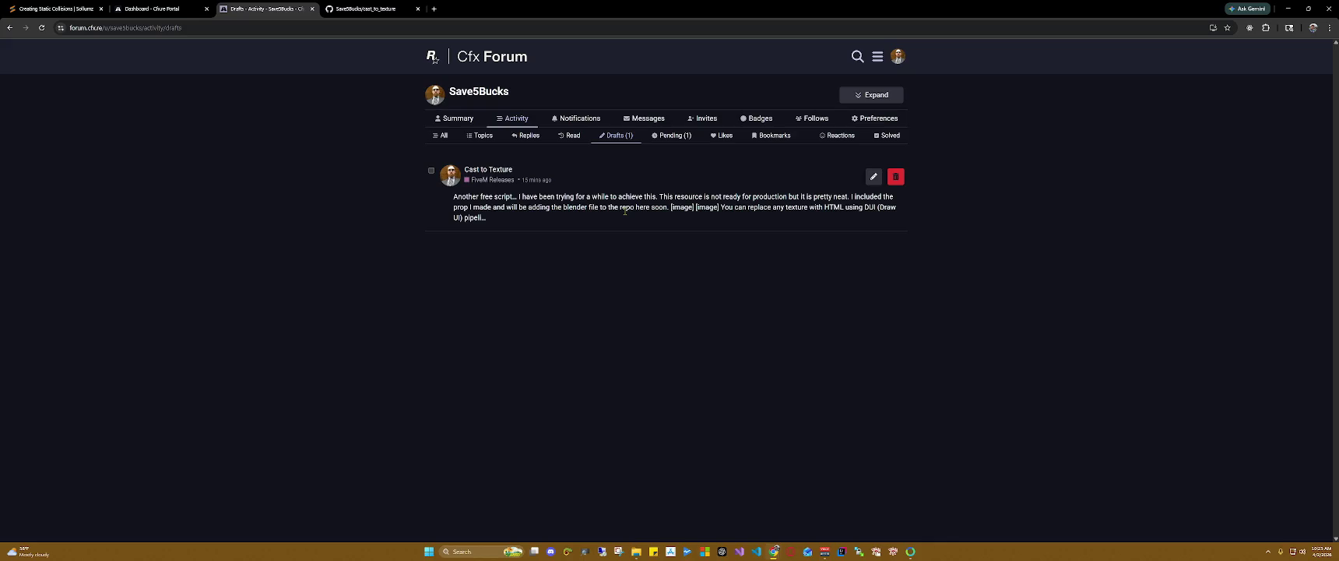
left_click(880, 94)
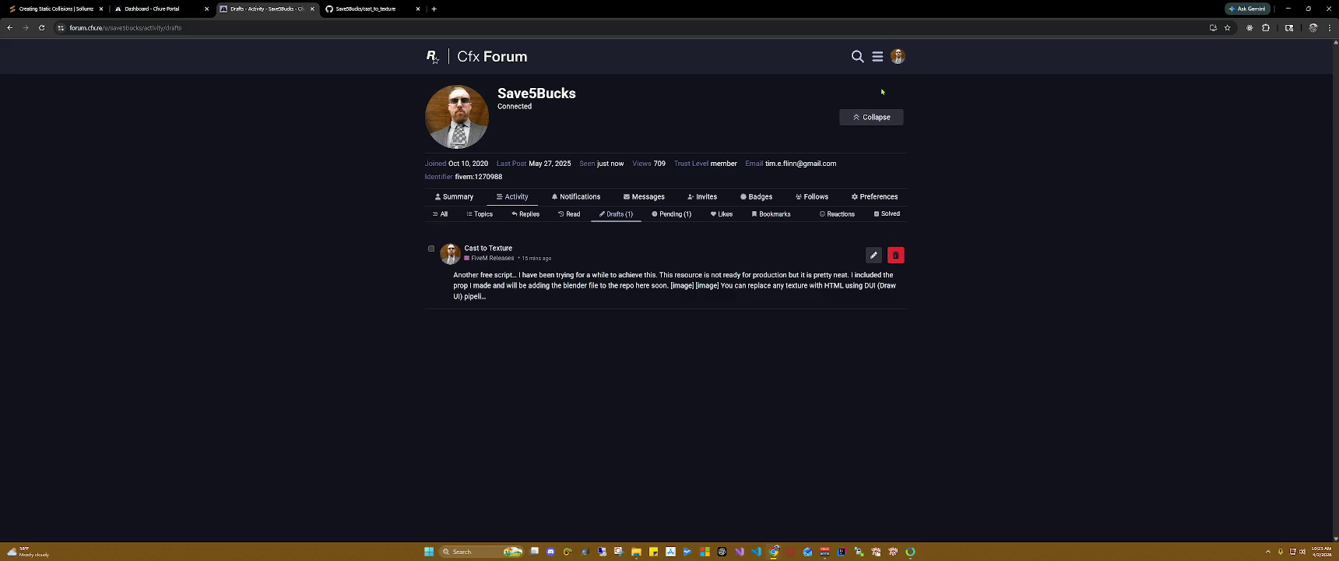